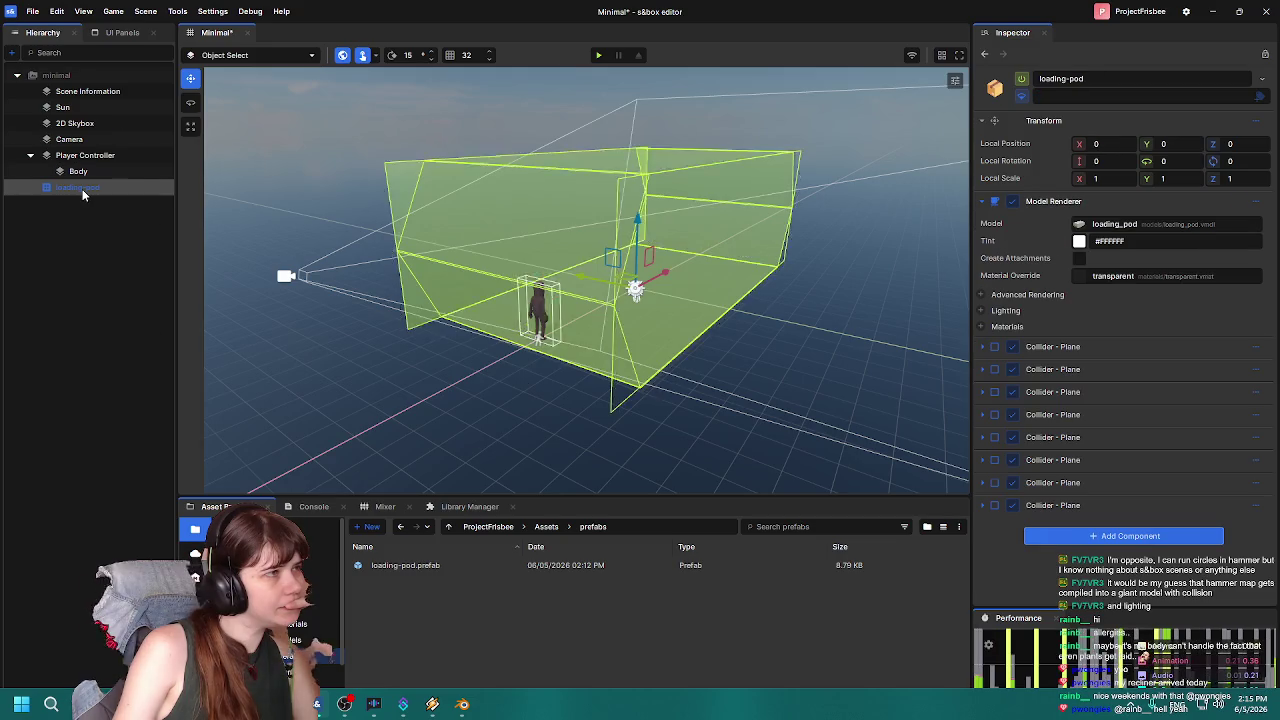
Select the Player Controller and collapse its Footsteps and Aim groups.
left_click(89, 157)
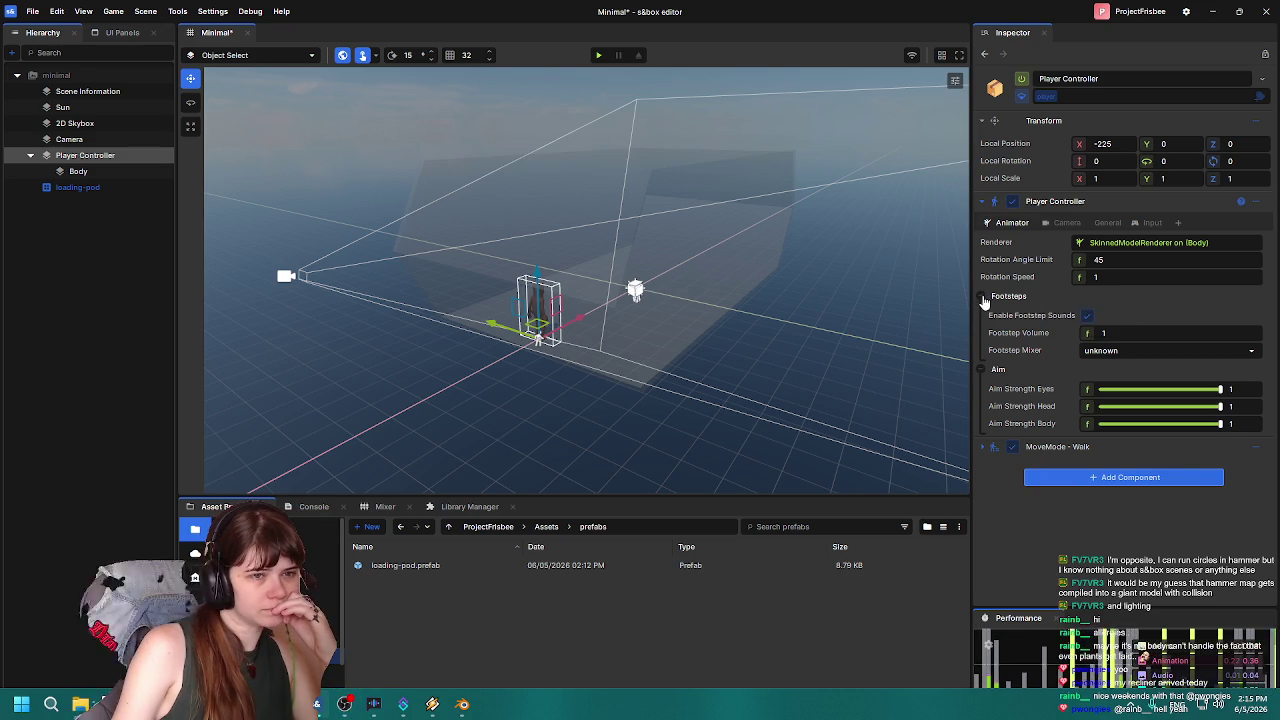
left_click(983, 298)
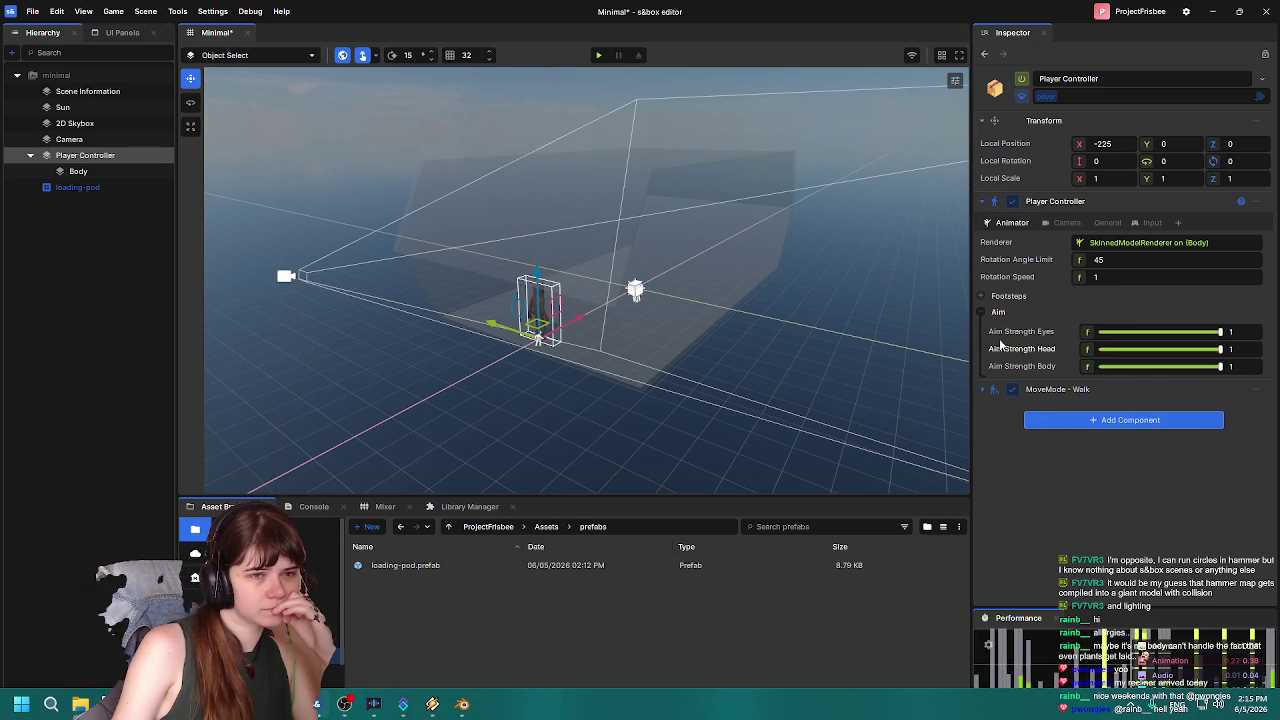
left_click(984, 313)
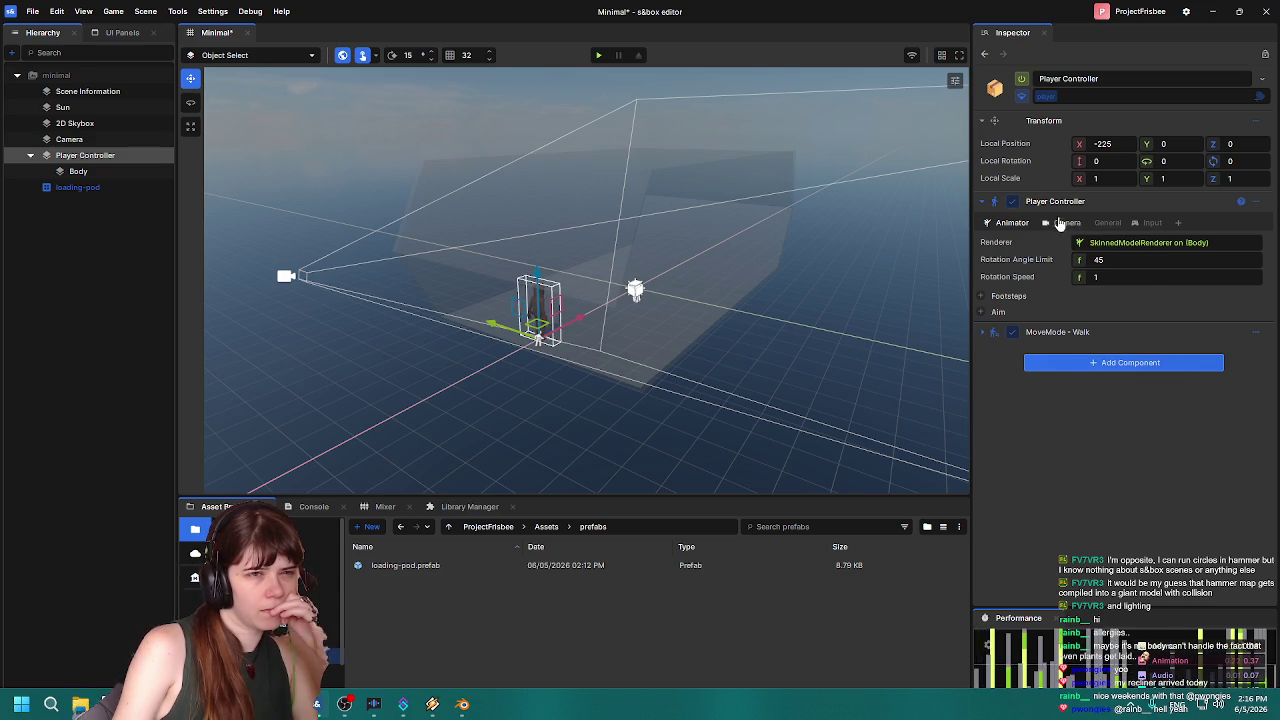
Remove the Camera feature from the Player Controller and start playing the game.
left_click(1061, 224)
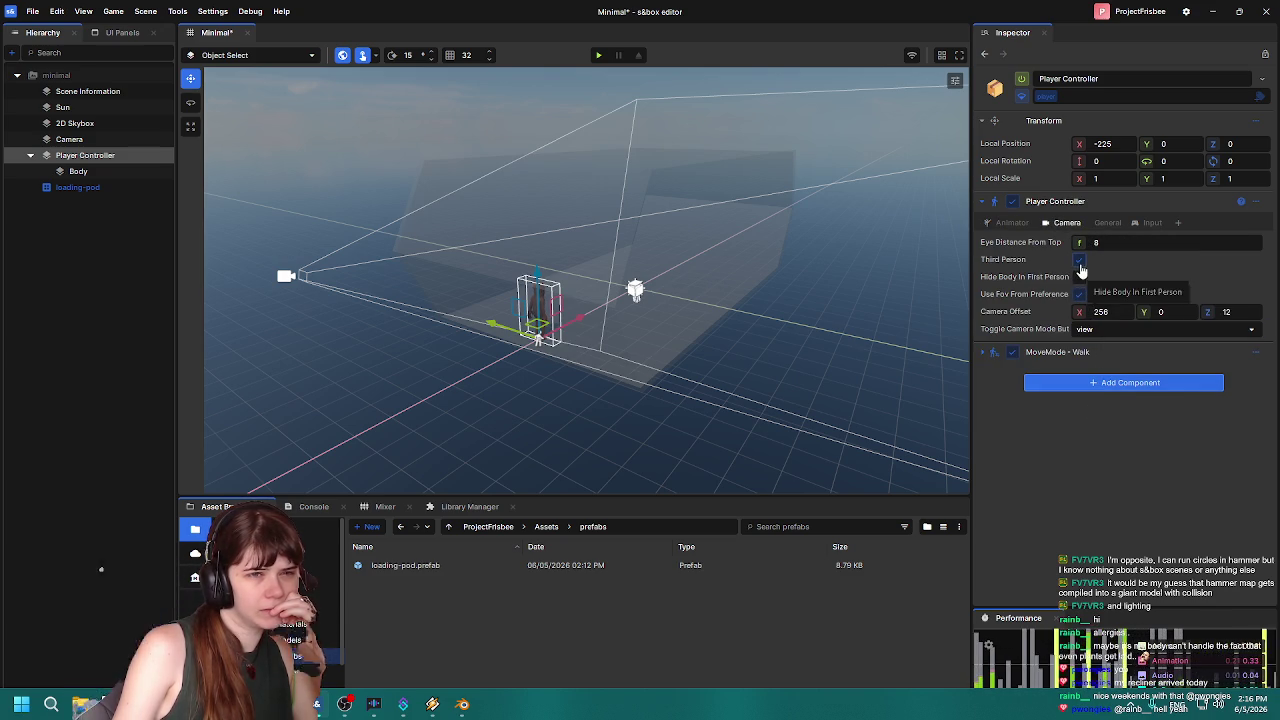
right_click(1062, 224)
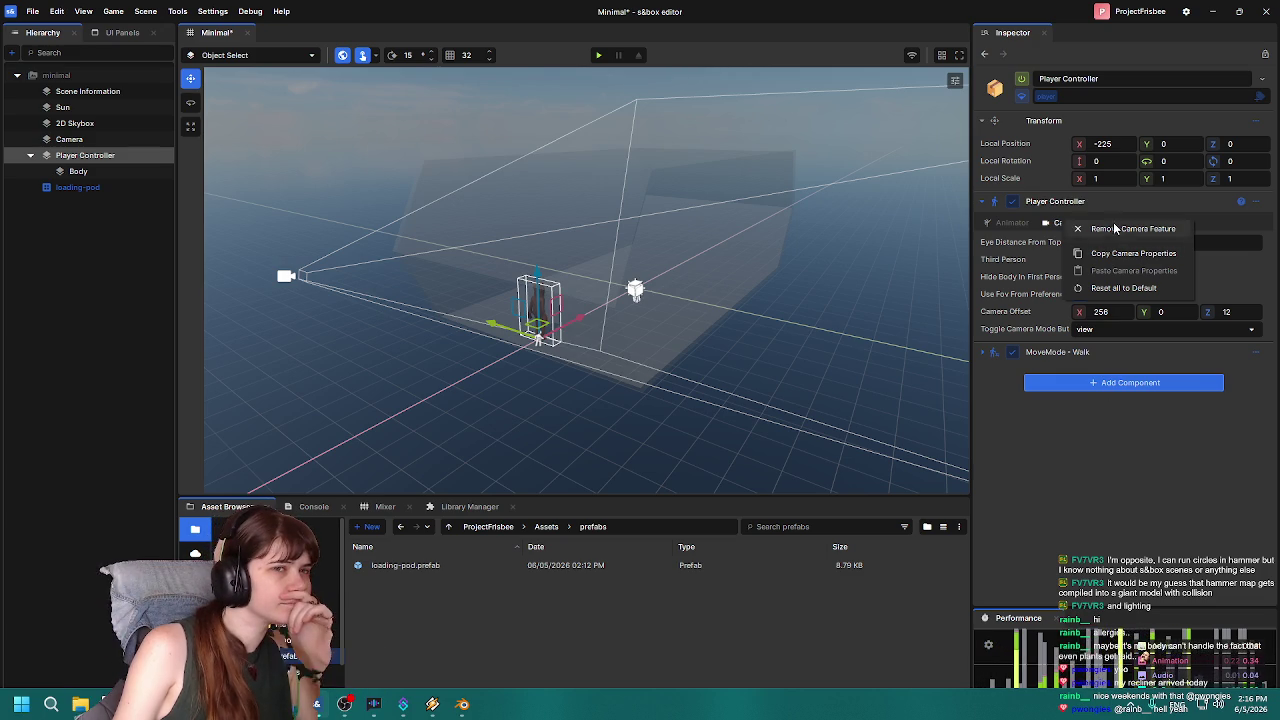
left_click(1113, 229)
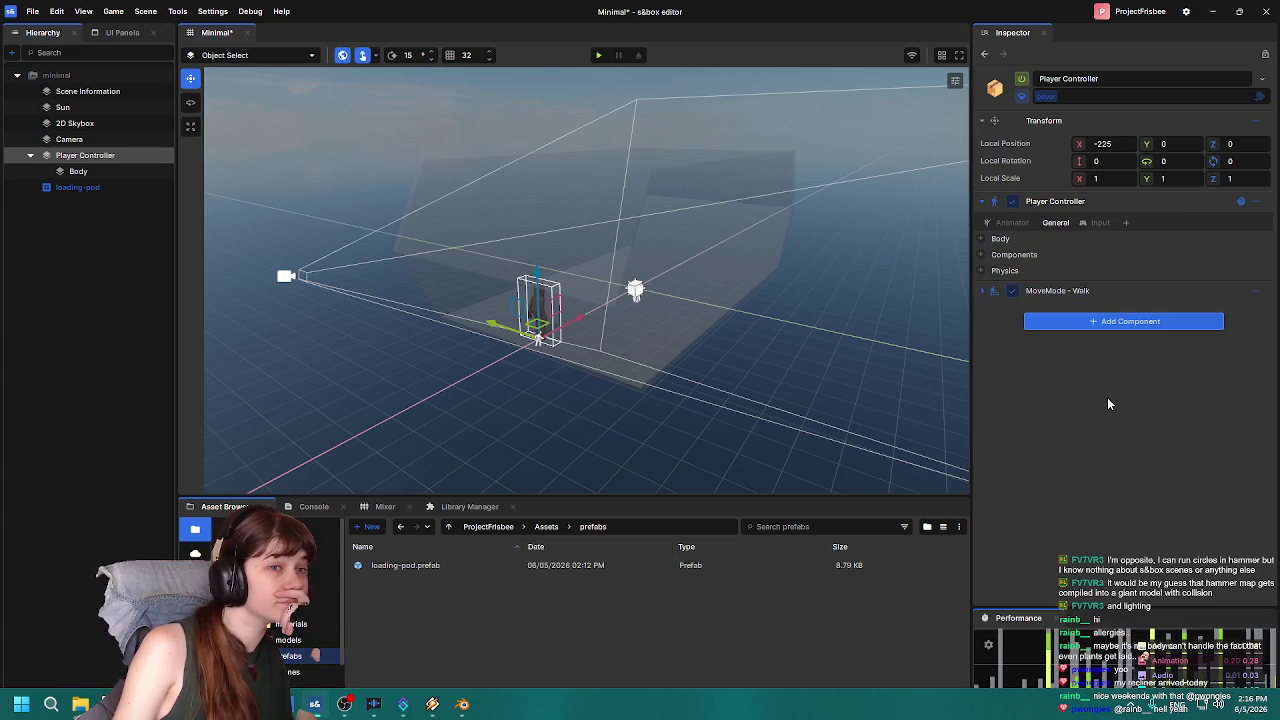
left_click(598, 55)
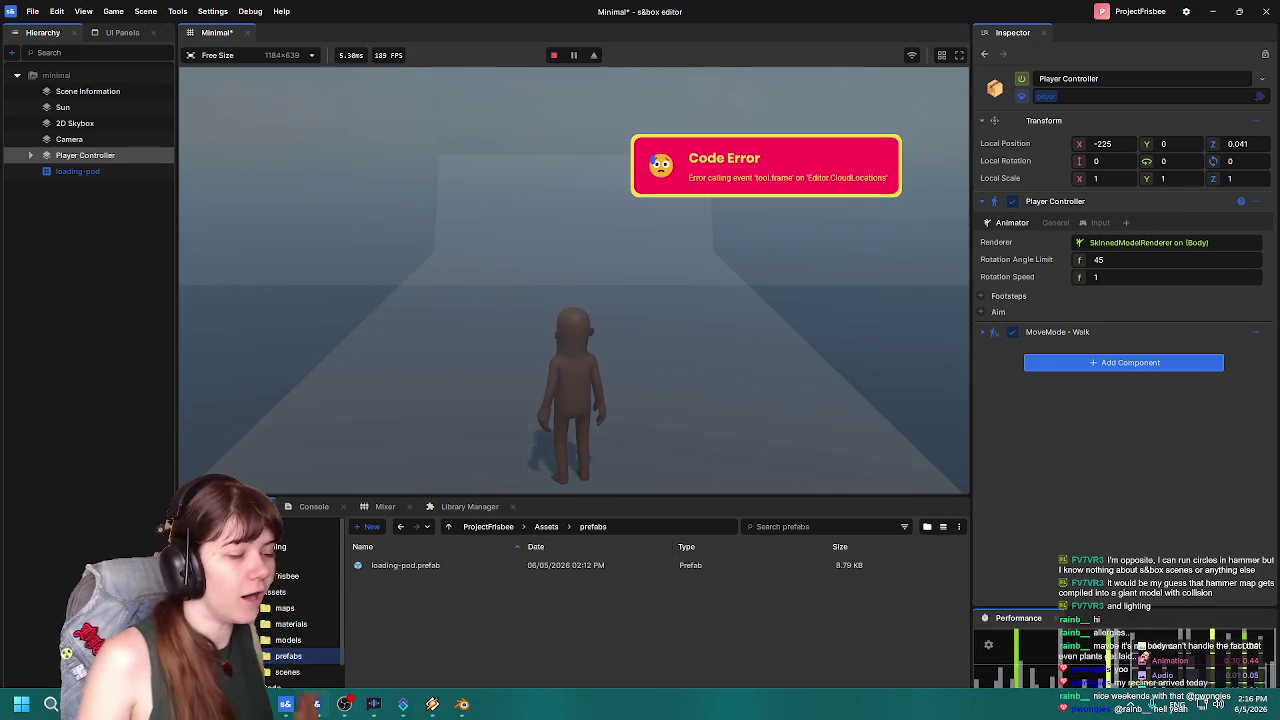
Walk the character forward, back and side to side across the road with WASD.
key("w")
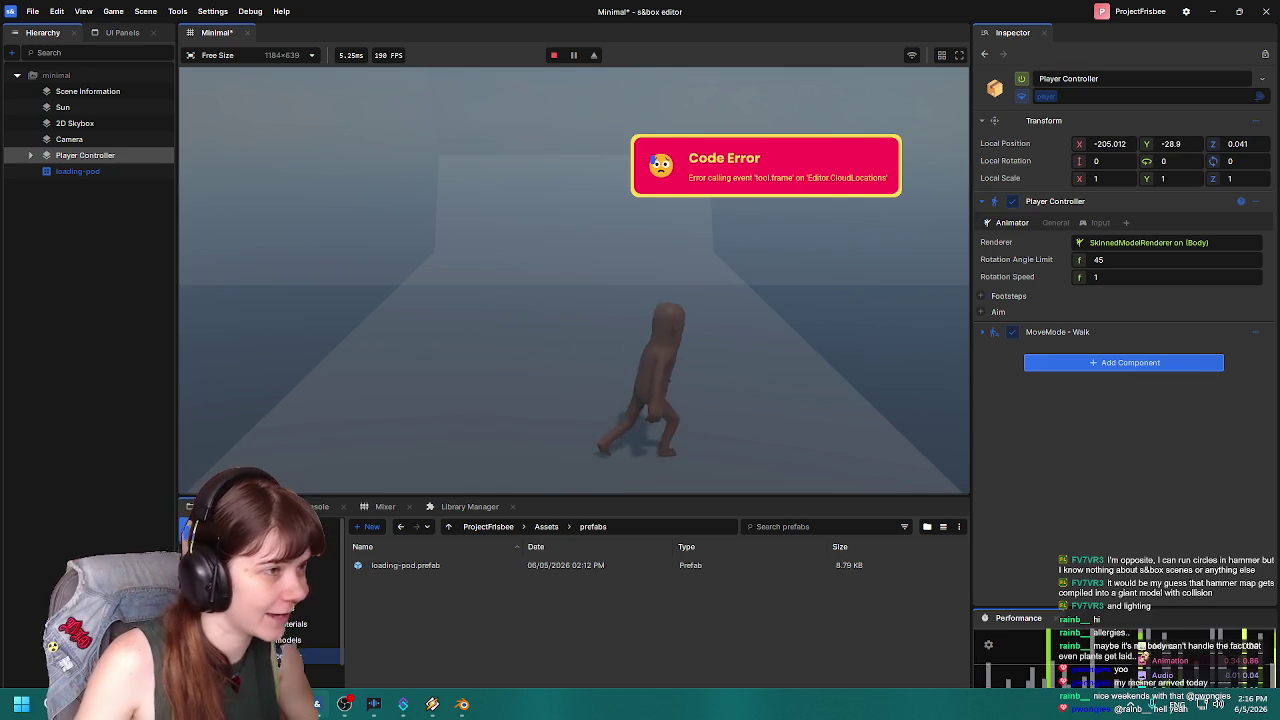
key("s")
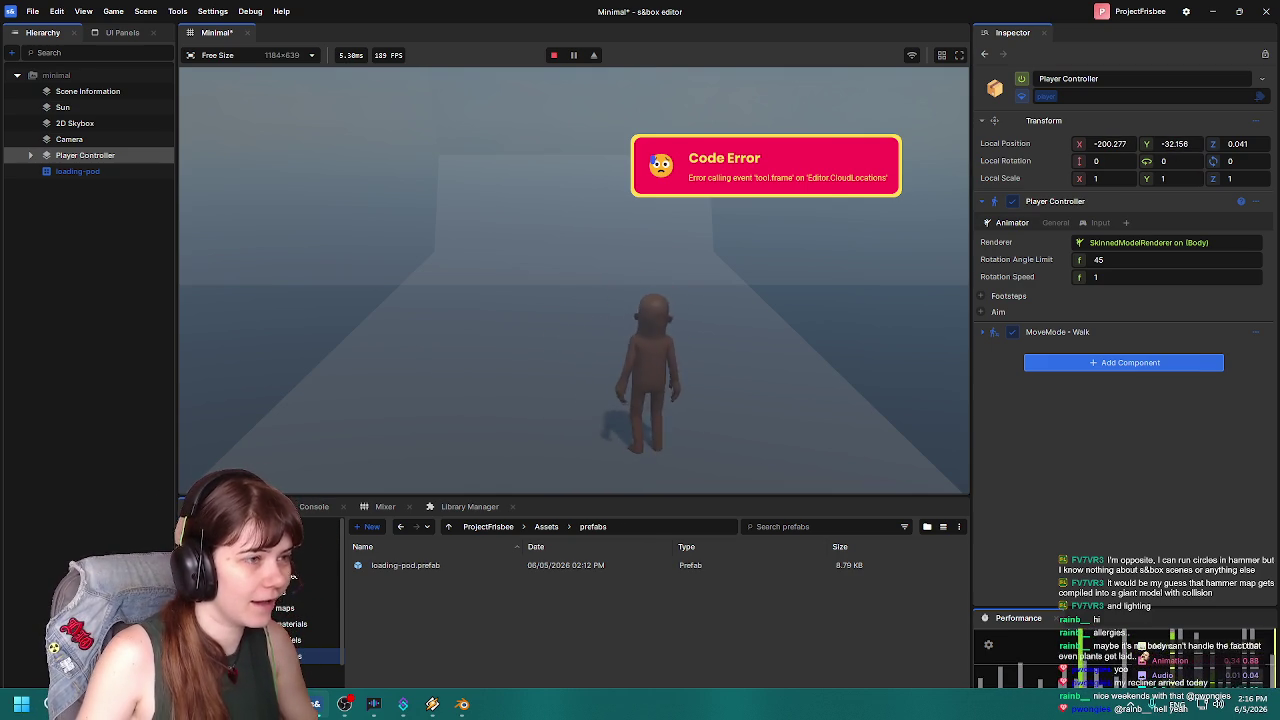
key("a")
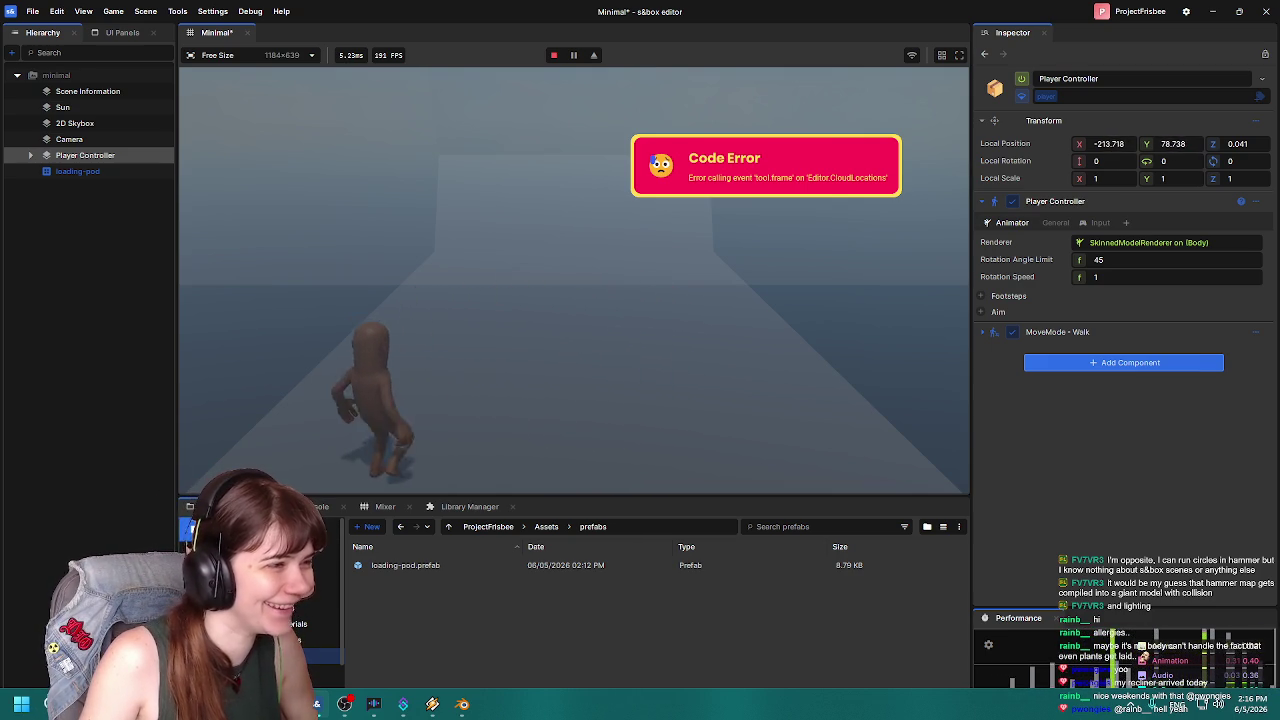
key("d")
key("a")
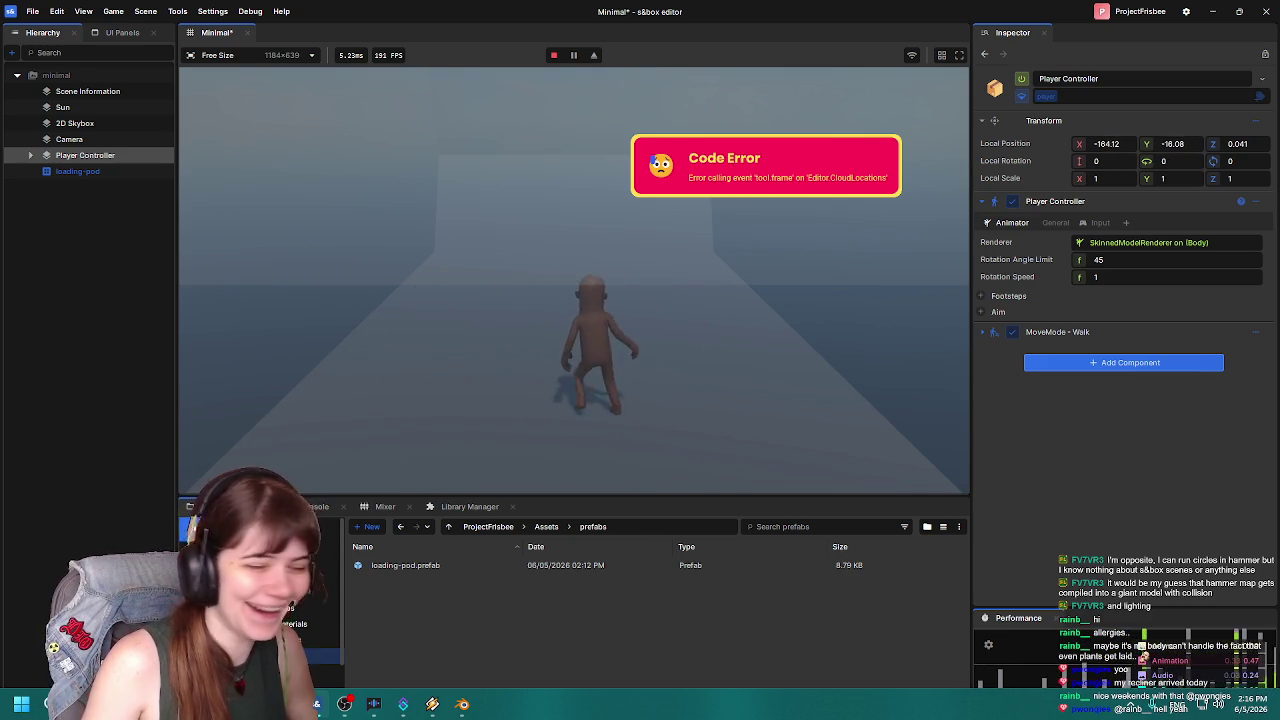
key("d")
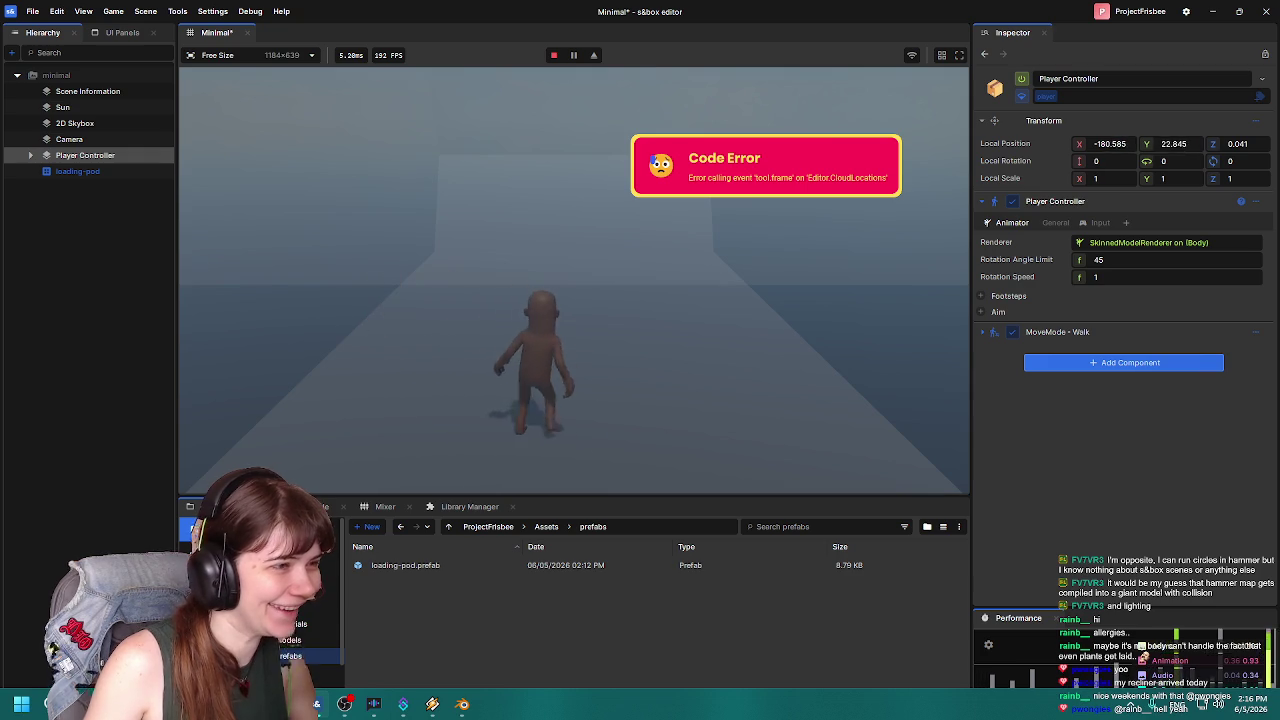
key("a")
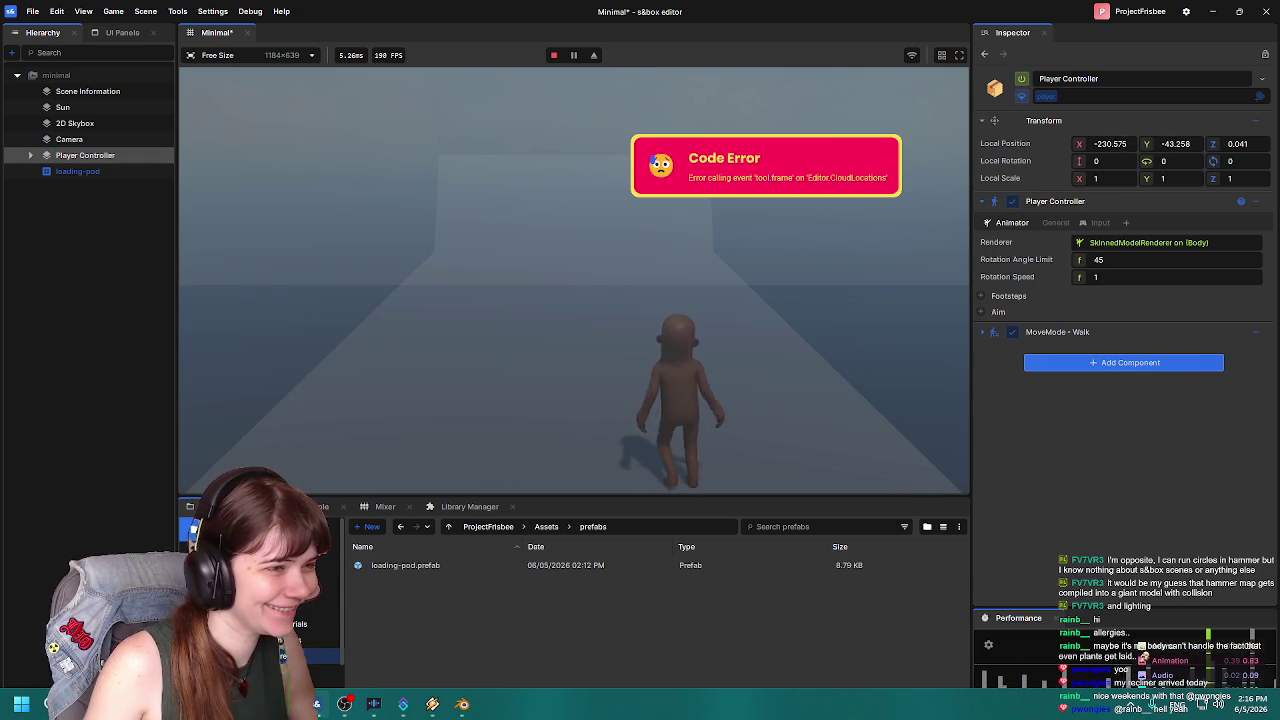
key("d")
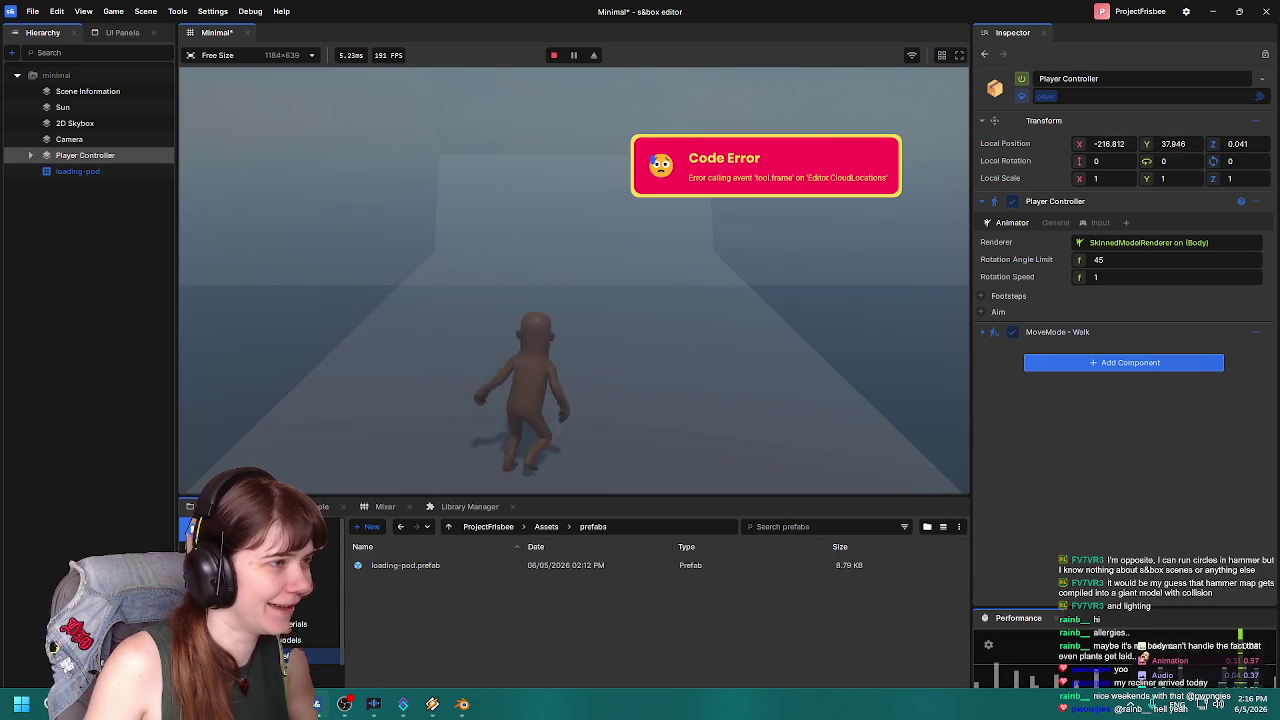
key("a")
key("d")
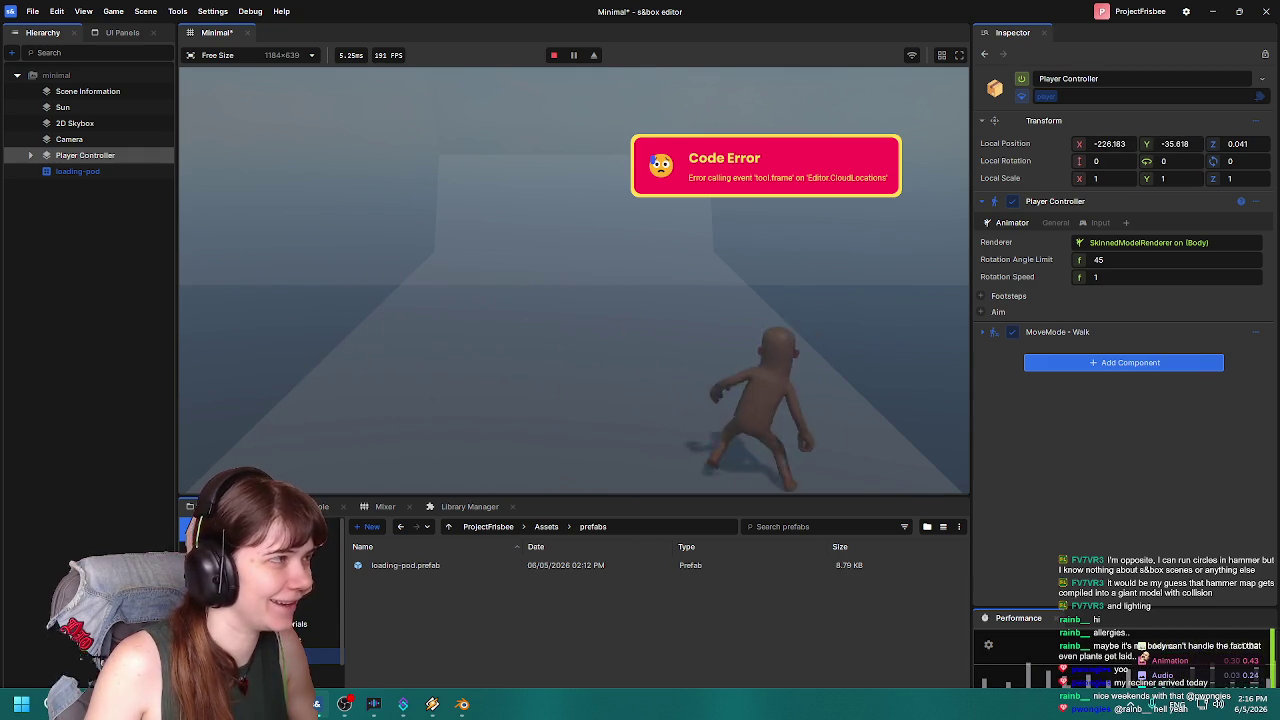
key("a")
key("d")
Run the character left and right a few more times, then pause and leave play mode.
key("a")
key("d")
key("a")
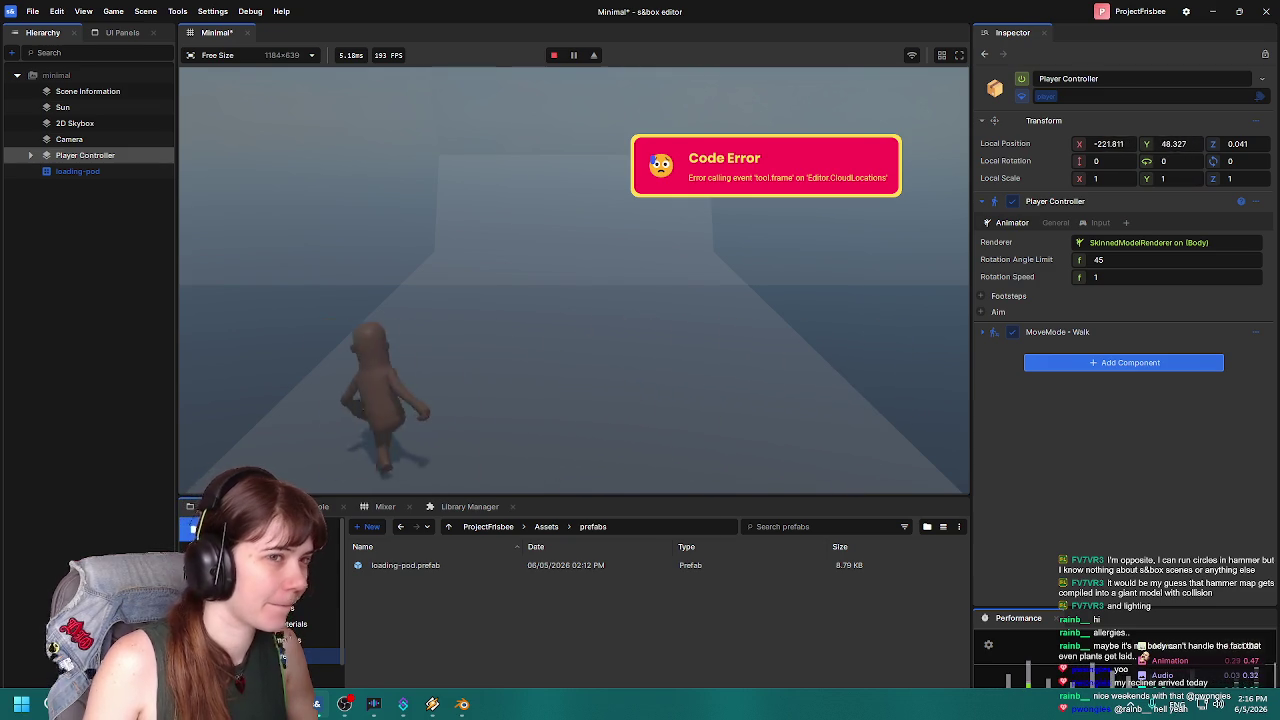
key("d")
key("a")
key("a")
key("Escape")
left_click(290, 443)
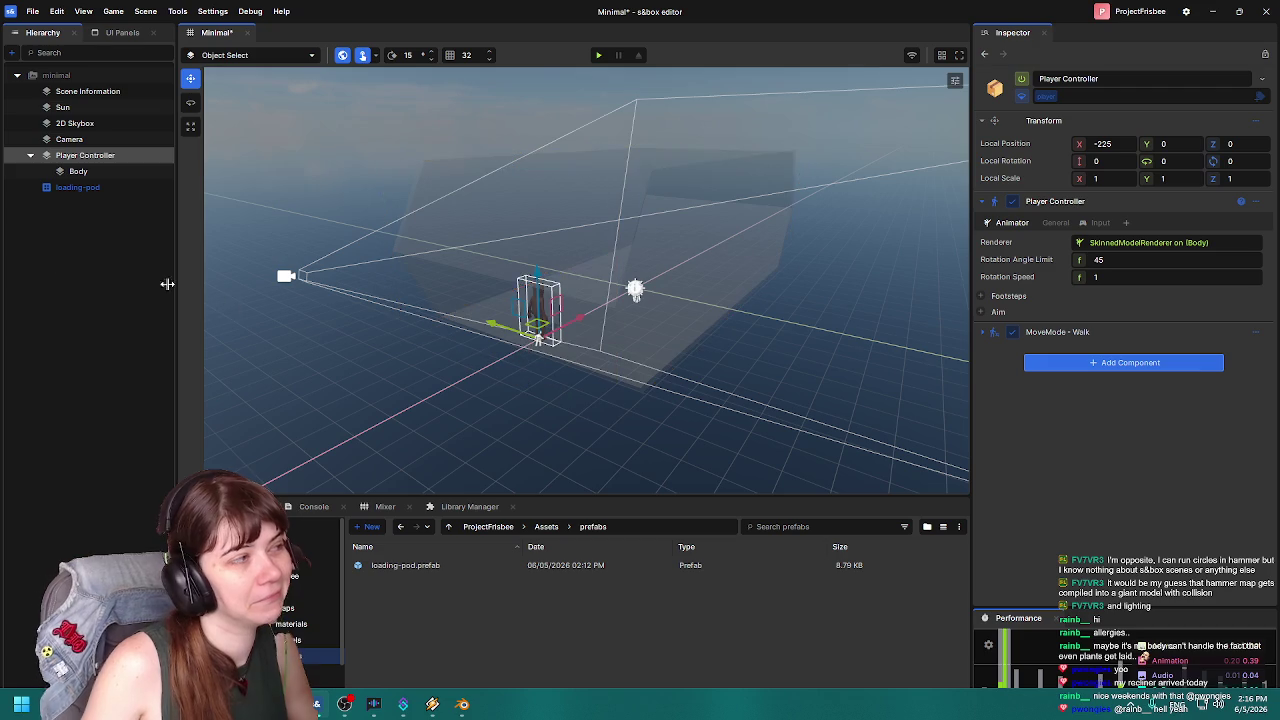
left_click(82, 259)
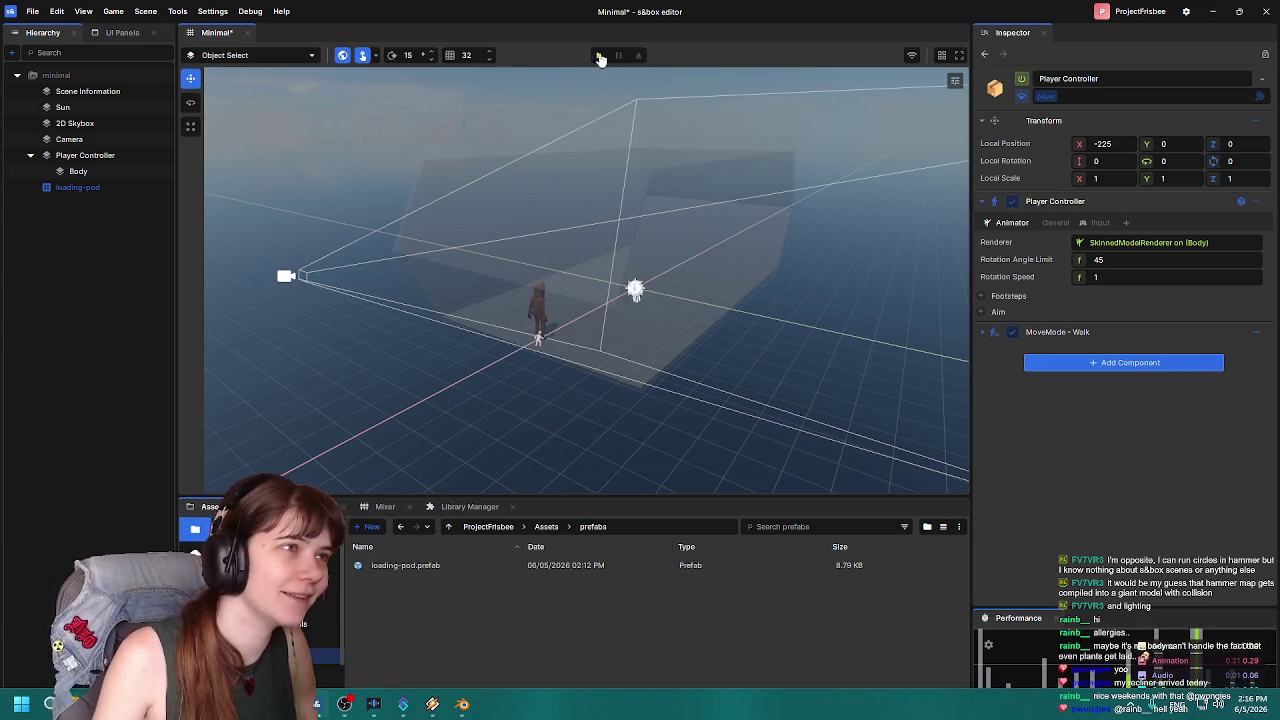
left_click(598, 55)
key("w")
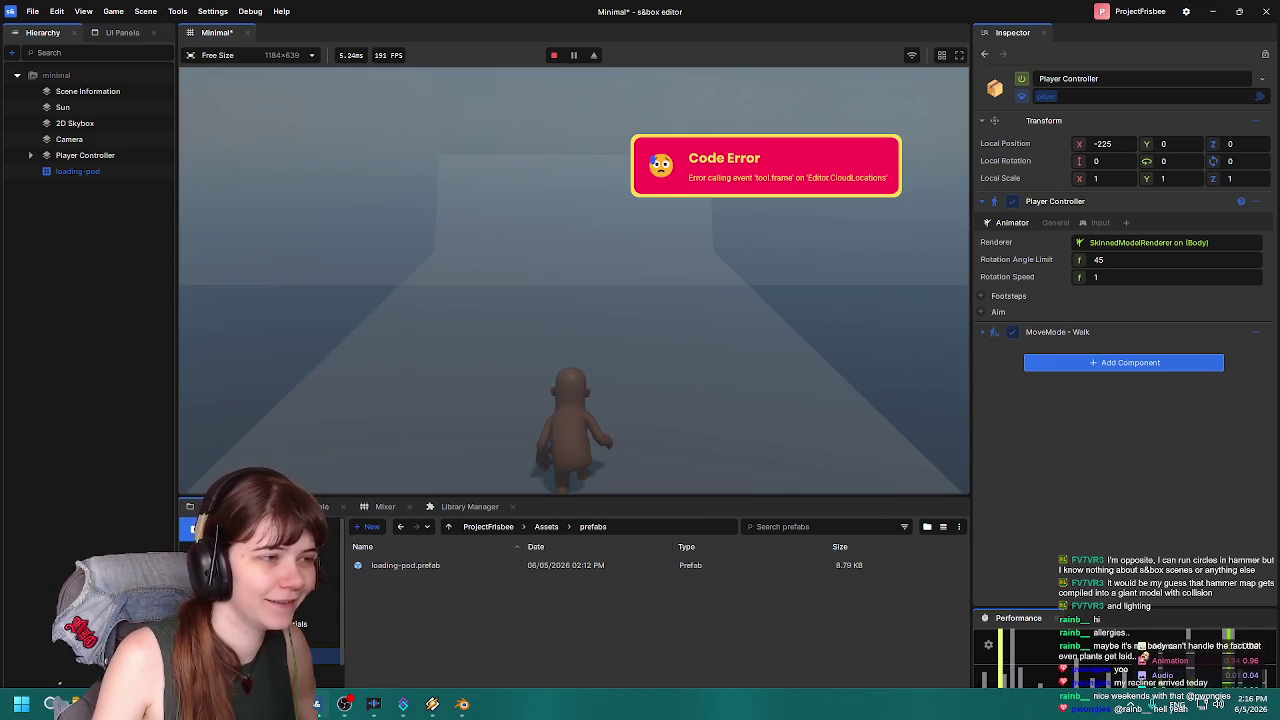
key("a")
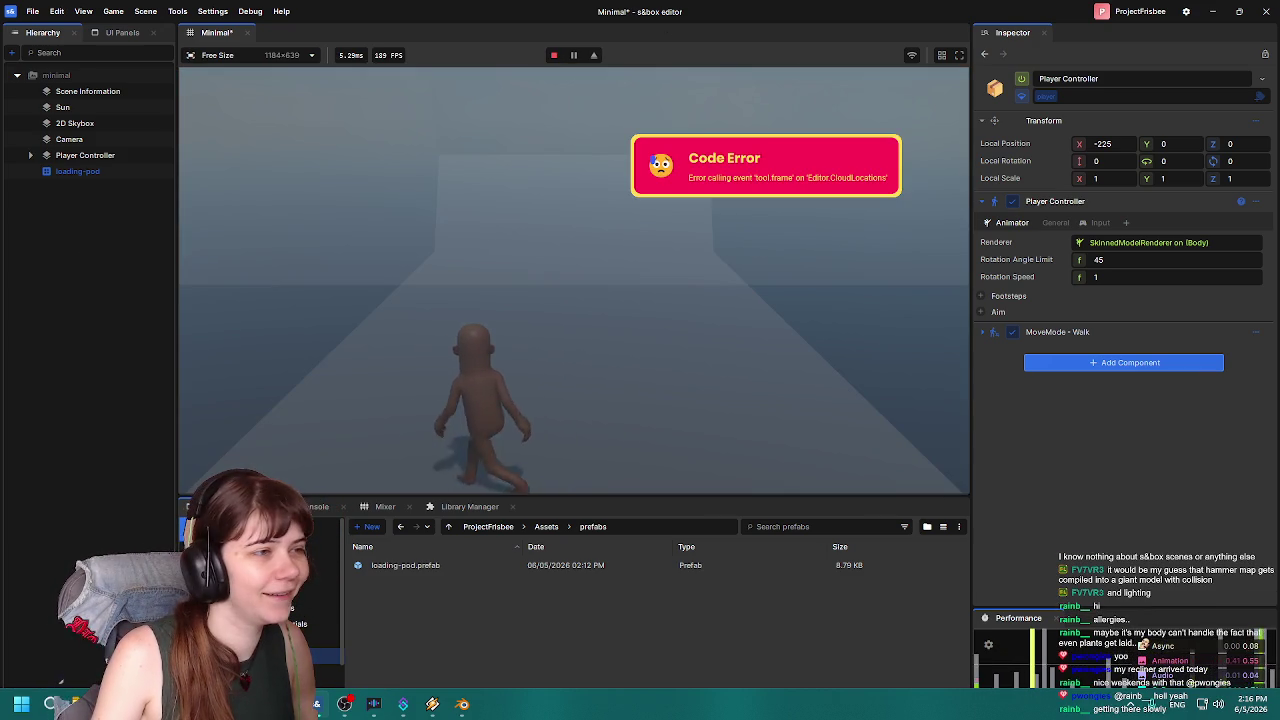
key("d")
key("a")
key("d")
key("a")
key("d")
key("a")
key("d")
key("a")
key("d")
key("a")
key("d")
key("a")
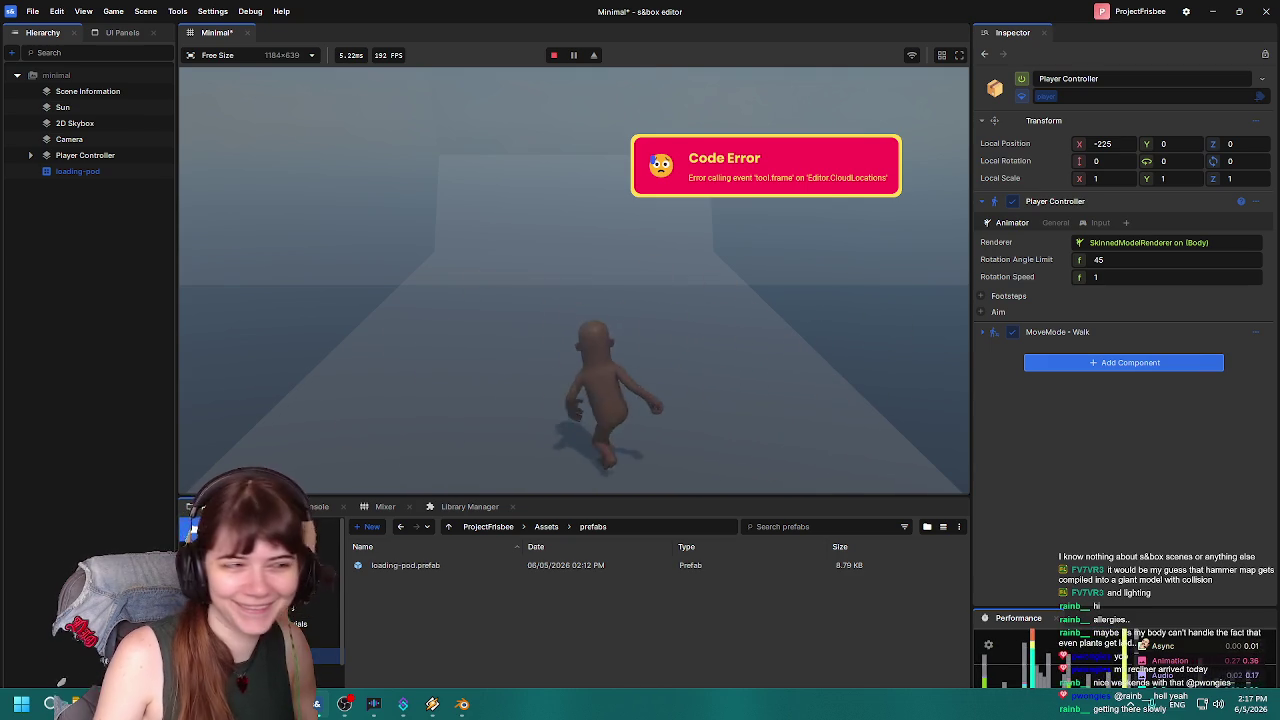
key("d")
key("a")
key("Escape")
left_click(258, 445)
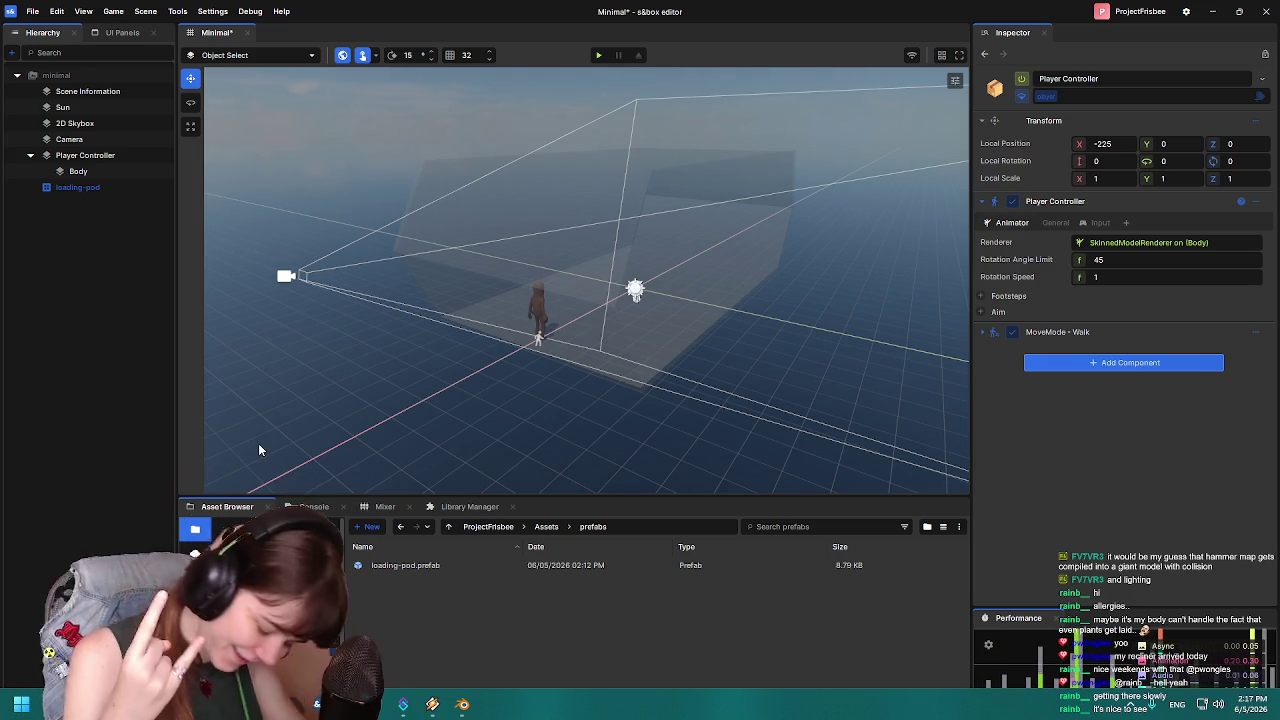
mouse_move(372, 326)
left_mouse_down()
mouse_move(514, 315)
mouse_move(438, 310)
left_mouse_up()
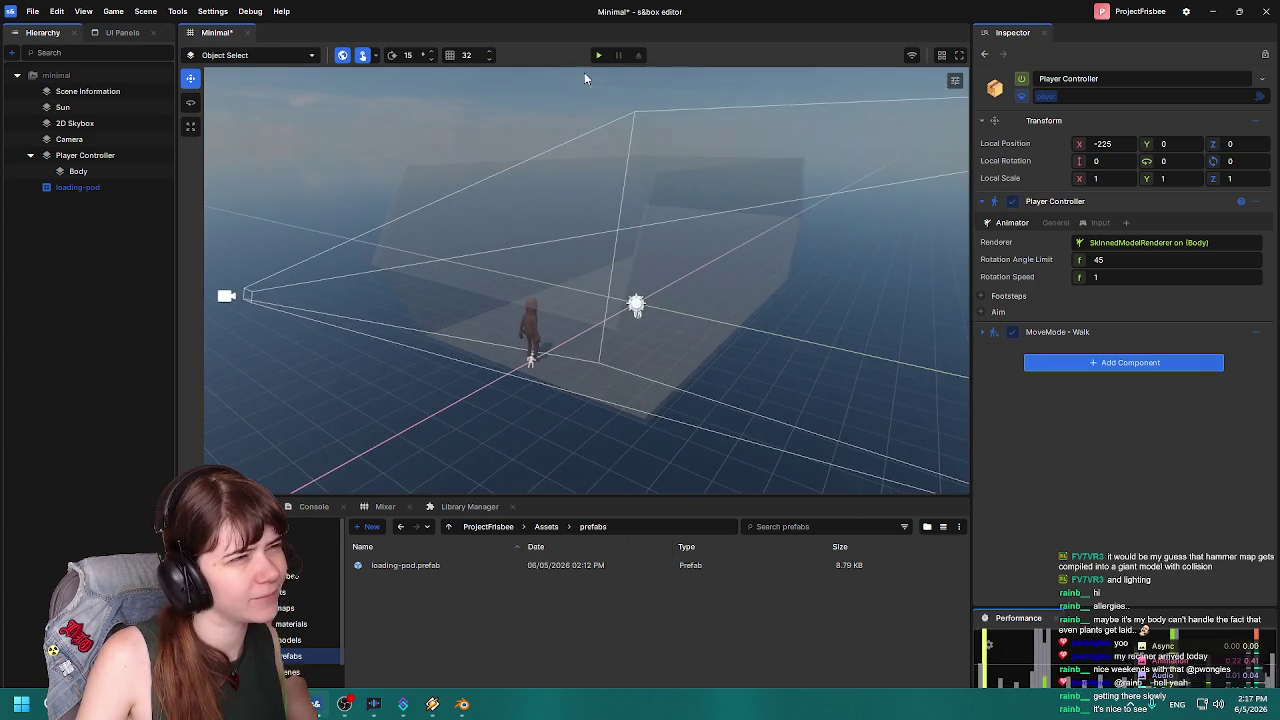
left_click(598, 55)
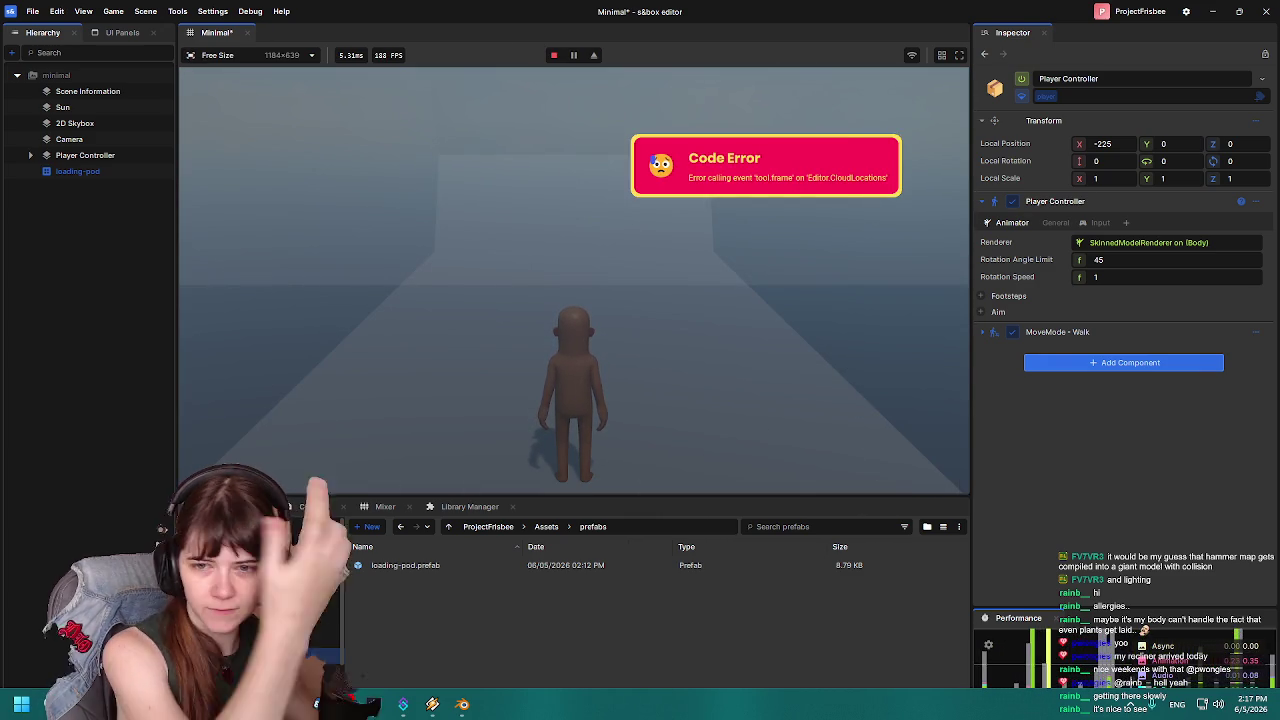
key("a")
key("d")
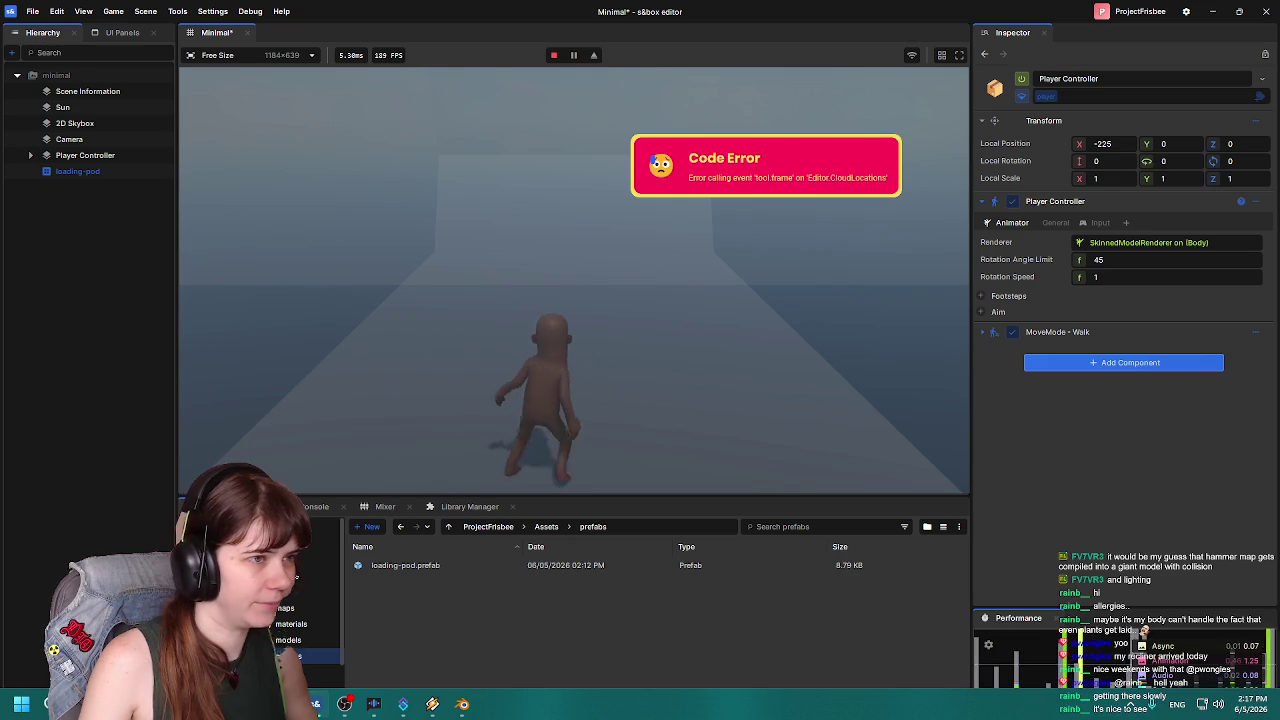
key("a")
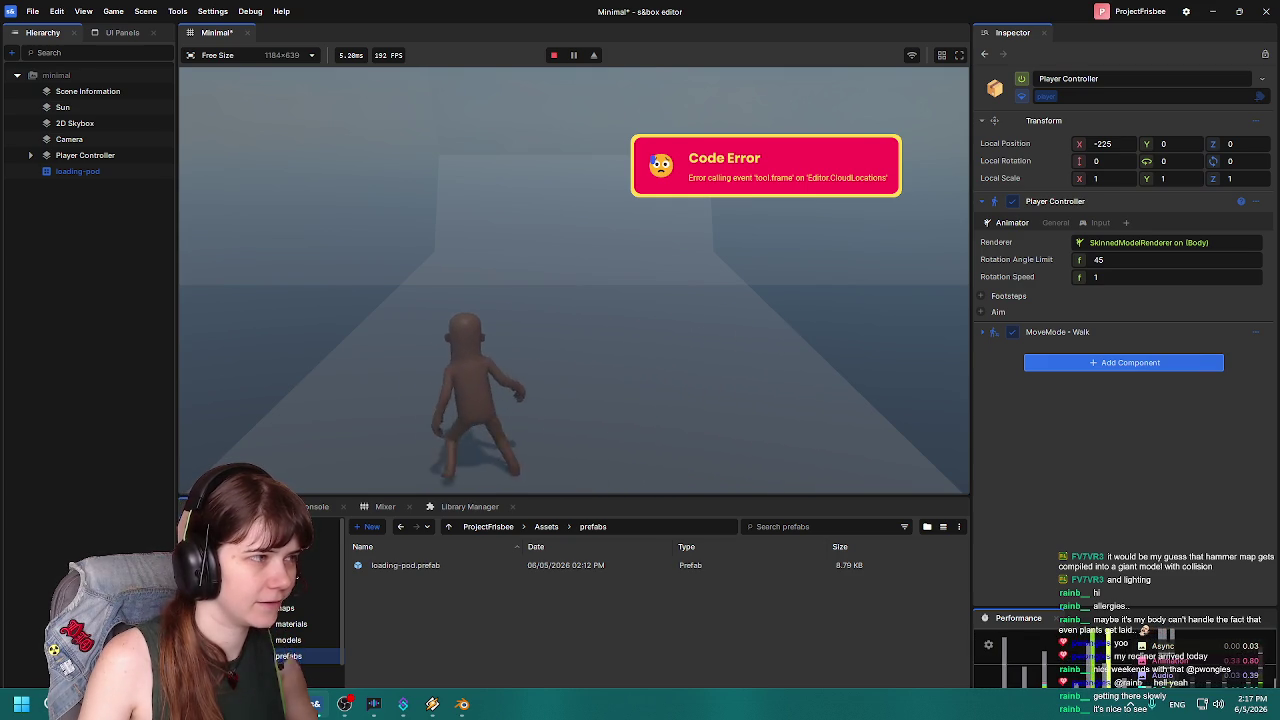
key("d")
key("a")
key("d")
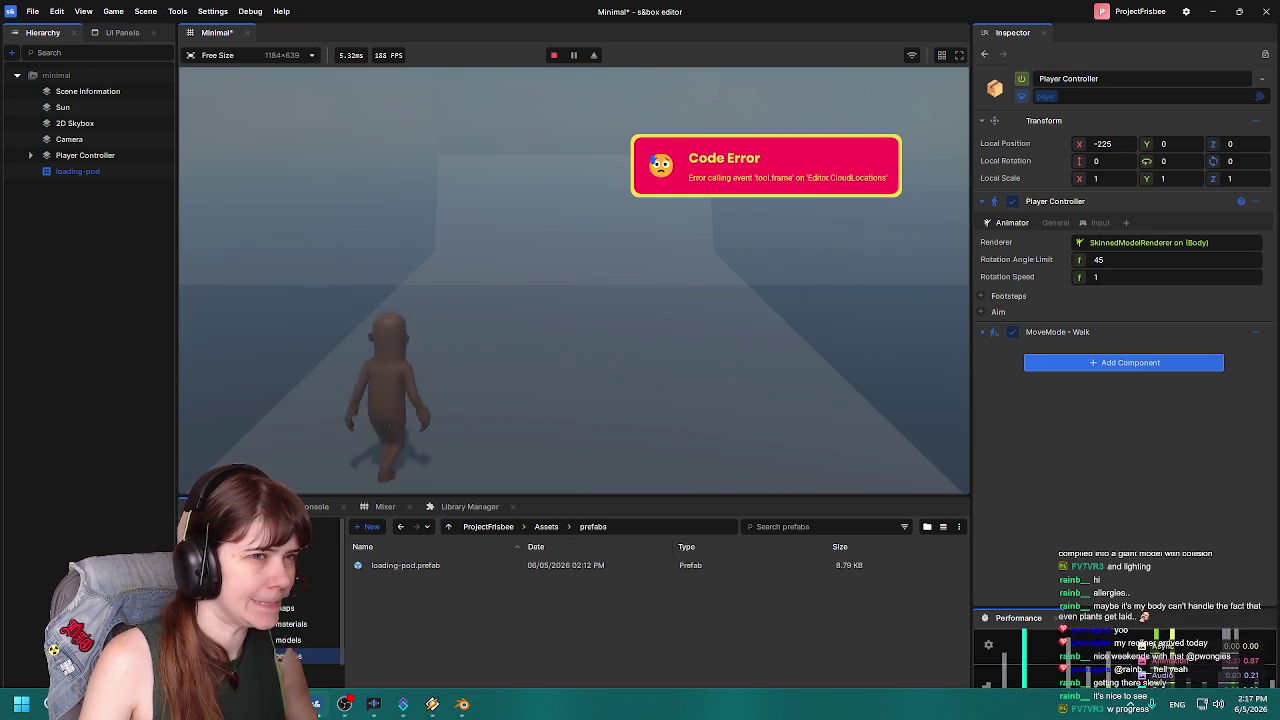
key("Escape")
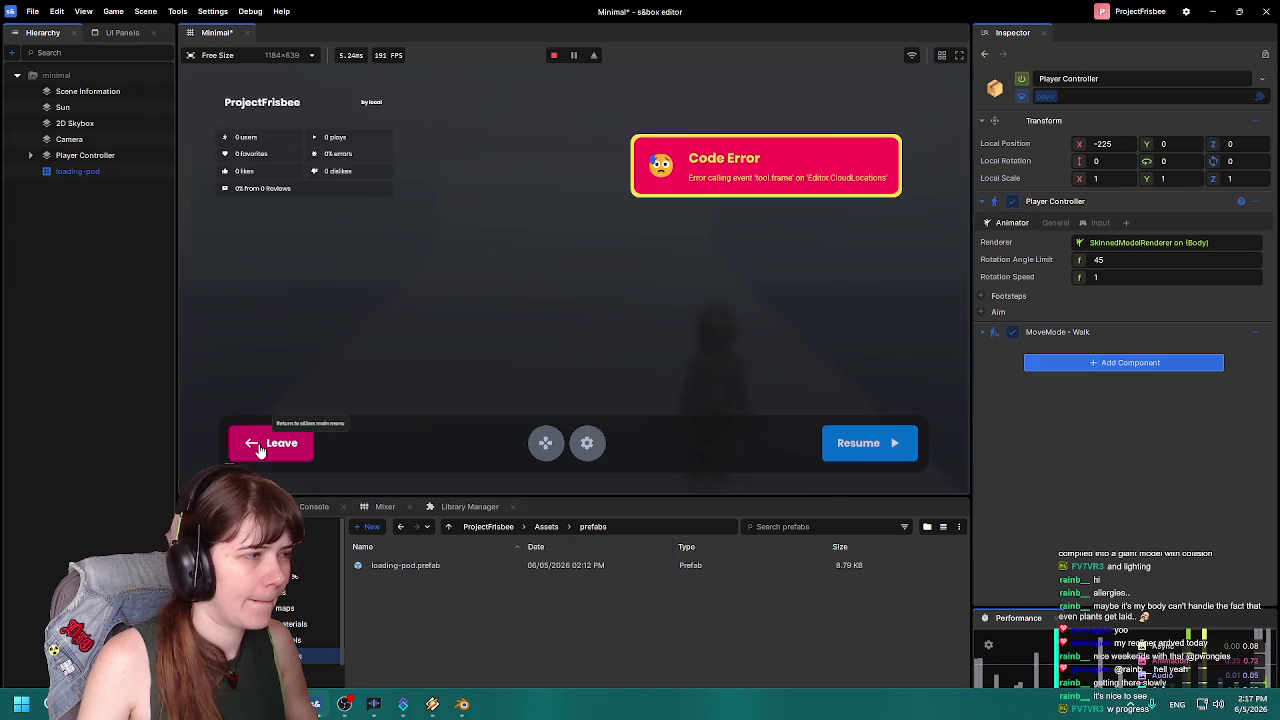
left_click(258, 450)
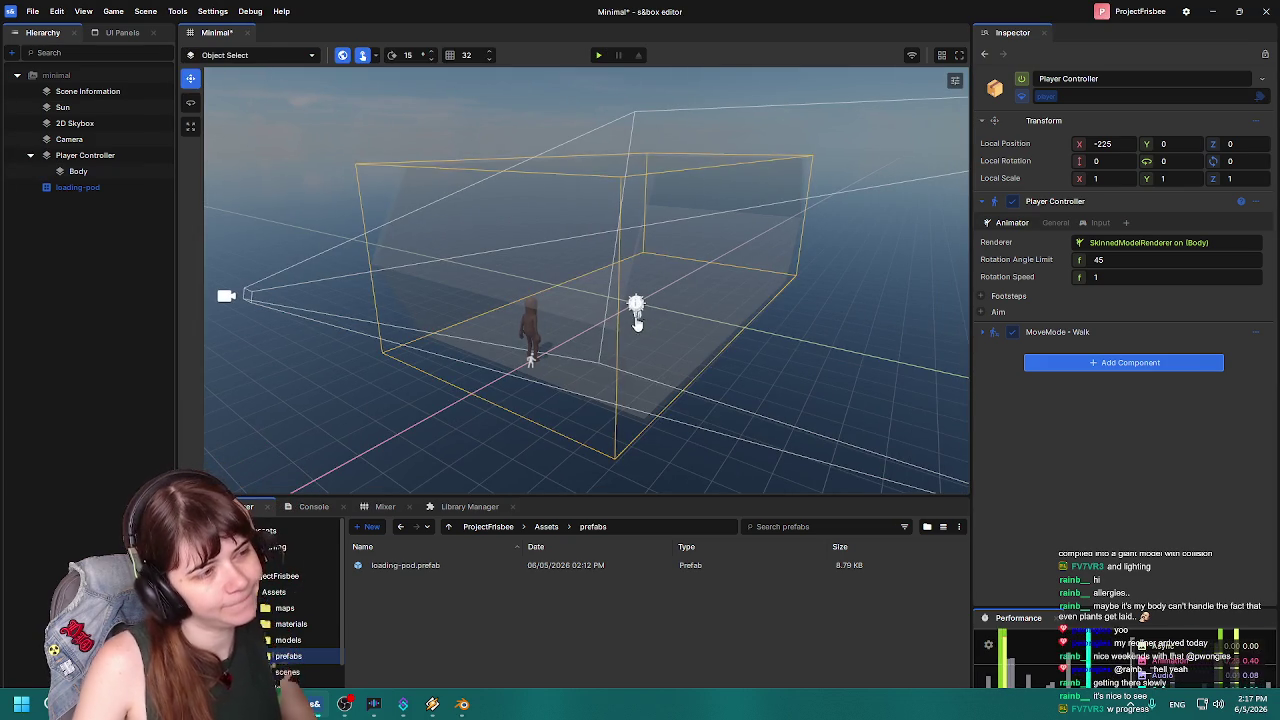
Deselect the loading-pod box and save the Minimal scene with Ctrl+S.
left_click(645, 327)
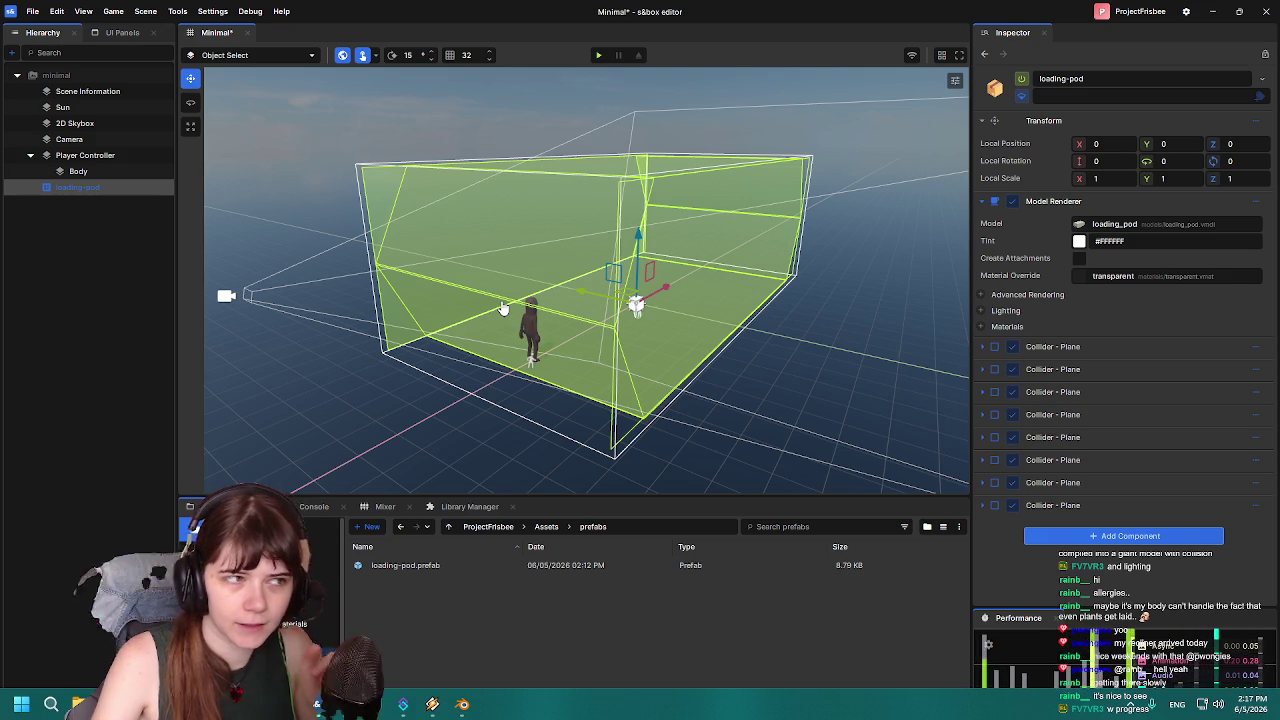
left_click(96, 266)
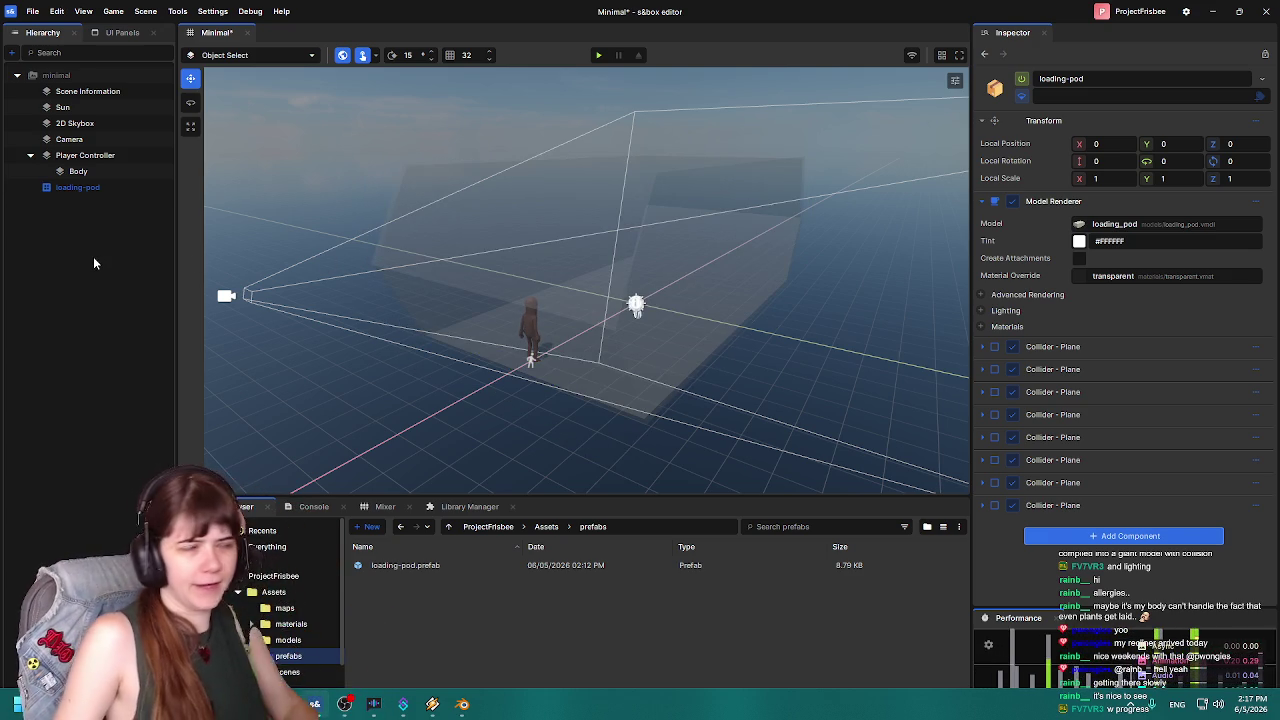
key("ctrl+s")
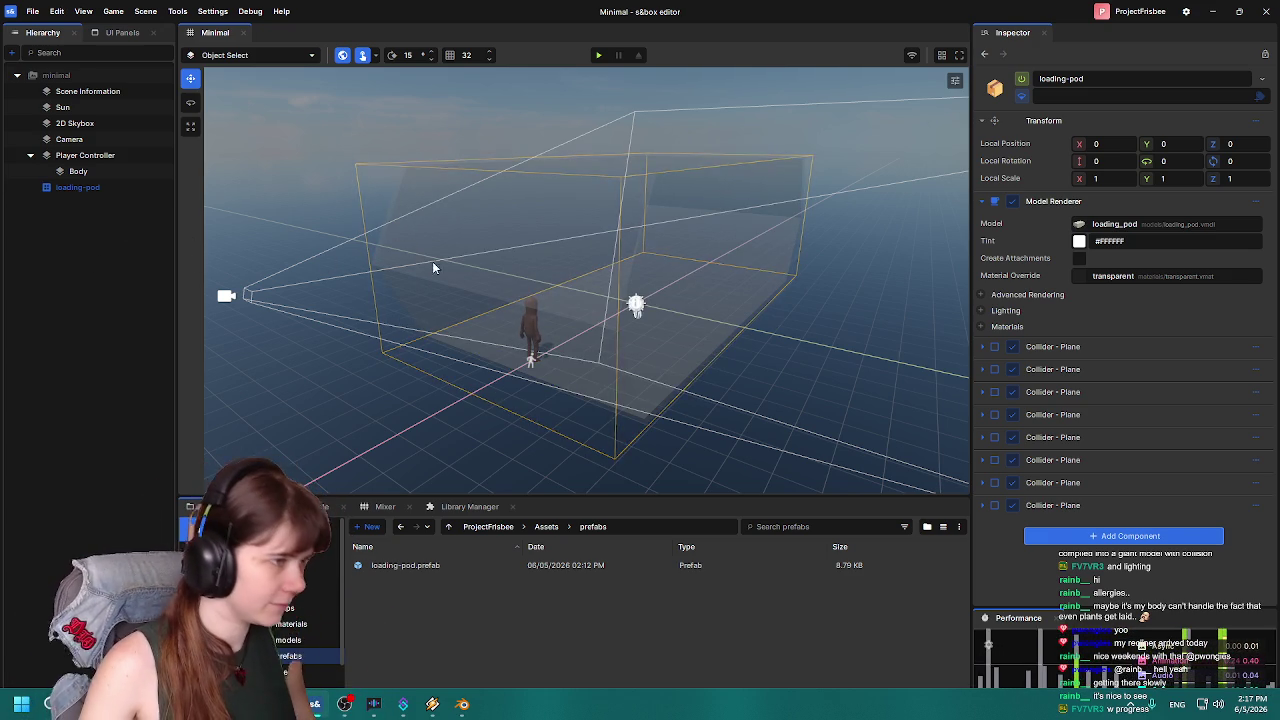
left_click_drag(532, 316, 573, 301)
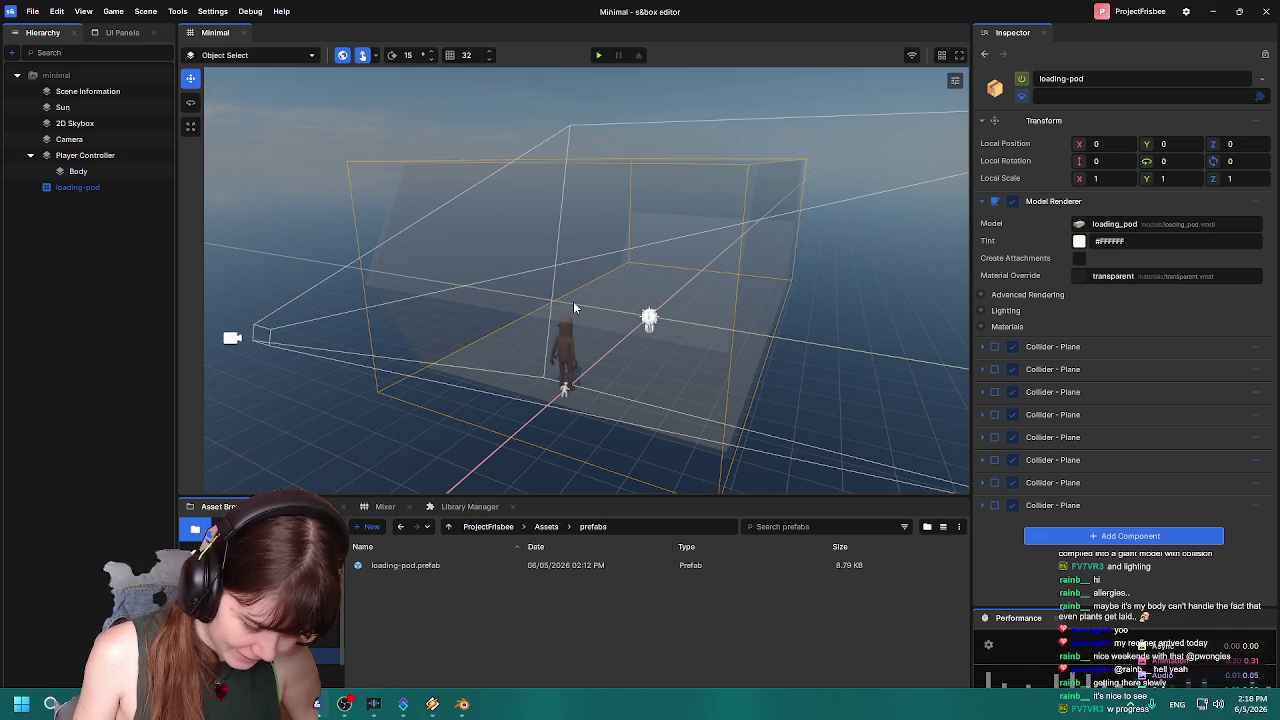
Create a folder named identificationdiscs inside Assets/models and open it.
left_click(548, 527)
double_click(404, 598)
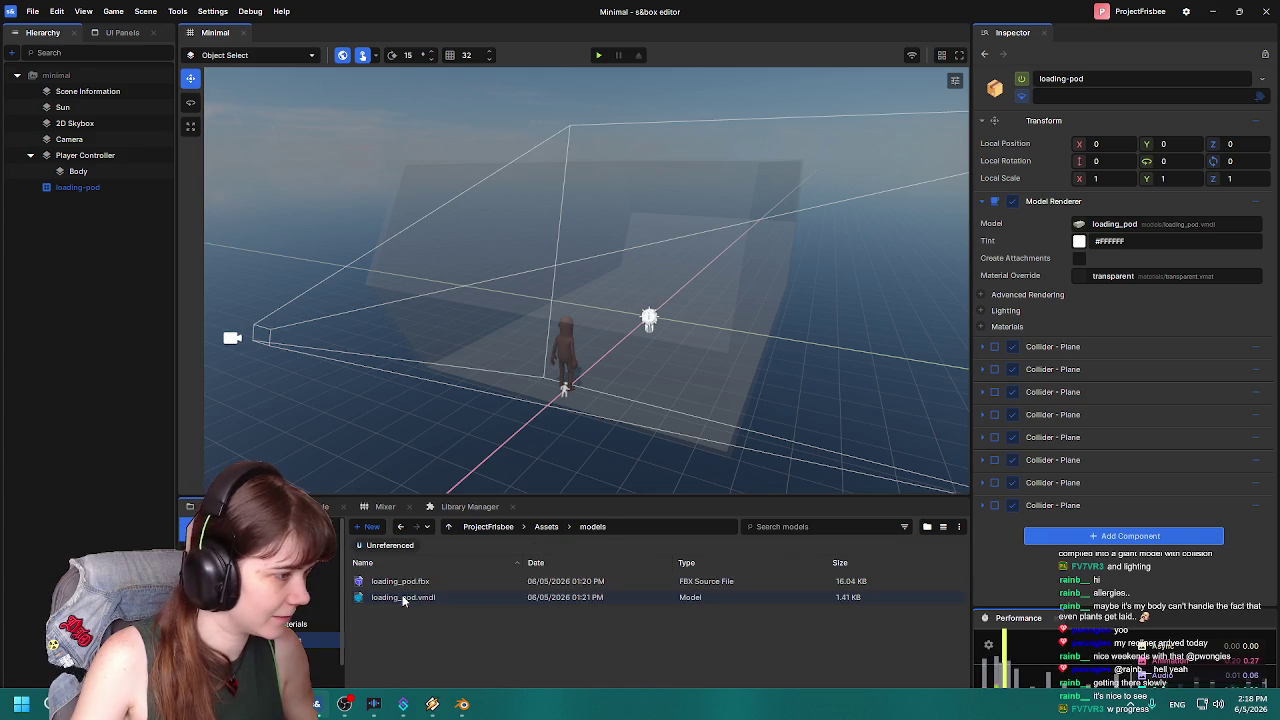
right_click(454, 618)
mouse_move(565, 665)
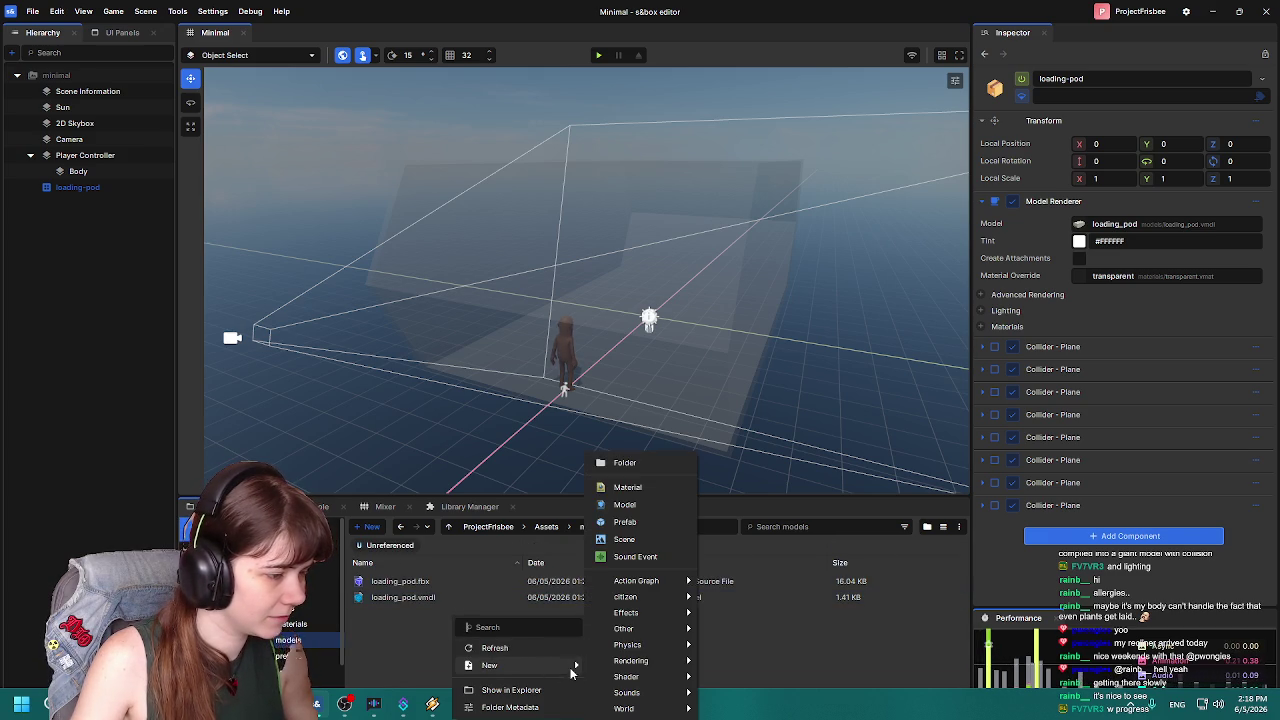
left_click(648, 463)
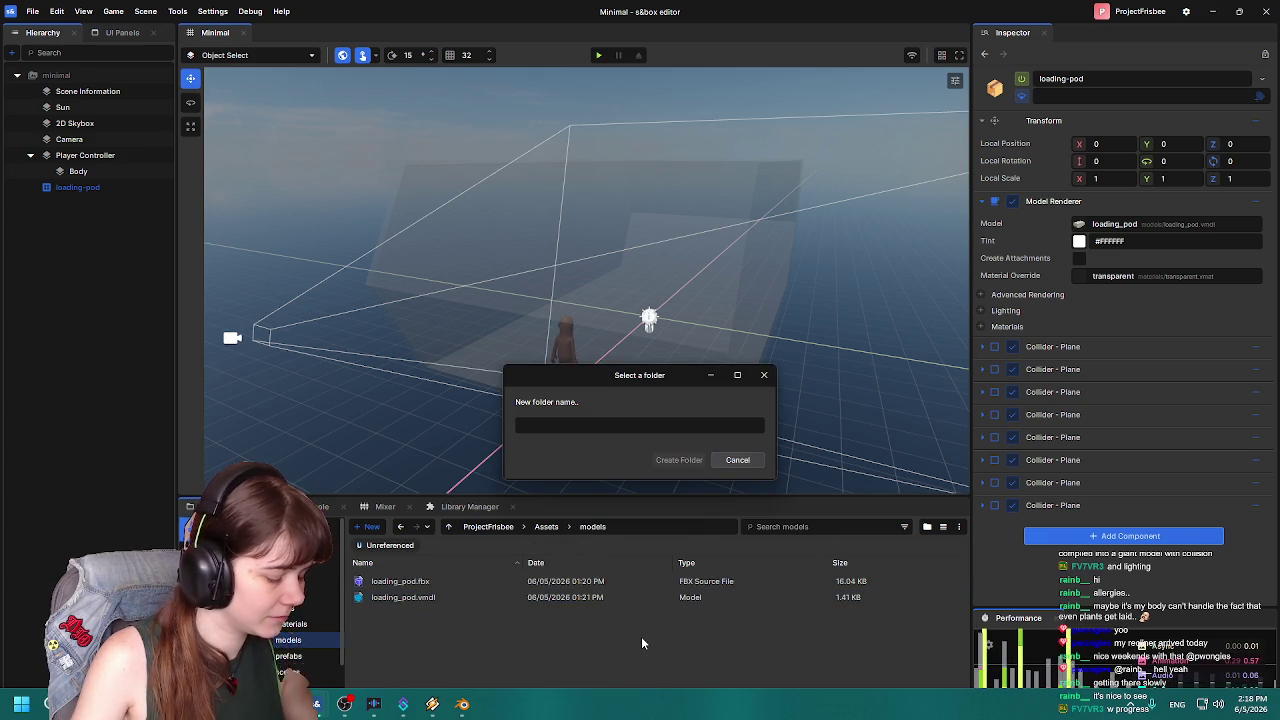
type("l")
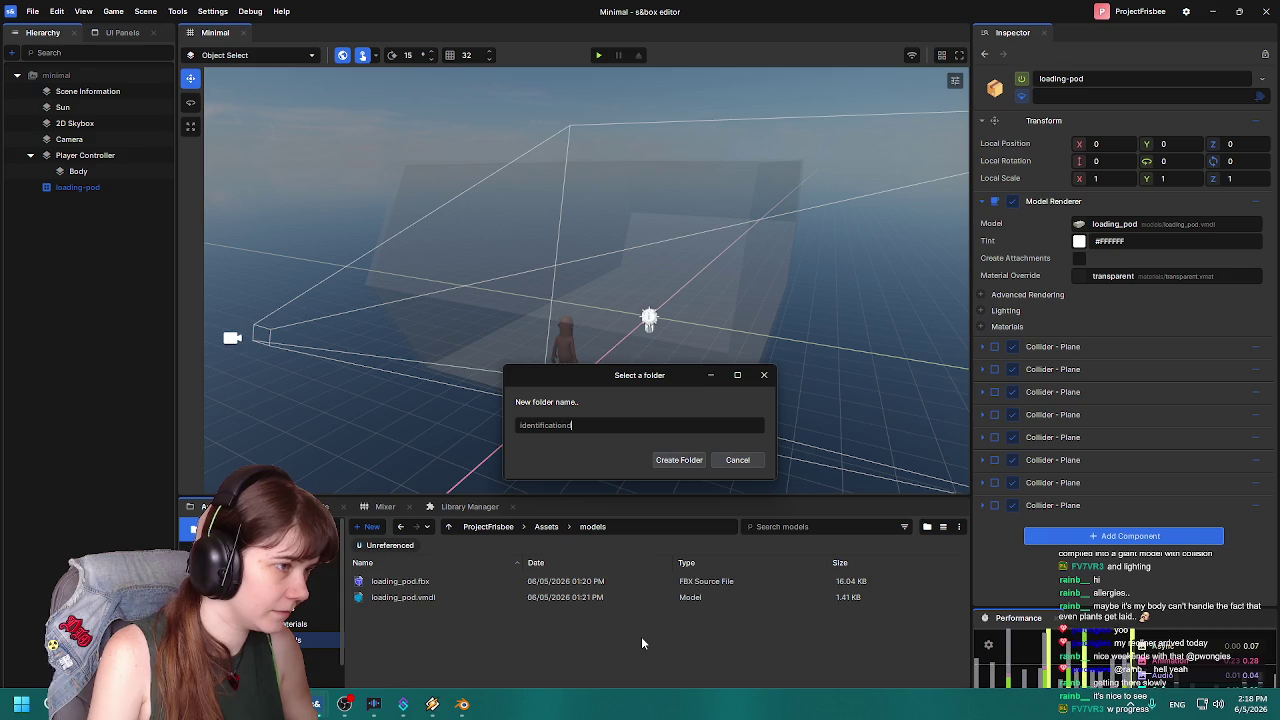
type("s")
key("Return")
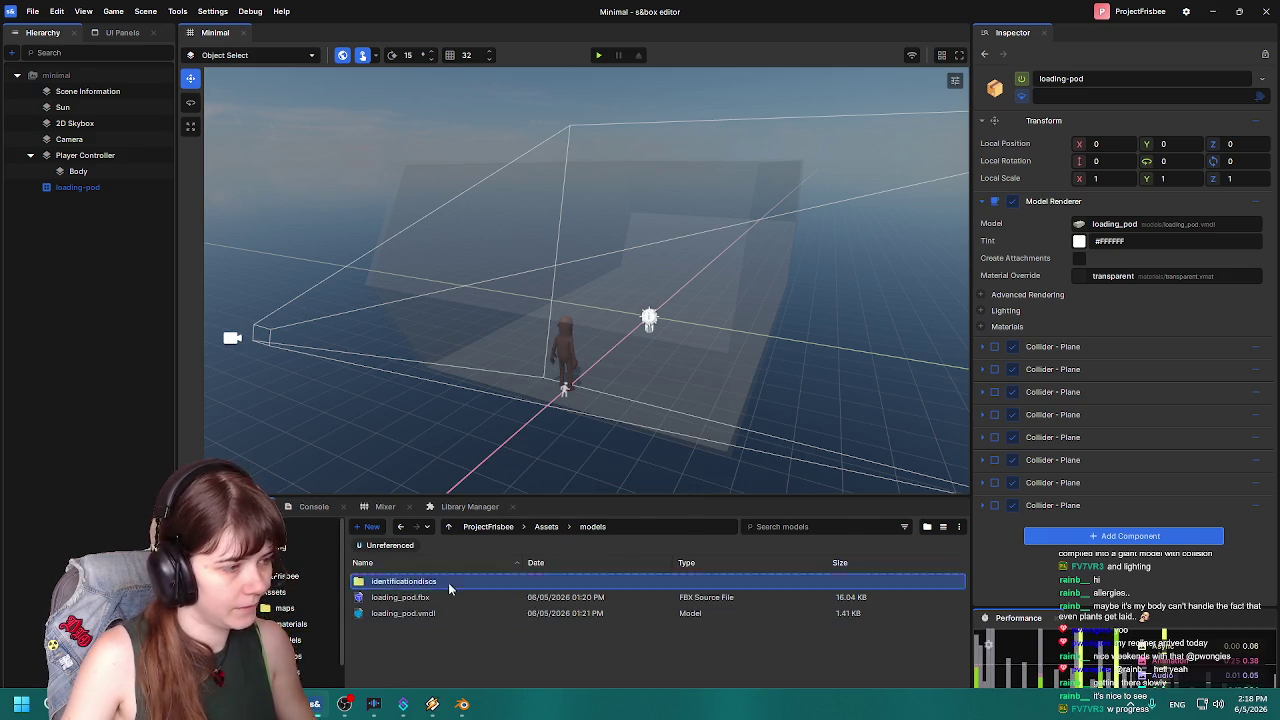
double_click(448, 582)
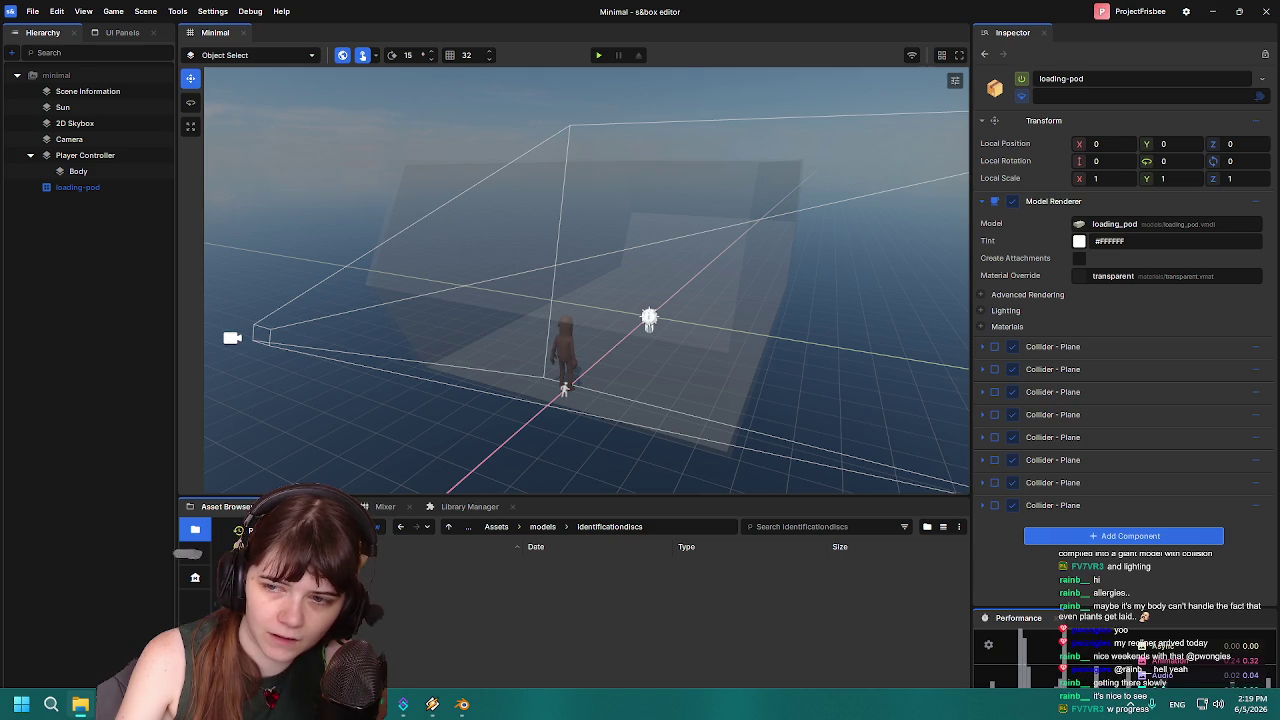
Import iddisk_legacy.fbx into identificationdiscs and create the iddisk_legacy.vmdl model from it.
mouse_move(1020, 470)
left_mouse_down()
mouse_move(958, 498)
mouse_move(912, 578)
mouse_move(566, 622)
left_mouse_up()
left_click(418, 588)
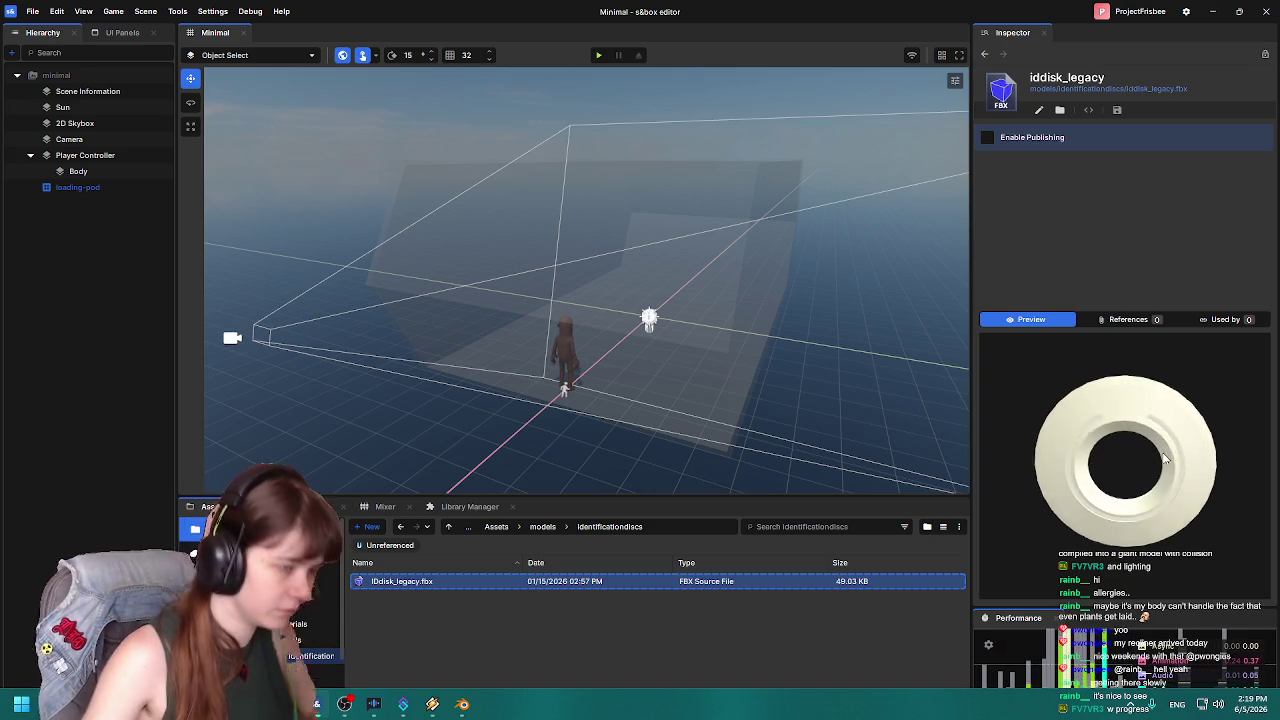
right_click(448, 581)
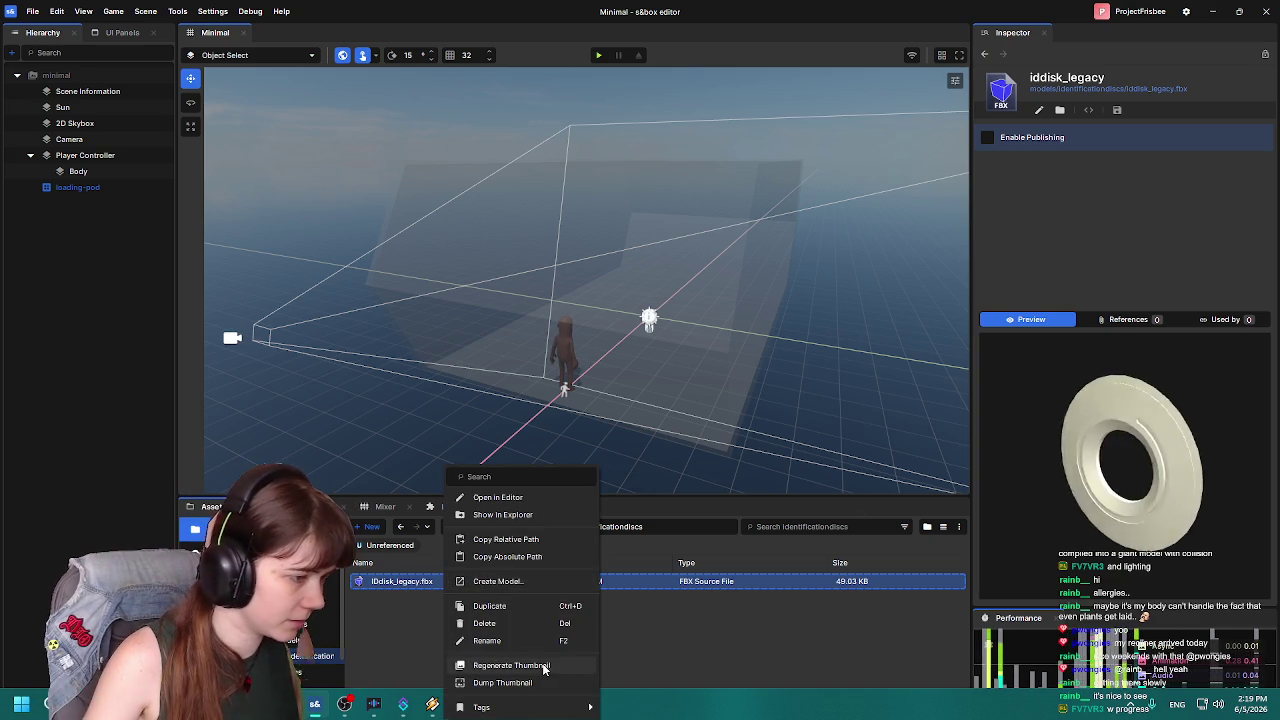
left_click(540, 581)
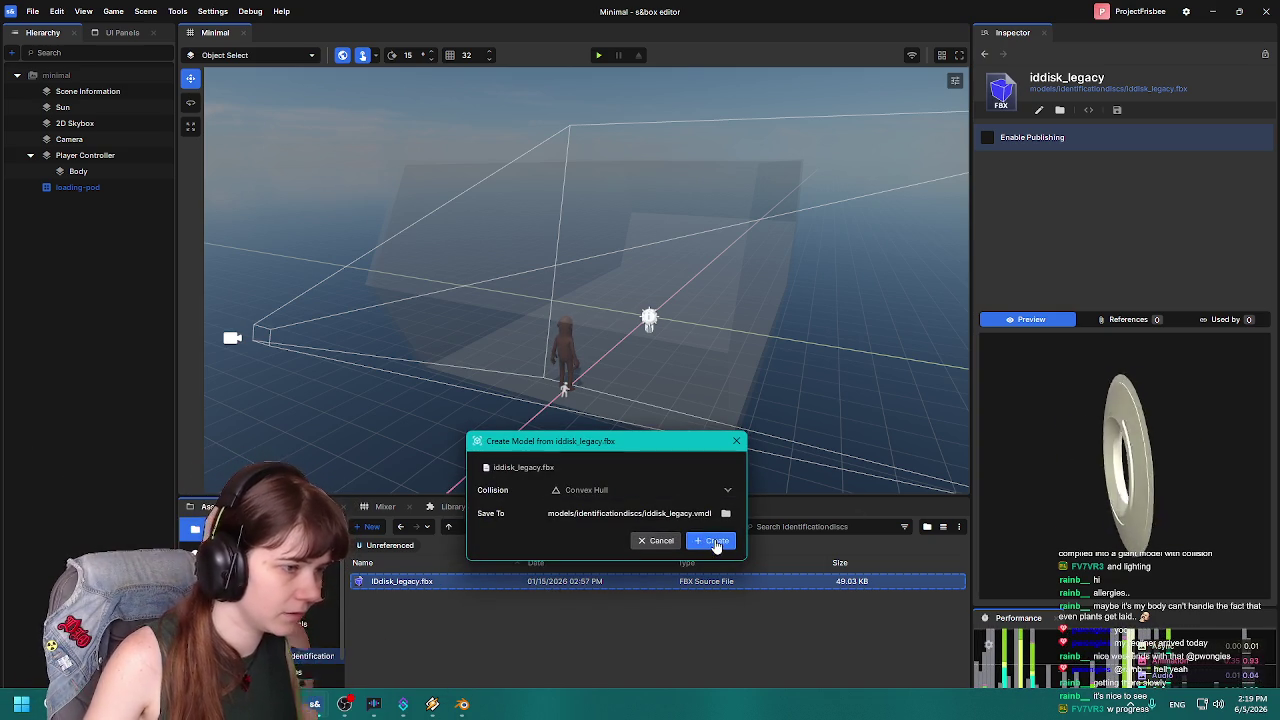
left_click(716, 541)
Review the new model in ModelDoc, then place iddisk_legacy.vmdl into the scene.
double_click(400, 597)
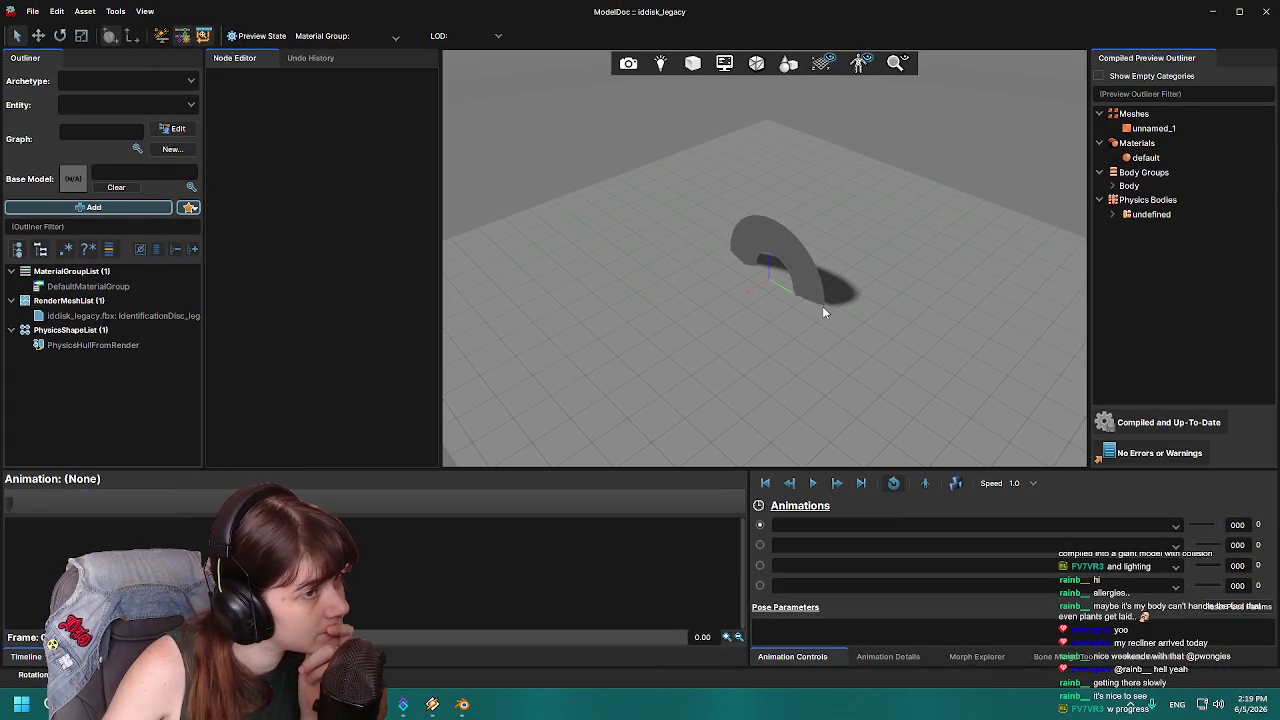
left_click(1266, 11)
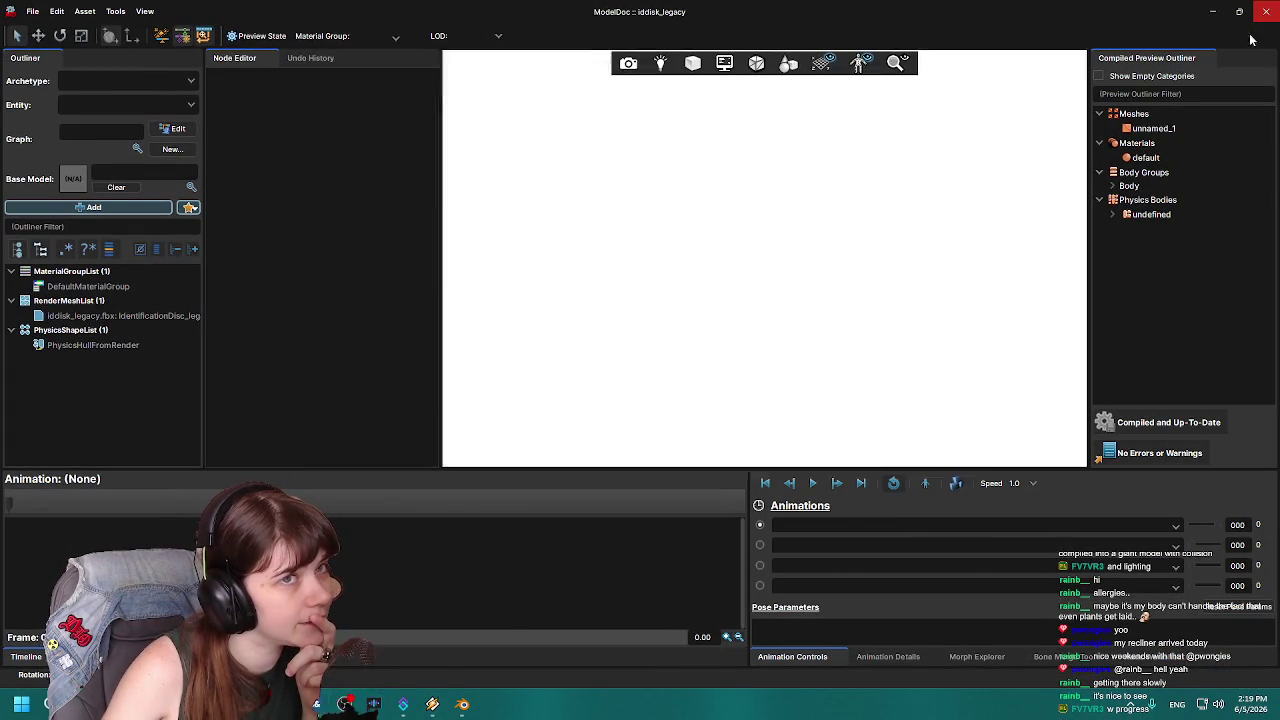
left_click_drag(412, 603, 678, 352)
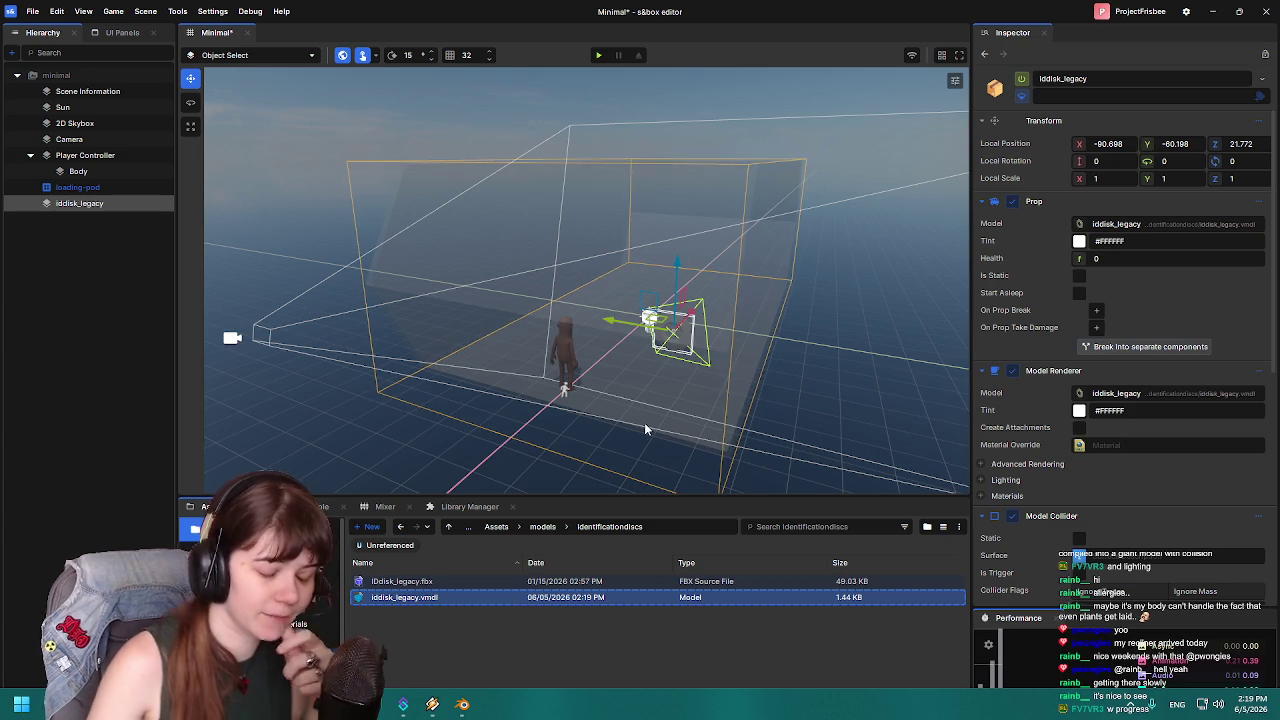
Move the iddisk_legacy disc beside the character, to X -198.74 and Y -17.958.
mouse_move(644, 422)
left_mouse_down()
mouse_move(539, 417)
mouse_move(429, 366)
mouse_move(278, 377)
left_mouse_up()
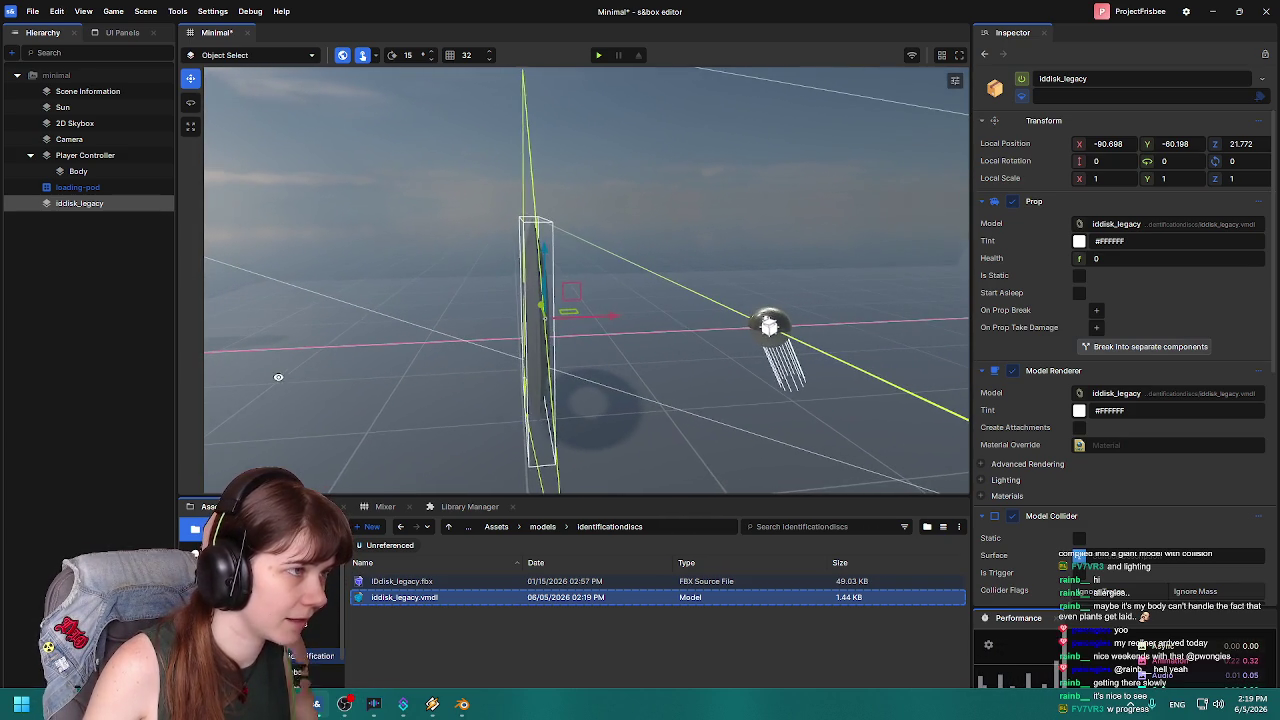
mouse_move(536, 372)
left_mouse_down()
mouse_move(491, 380)
mouse_move(729, 389)
mouse_move(503, 399)
mouse_move(407, 437)
left_mouse_up()
mouse_move(683, 290)
left_mouse_down()
mouse_move(534, 352)
mouse_move(470, 340)
left_mouse_up()
mouse_move(500, 408)
left_mouse_down()
mouse_move(668, 421)
mouse_move(529, 423)
mouse_move(493, 408)
left_mouse_up()
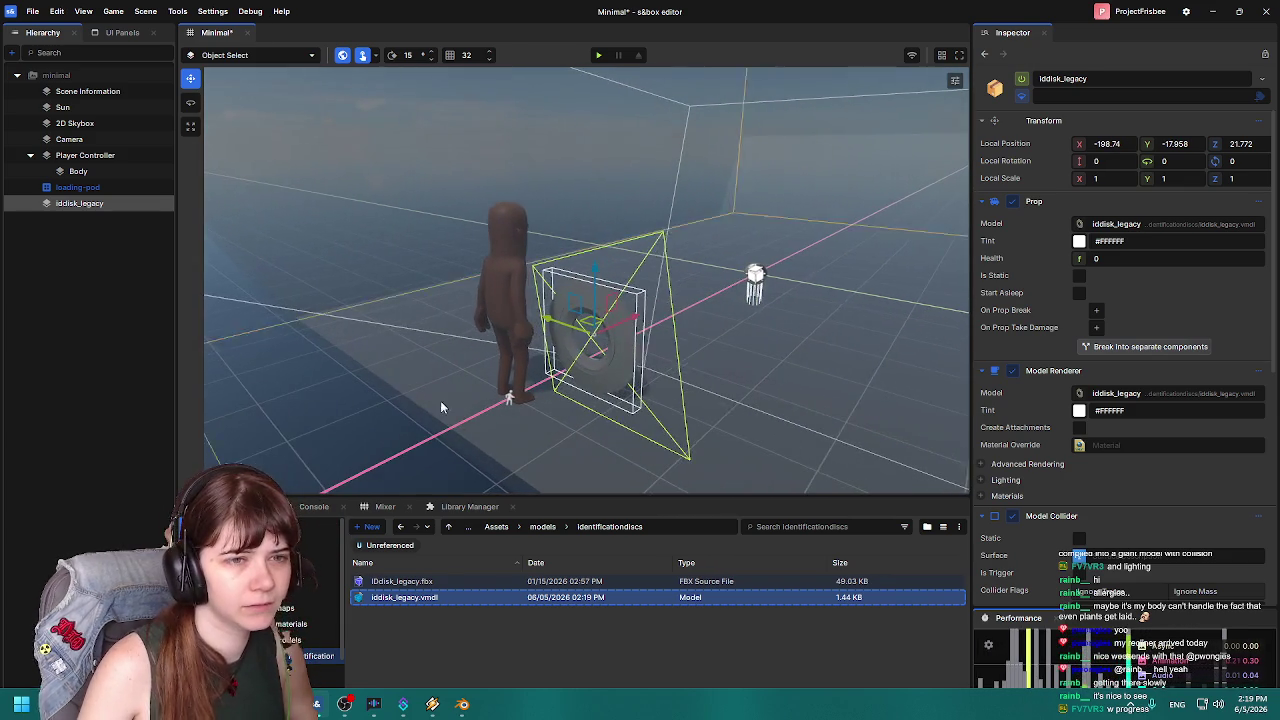
right_click(83, 203)
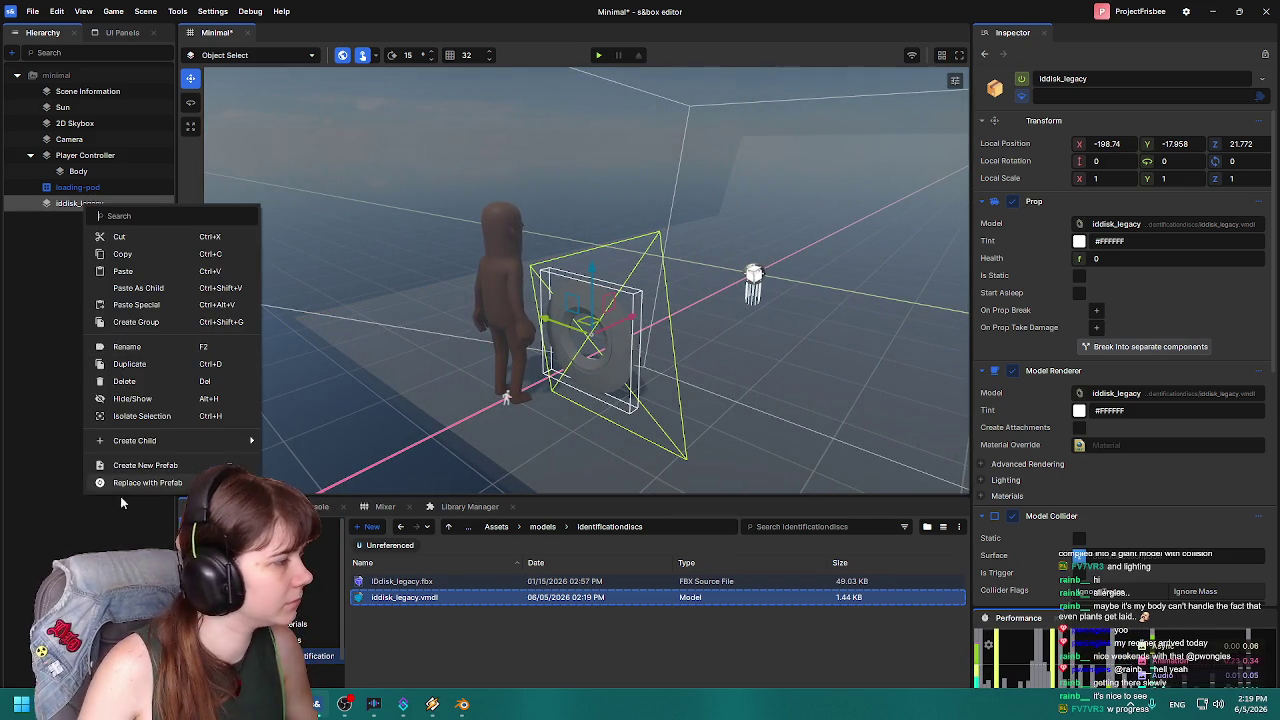
Save iddisk_legacy as a new prefab in the prefabs folder.
left_click(165, 466)
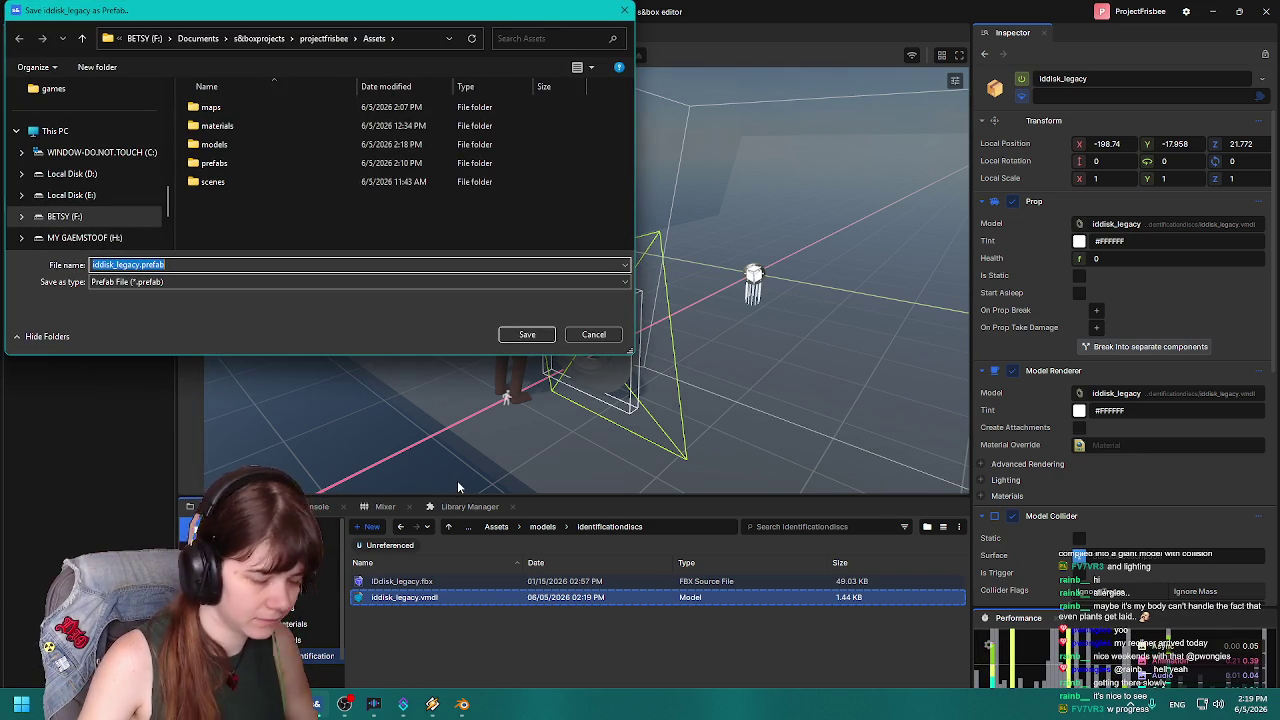
double_click(233, 162)
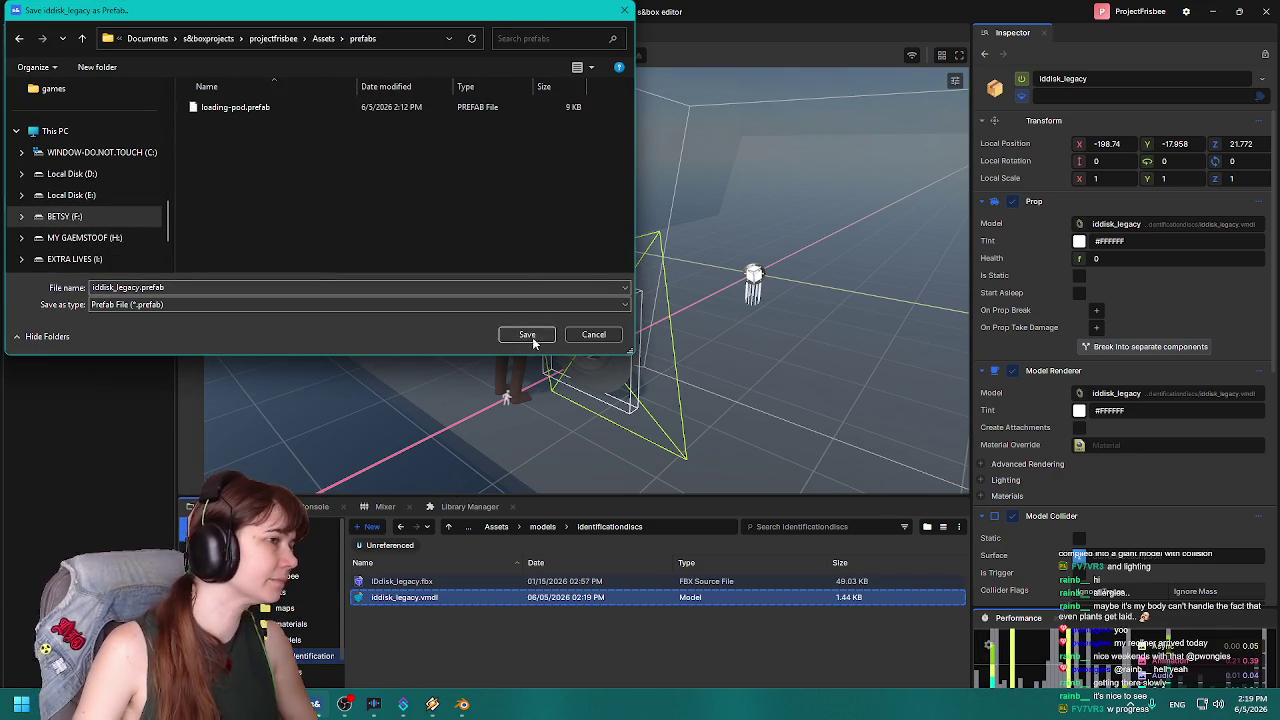
left_click(527, 334)
double_click(65, 204)
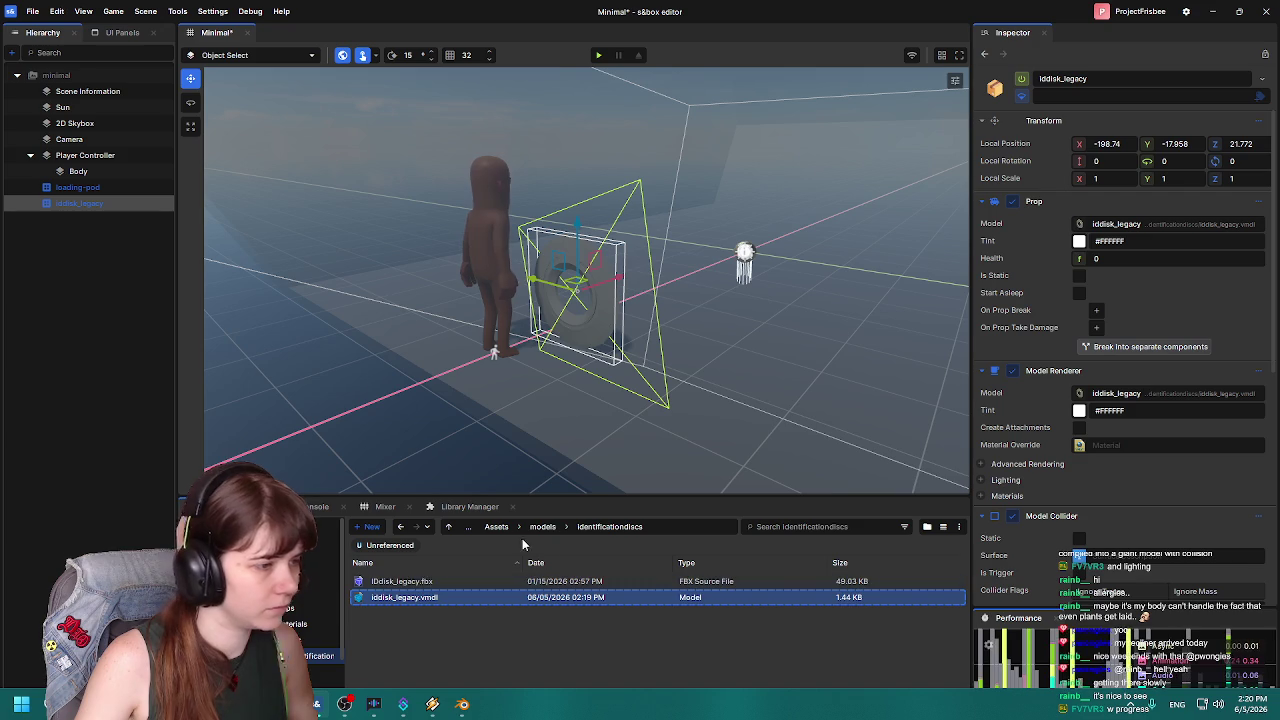
Open iddisk_legacy.prefab from Assets/prefabs for editing.
left_click(543, 527)
left_click(546, 527)
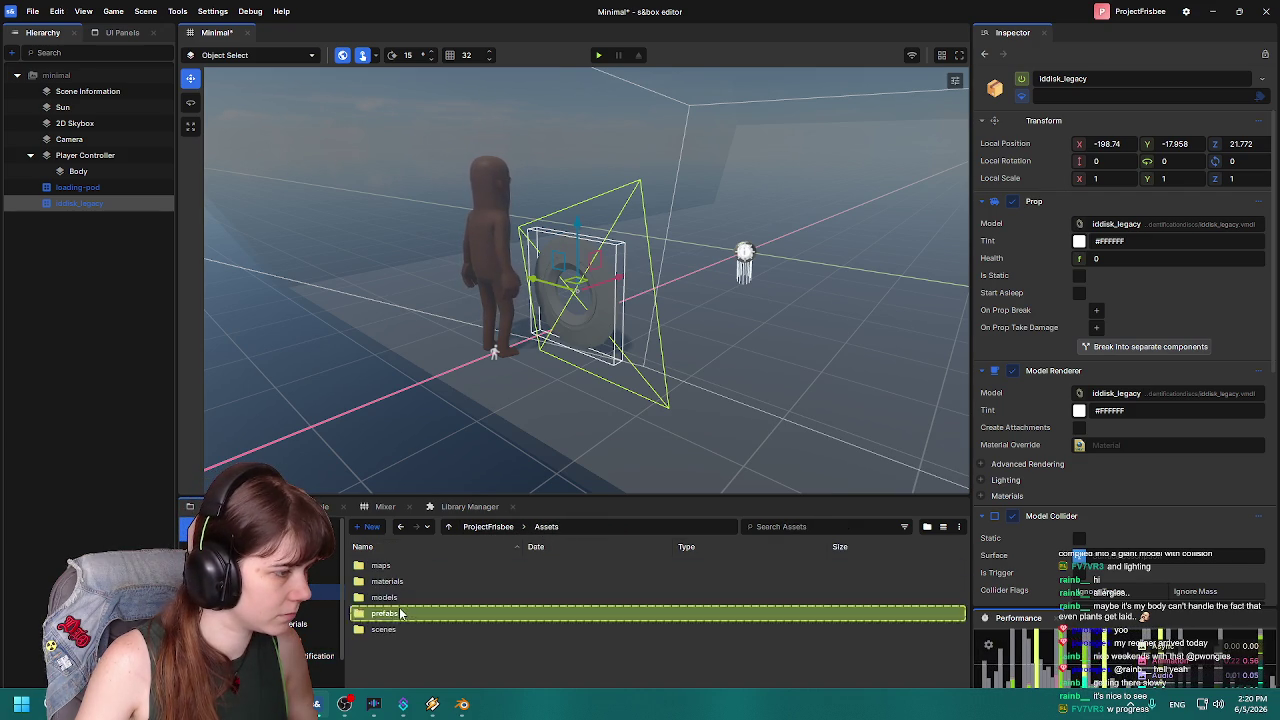
double_click(400, 607)
double_click(434, 567)
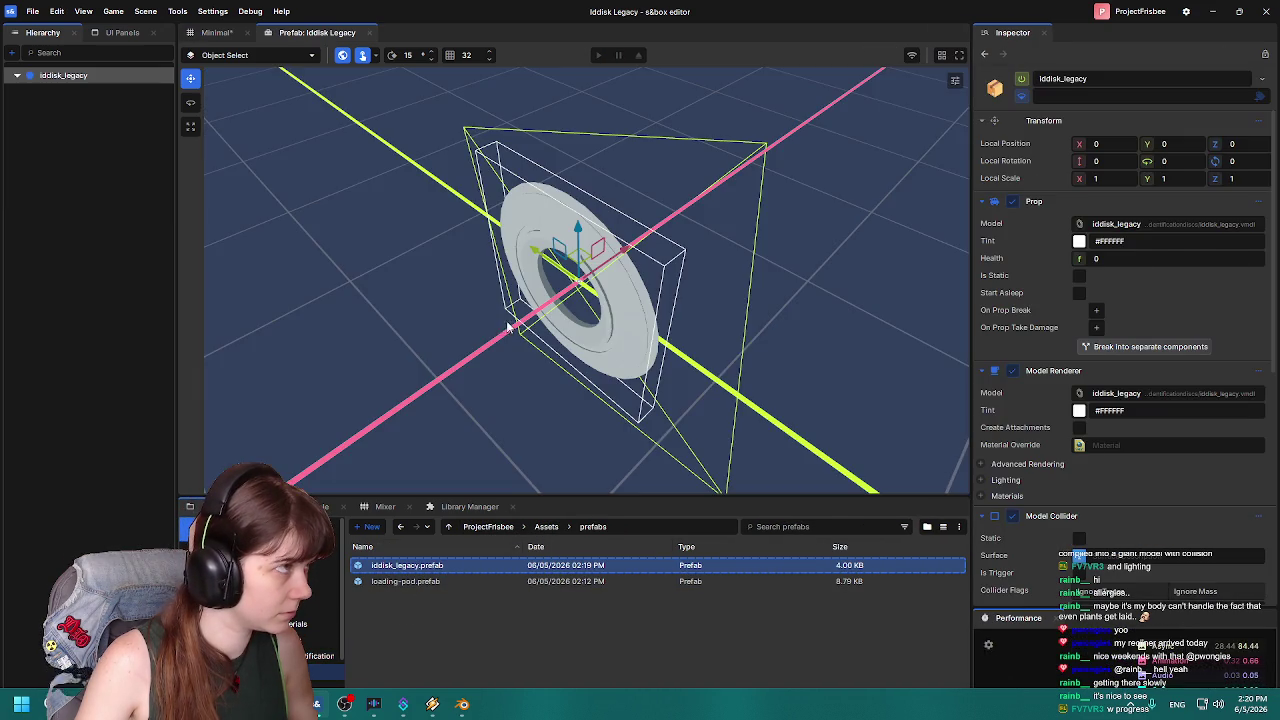
Set the iddisk_legacy prefab's Local Scale to 0.5 on X, Y and Z.
mouse_move(660, 345)
left_mouse_down()
mouse_move(623, 120)
mouse_move(600, 250)
left_mouse_up()
left_click(217, 32)
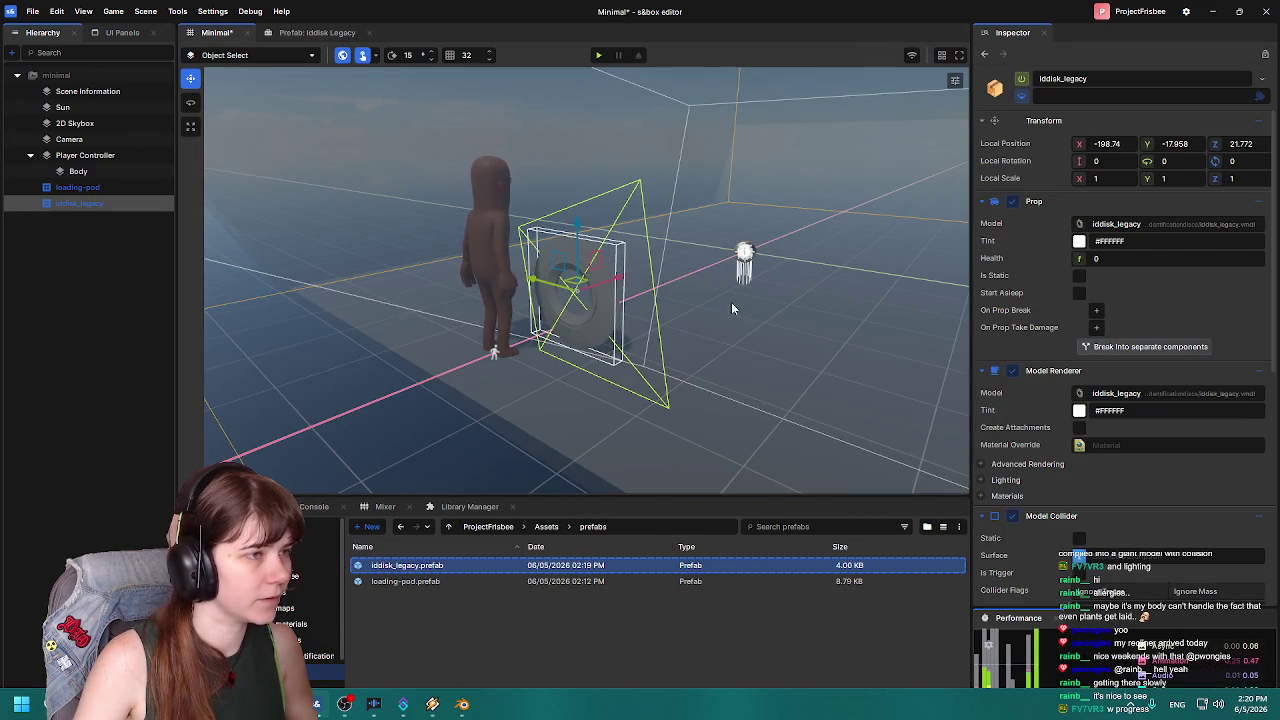
left_click(312, 33)
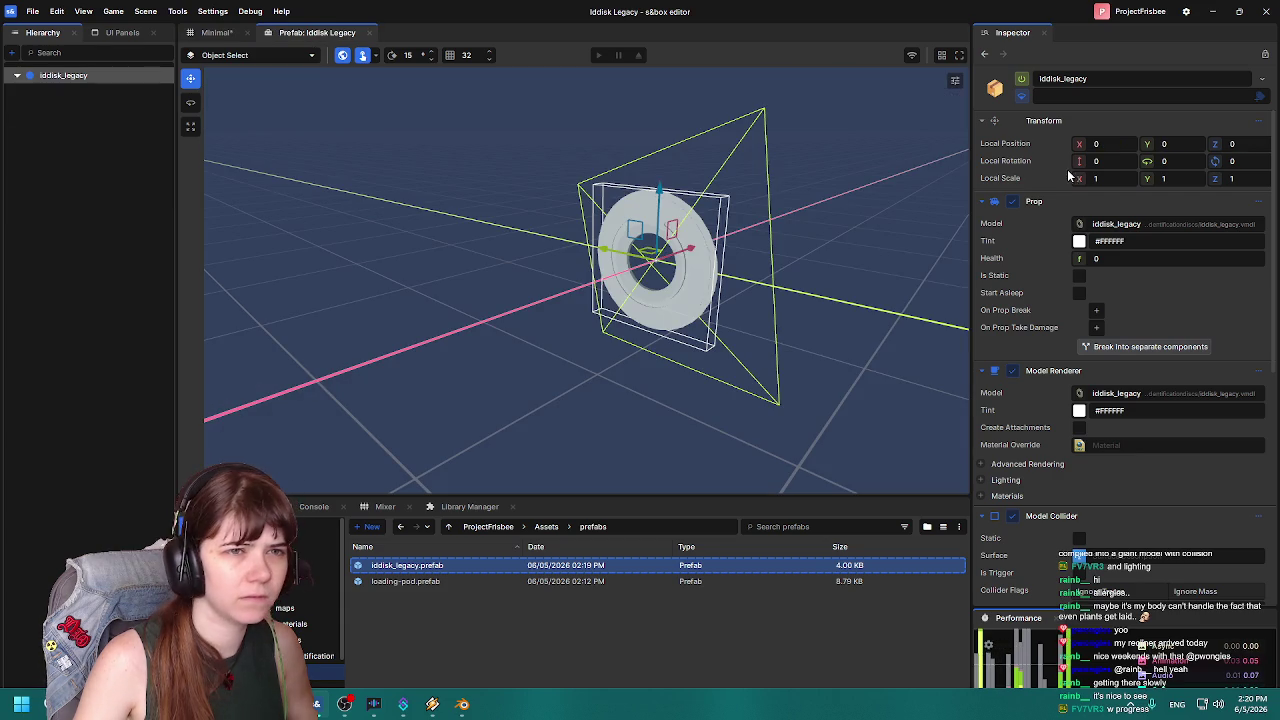
type(".5")
key("Tab")
type(".5")
key("Tab")
type(".5")
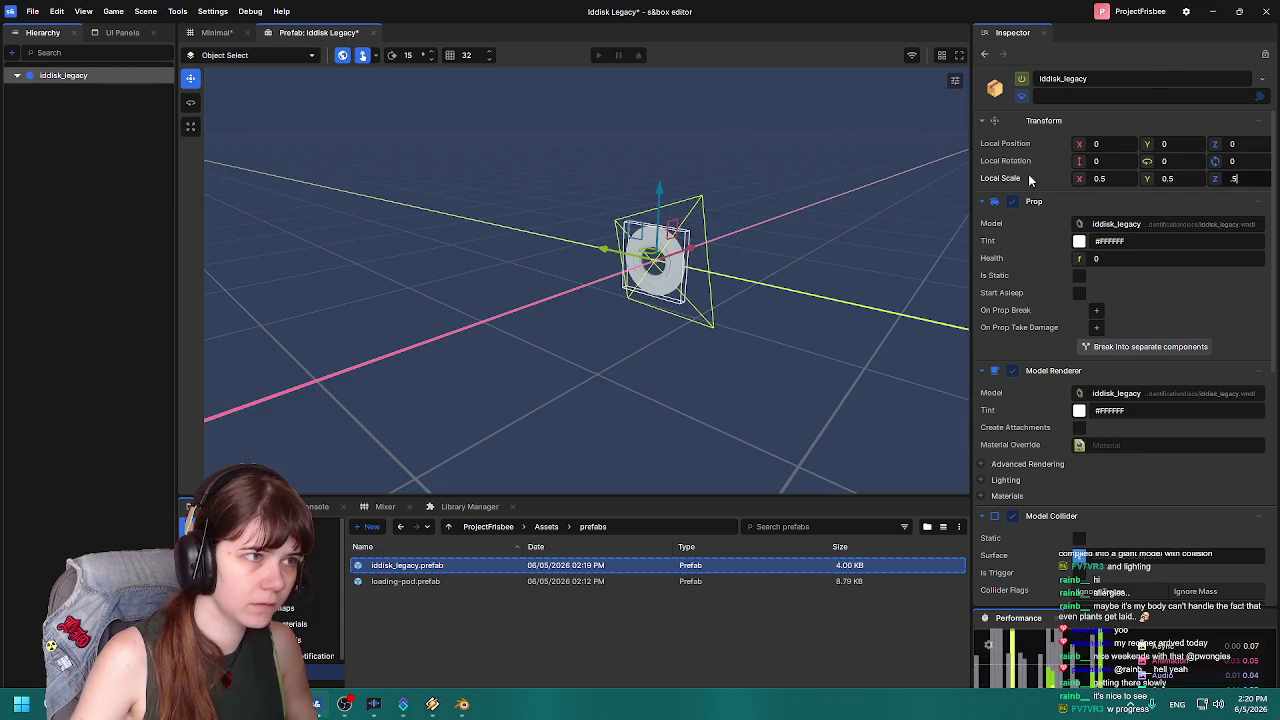
Back in the Minimal scene, raise the disc to about Z 52.283 near the character.
left_click(217, 32)
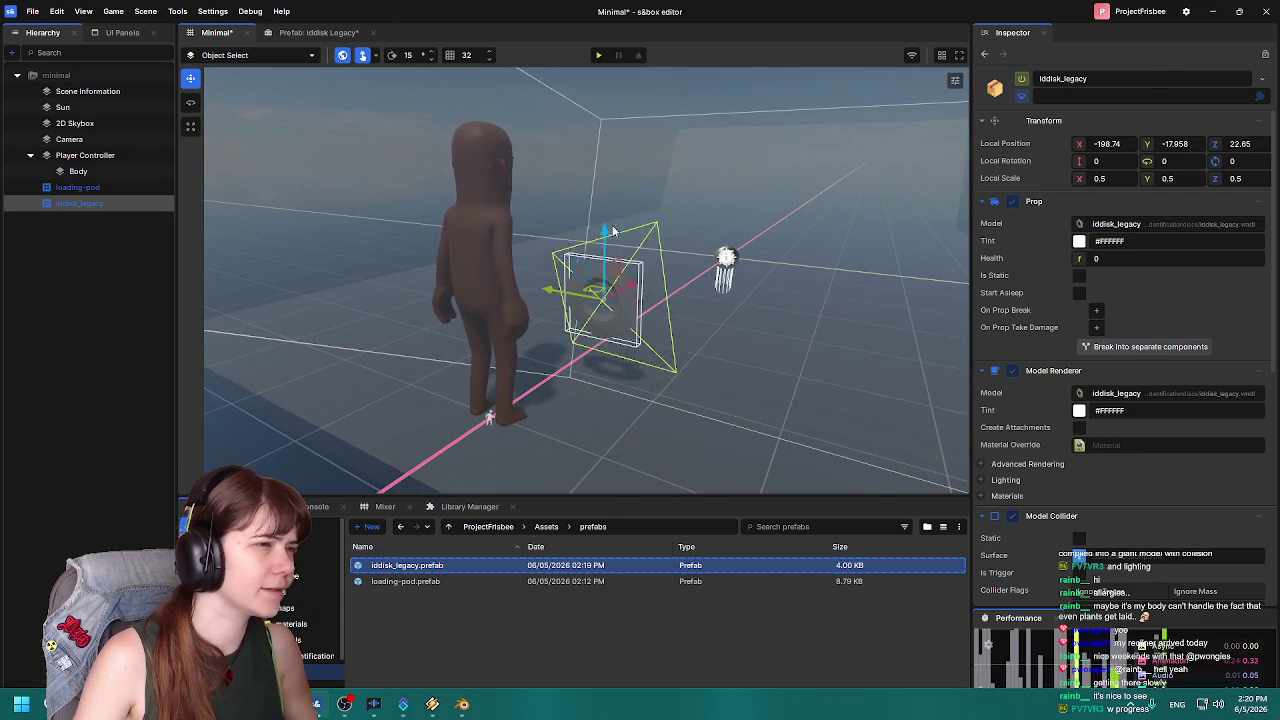
left_click_drag(596, 258, 600, 155)
key("s")
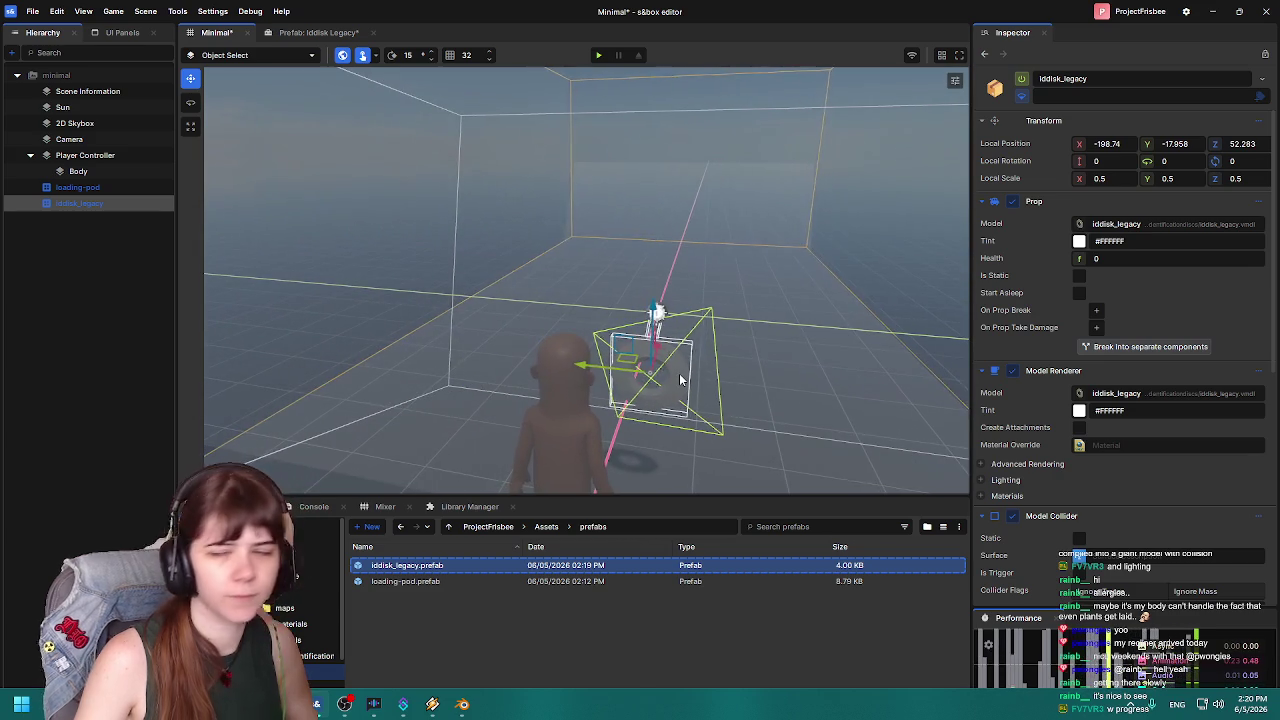
key("w")
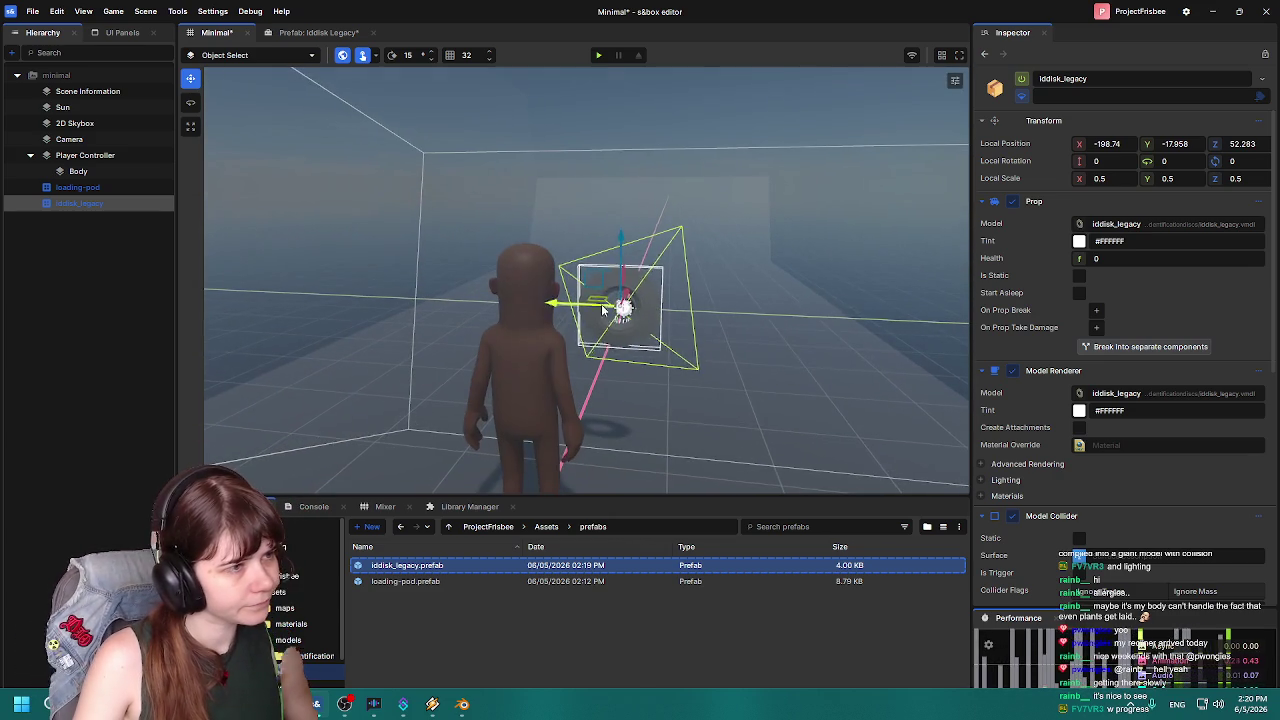
Select the iddisk_legacy disc and nest it under Player Controller > Body in the Hierarchy.
left_click(555, 278)
left_click(550, 278)
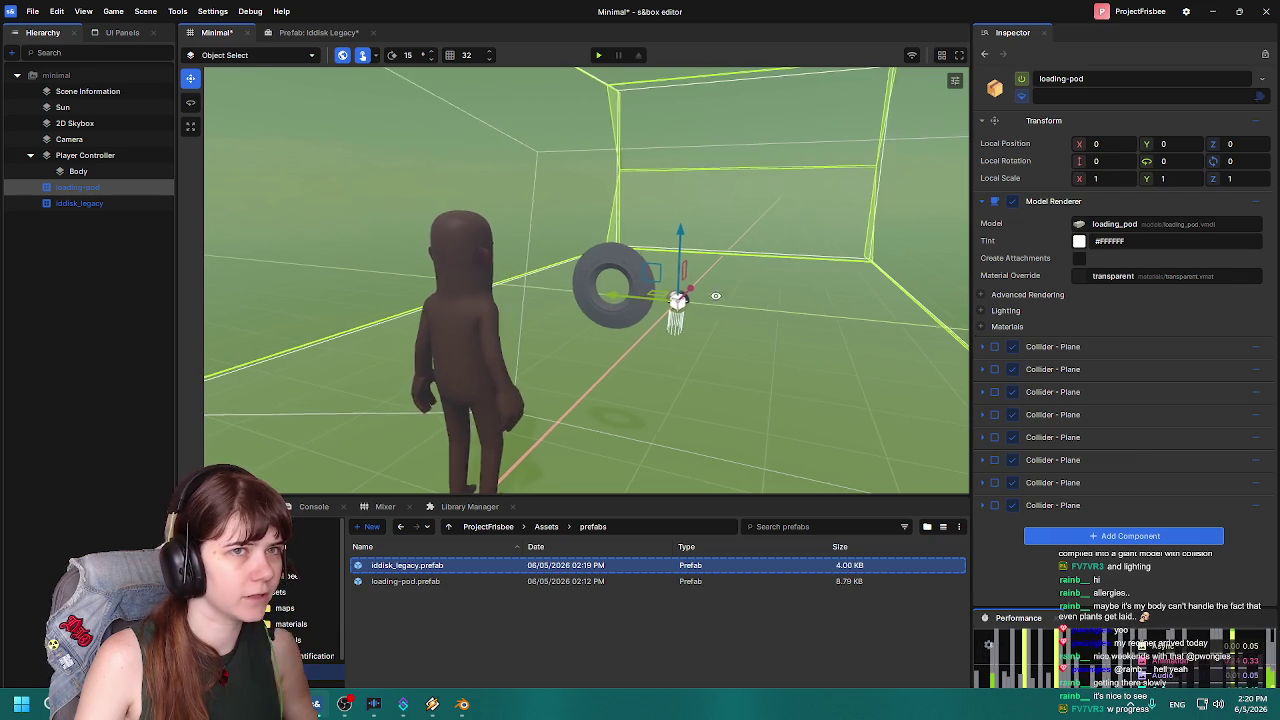
scroll(660, 300, "up", 3)
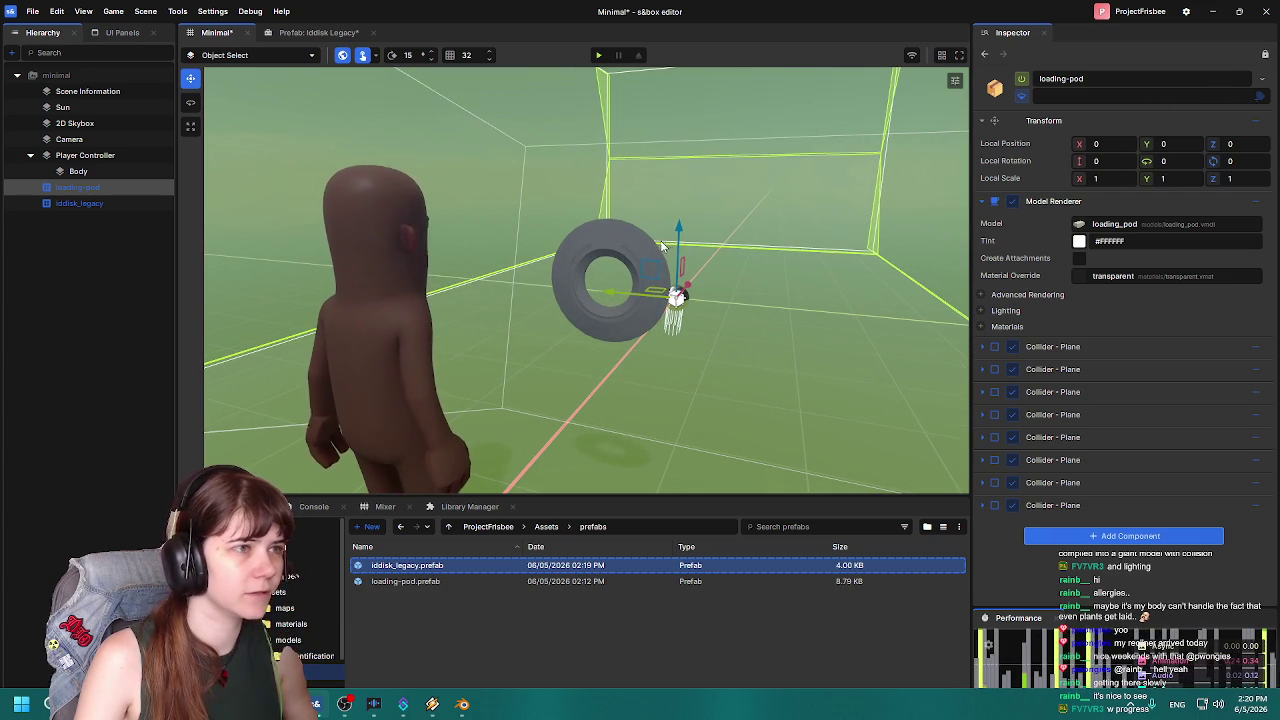
left_click(662, 240)
mouse_move(741, 268)
left_mouse_down()
mouse_move(610, 300)
mouse_move(510, 411)
left_mouse_up()
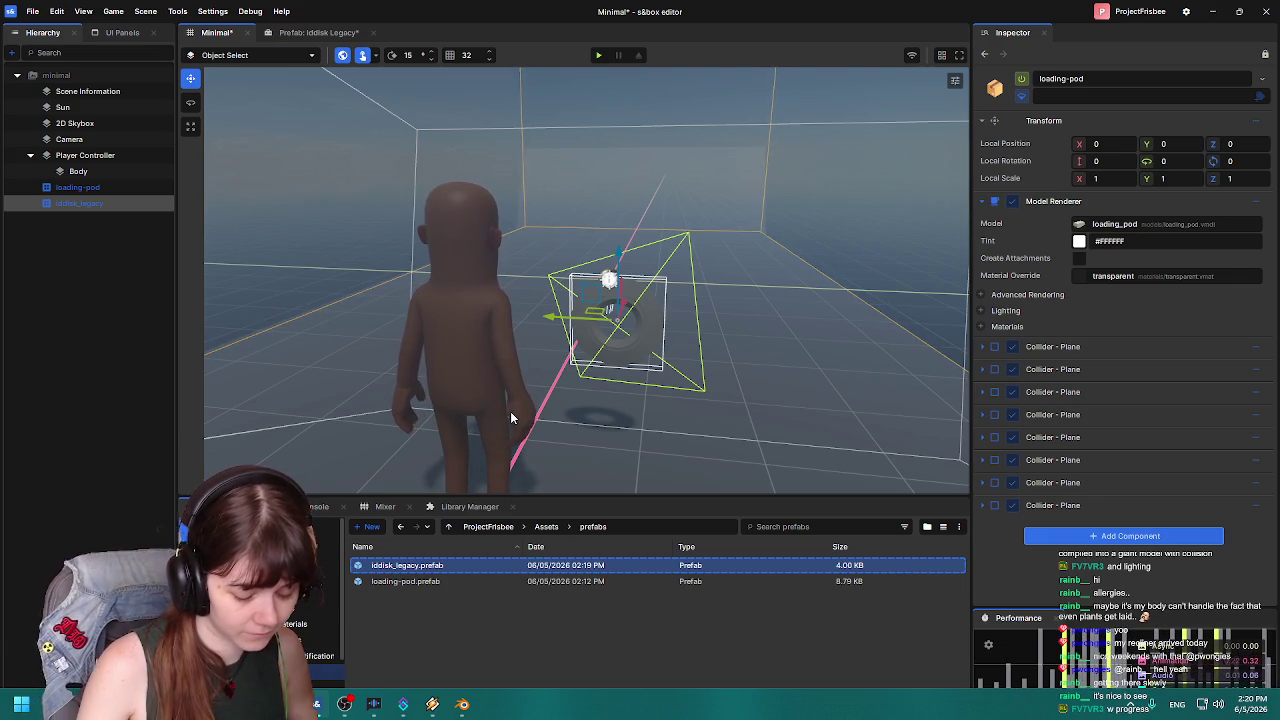
mouse_move(511, 420)
left_mouse_down()
mouse_move(466, 323)
mouse_move(550, 330)
left_mouse_up()
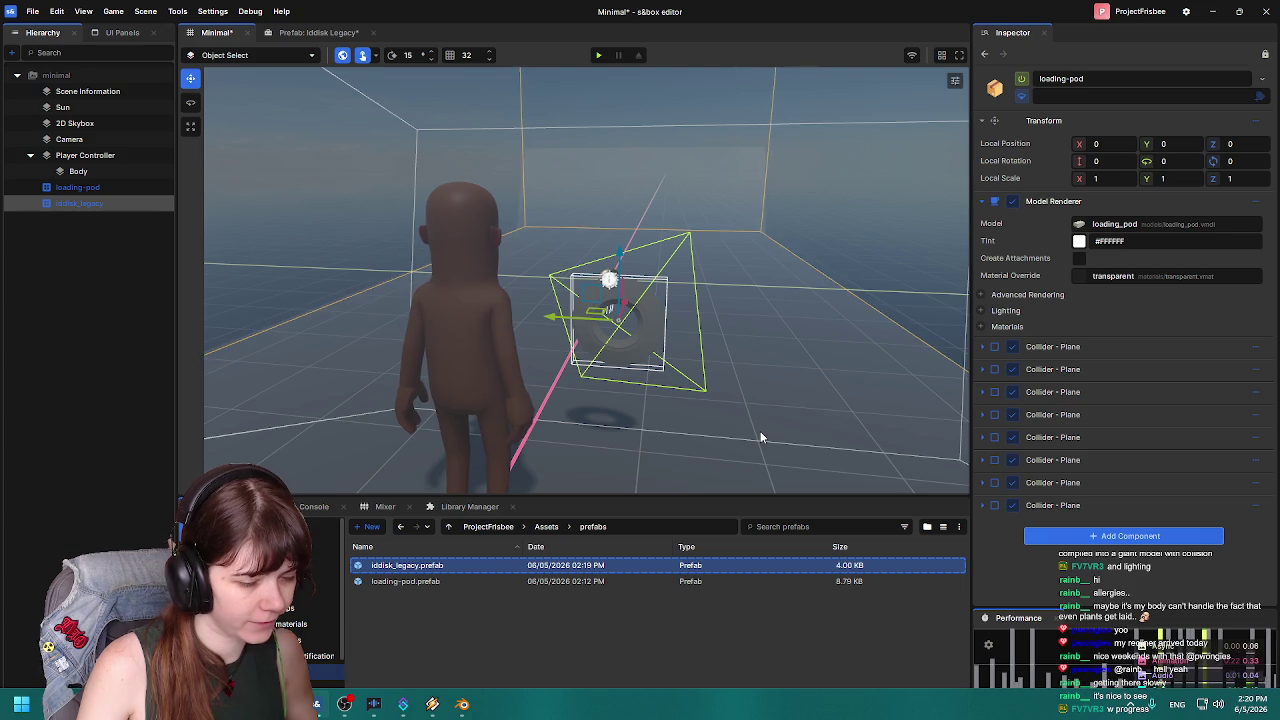
left_click_drag(763, 414, 450, 330)
left_click_drag(60, 201, 75, 172)
left_click(43, 171)
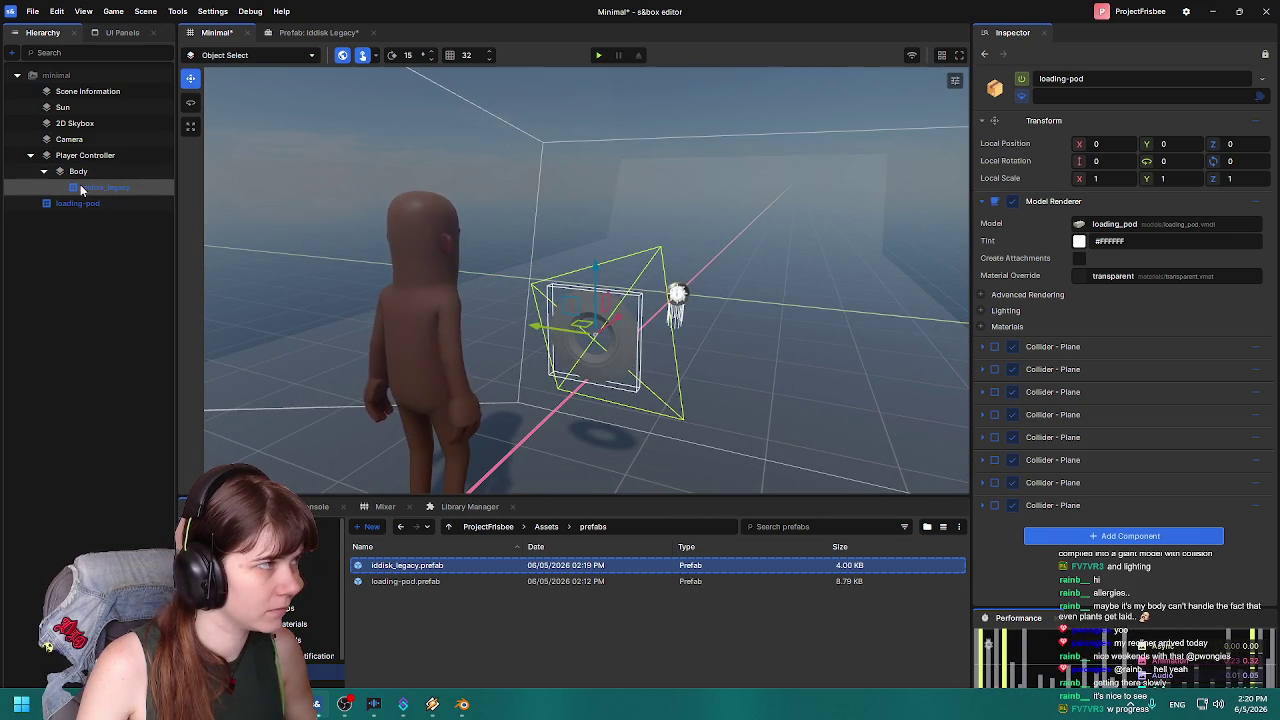
Raise the disc up onto the character's upper back.
mouse_move(808, 386)
left_mouse_down()
mouse_move(585, 380)
mouse_move(681, 372)
mouse_move(493, 285)
mouse_move(677, 289)
mouse_move(531, 288)
left_mouse_up()
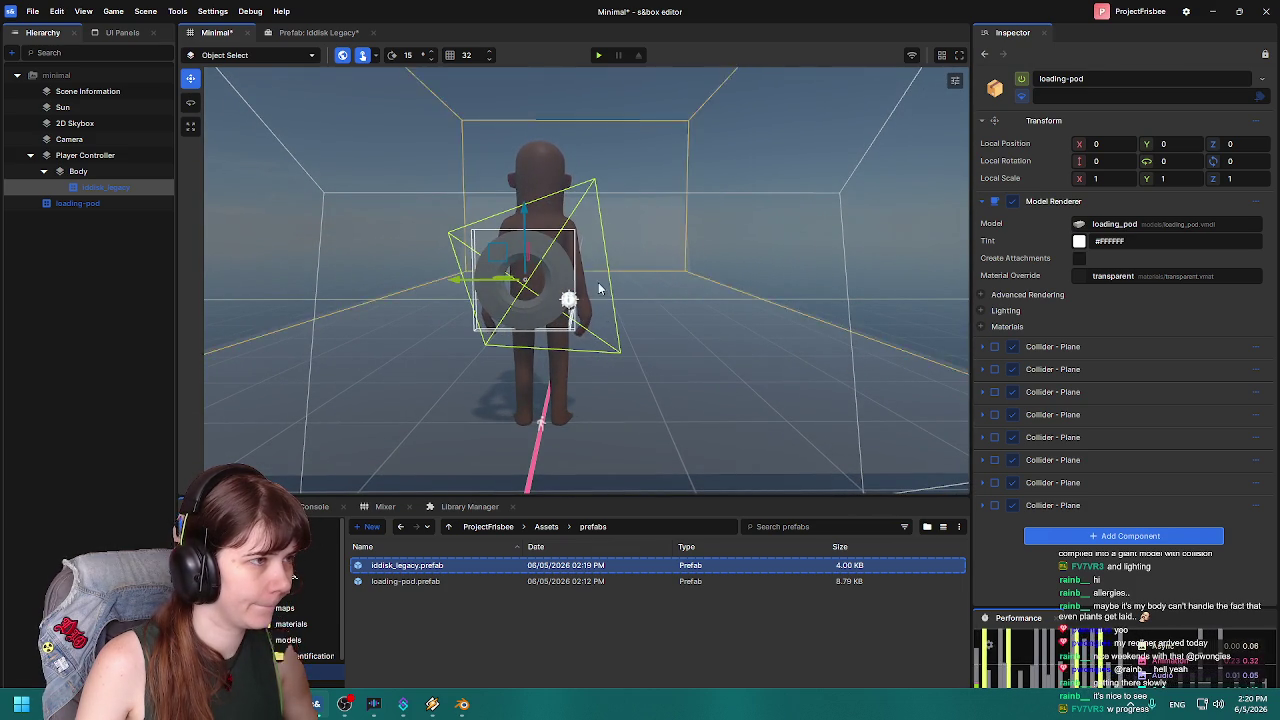
left_click_drag(518, 218, 518, 186)
mouse_move(754, 277)
left_mouse_down()
mouse_move(826, 294)
mouse_move(377, 271)
left_mouse_up()
mouse_move(714, 296)
left_mouse_down()
mouse_move(514, 334)
mouse_move(243, 349)
mouse_move(660, 289)
mouse_move(628, 244)
mouse_move(604, 247)
mouse_move(880, 313)
mouse_move(683, 357)
left_mouse_up()
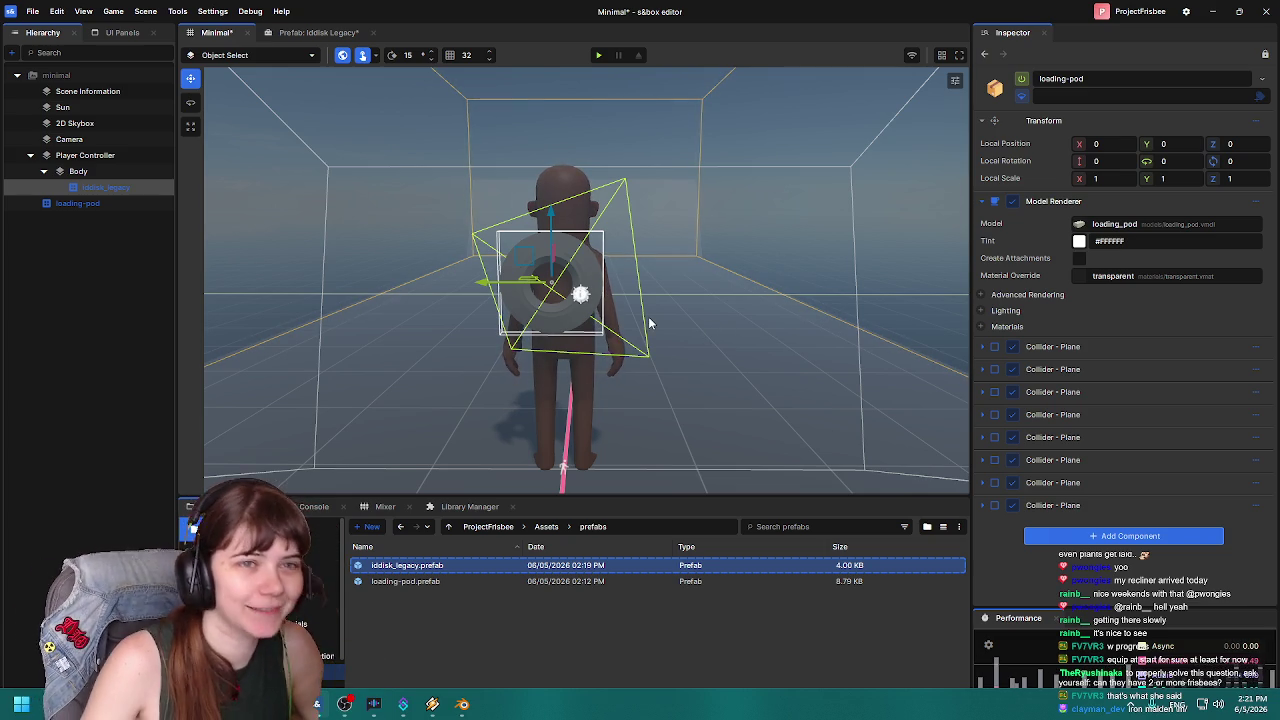
Nudge the disc slightly along X, then bring up the Iddisk Legacy prefab view.
left_click_drag(520, 296, 575, 295)
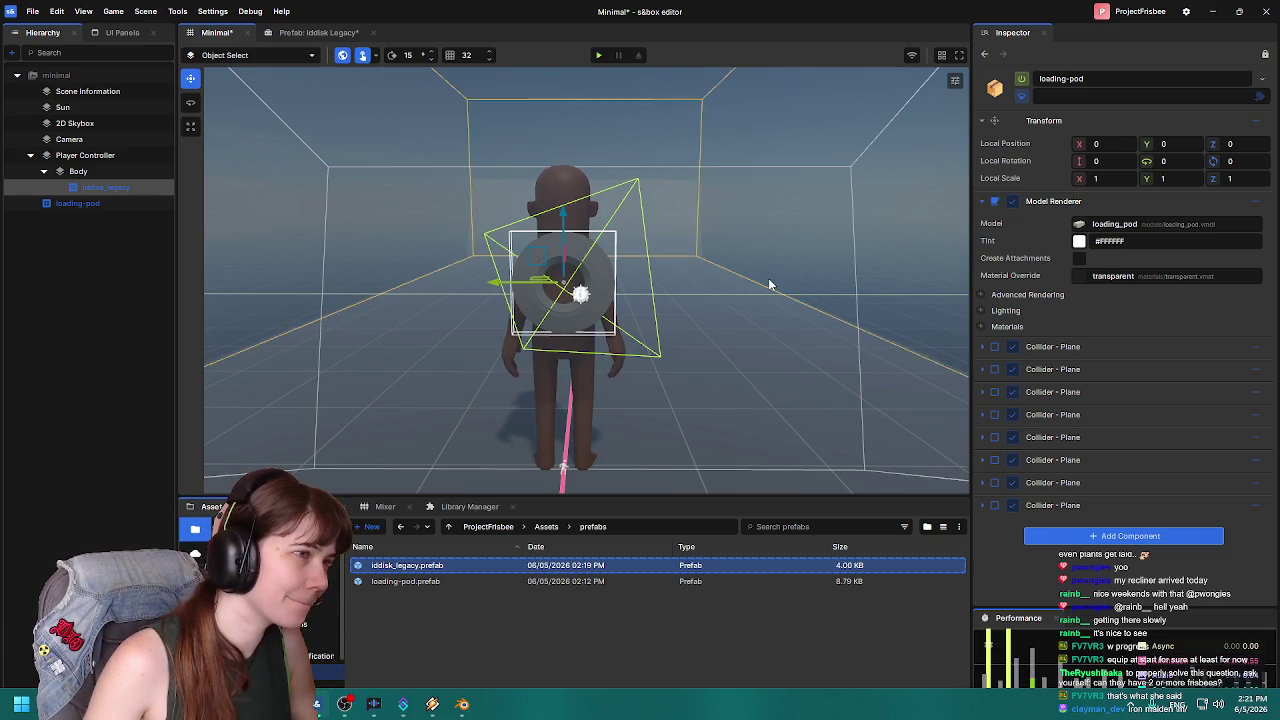
scroll(767, 275, "down", 2)
scroll(767, 275, "up", 3)
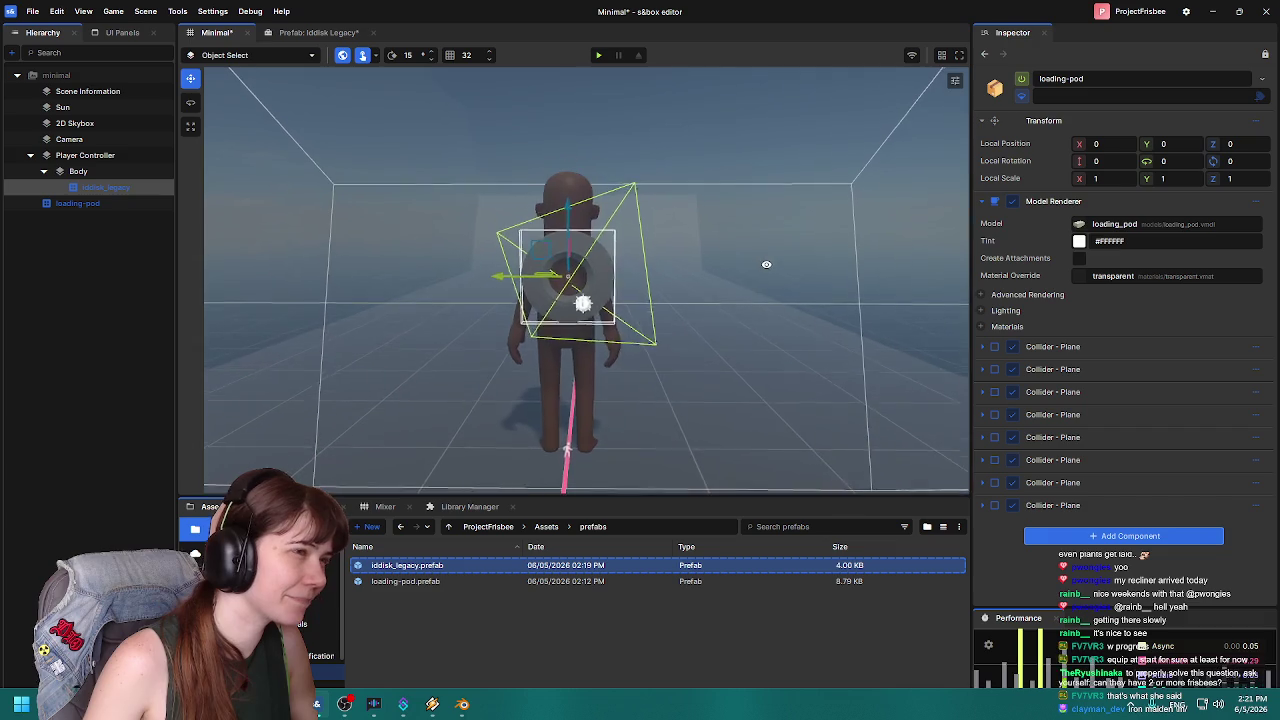
left_click(318, 32)
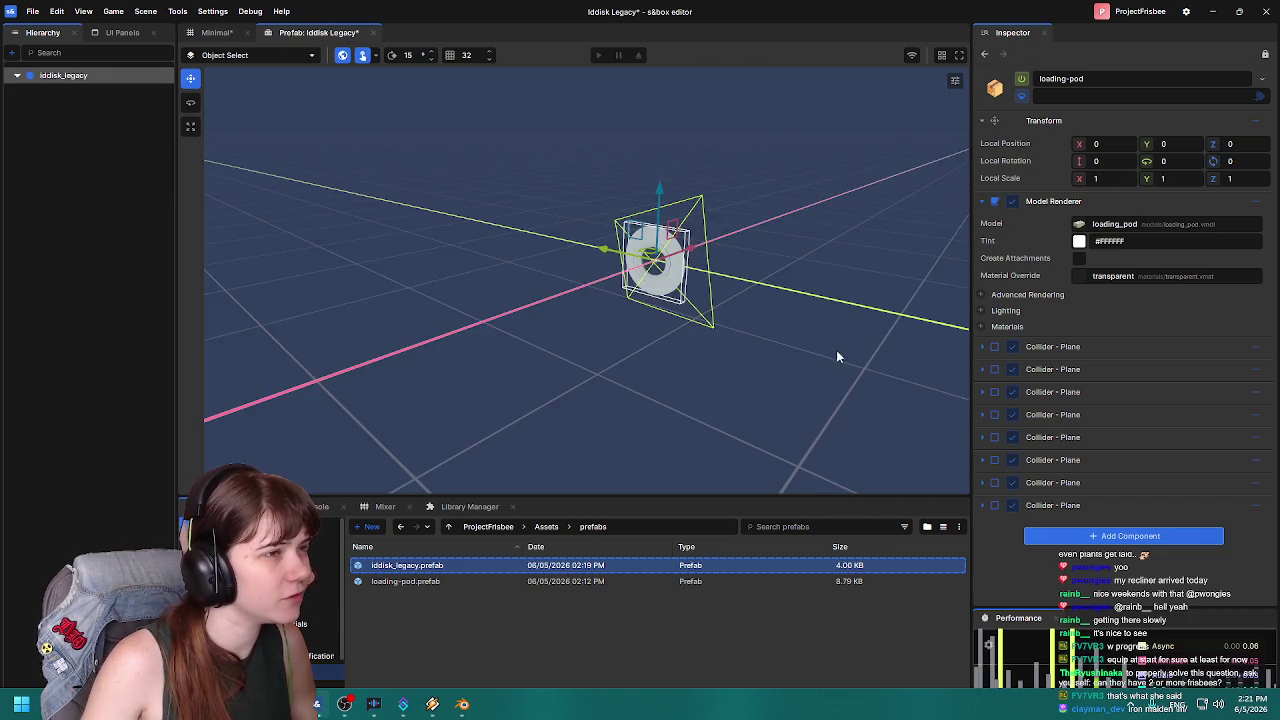
Try a 0.5 local scale on the prefab disc and compare it in the Minimal scene.
mouse_move(728, 327)
left_mouse_down()
mouse_move(734, 306)
mouse_move(786, 291)
mouse_move(811, 309)
mouse_move(755, 325)
mouse_move(769, 322)
left_mouse_up()
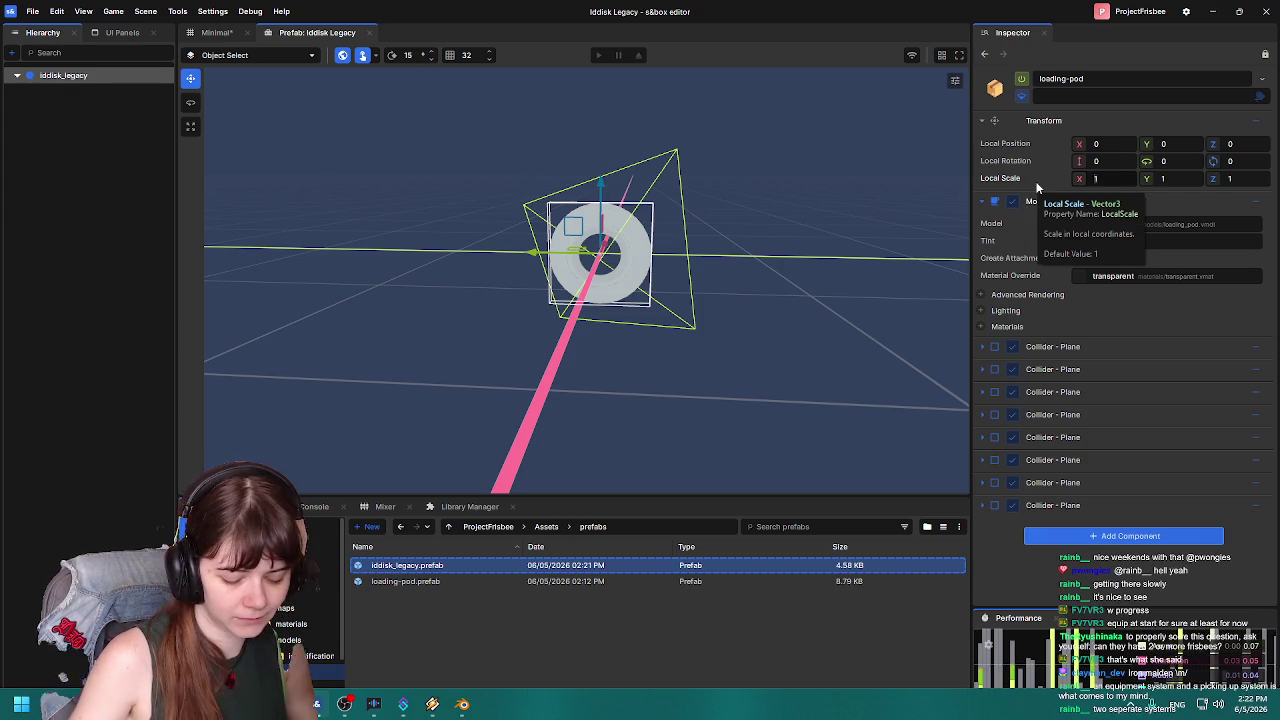
key("Tab")
type(".5")
key("Tab")
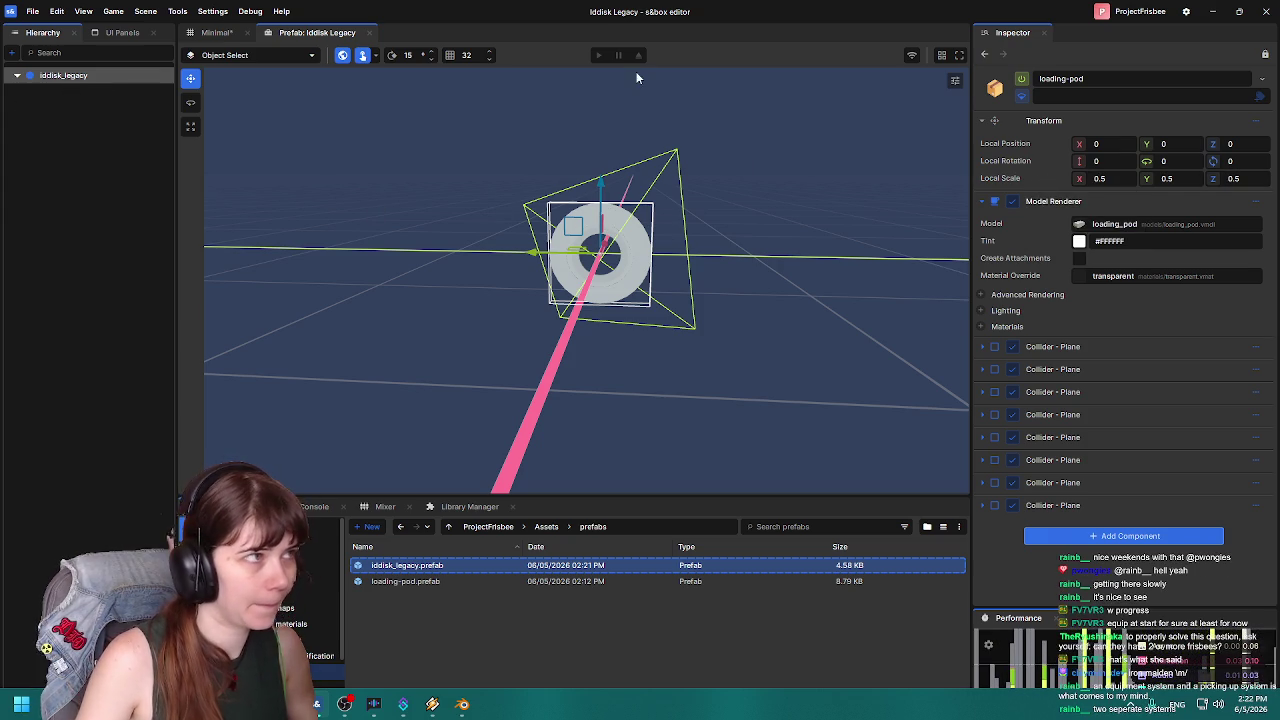
left_click(216, 32)
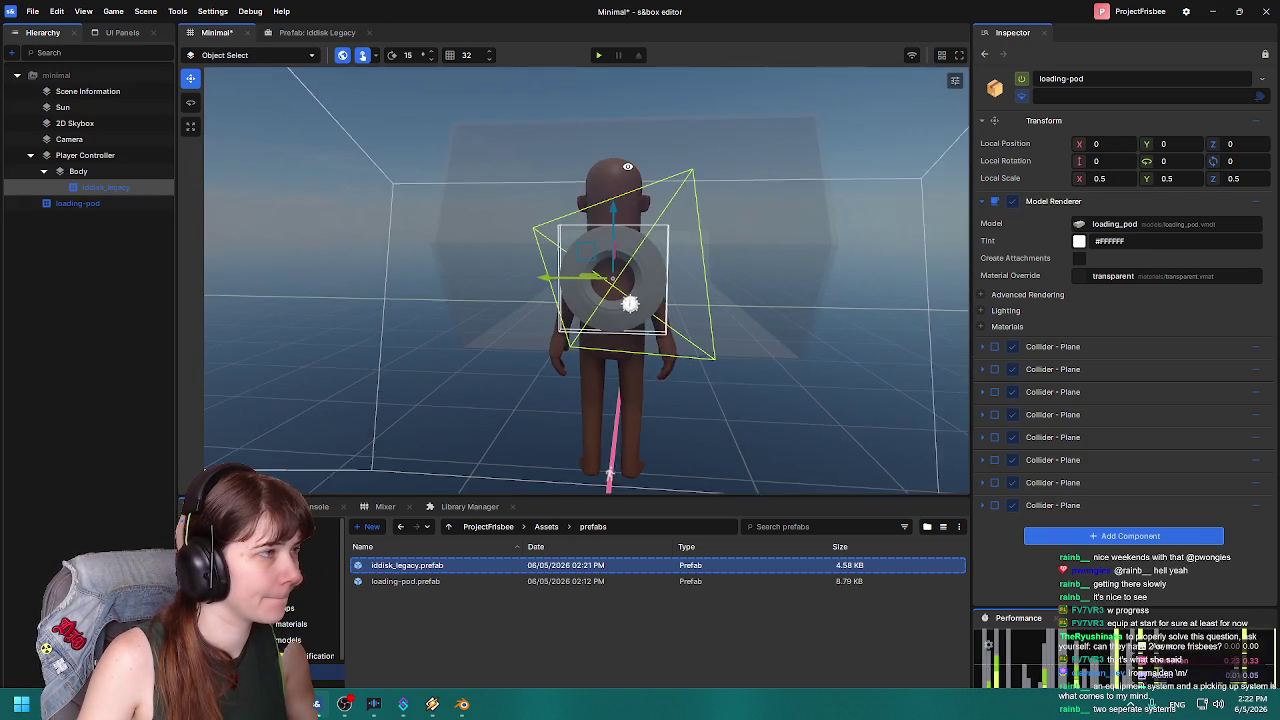
left_click_drag(658, 177, 654, 176)
left_click(312, 36)
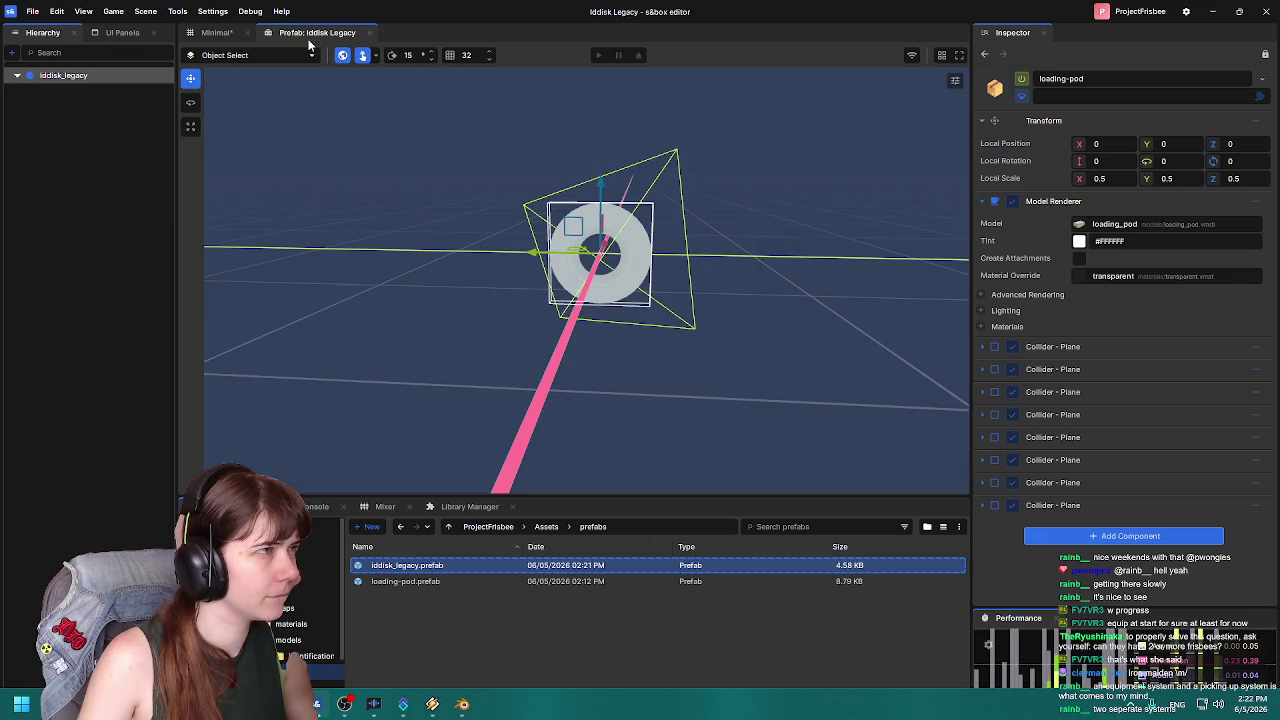
left_click(197, 36)
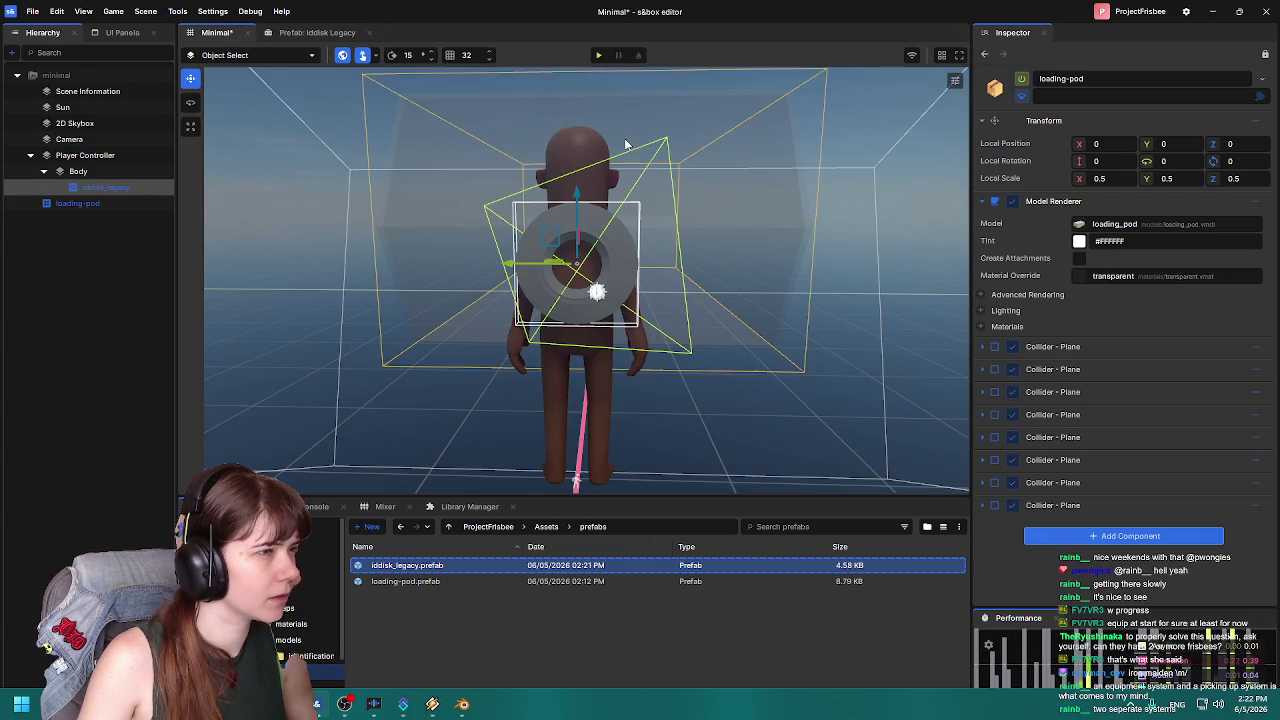
left_click(328, 36)
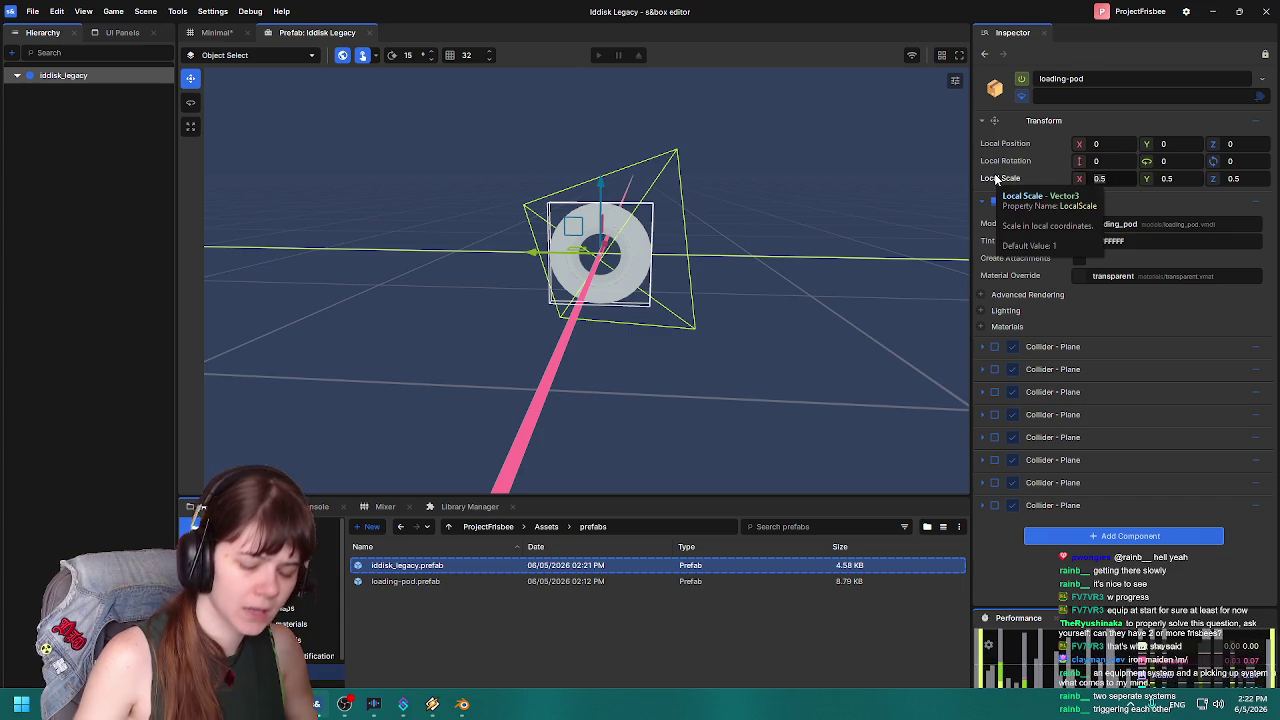
Set the disc's local scale to 0.25 on all three axes and inspect the ring.
type("25")
key("Tab")
type(".255")
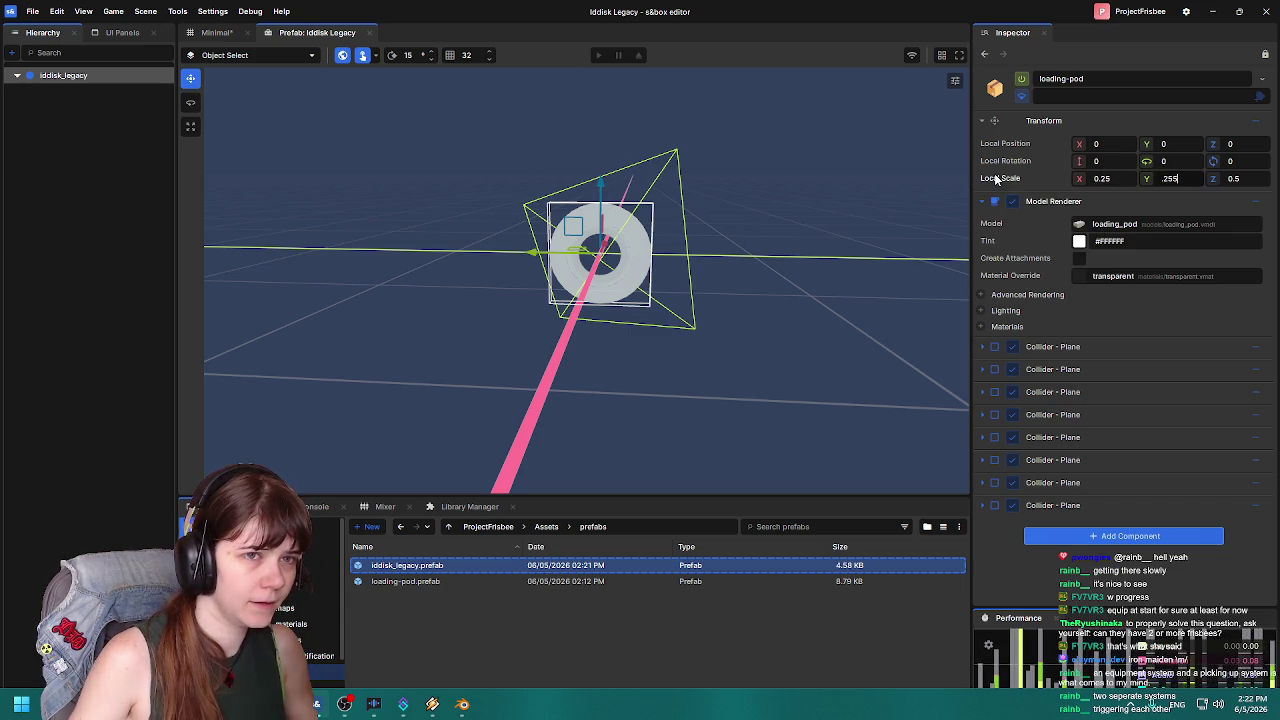
key("Tab")
type(".25")
key("Tab")
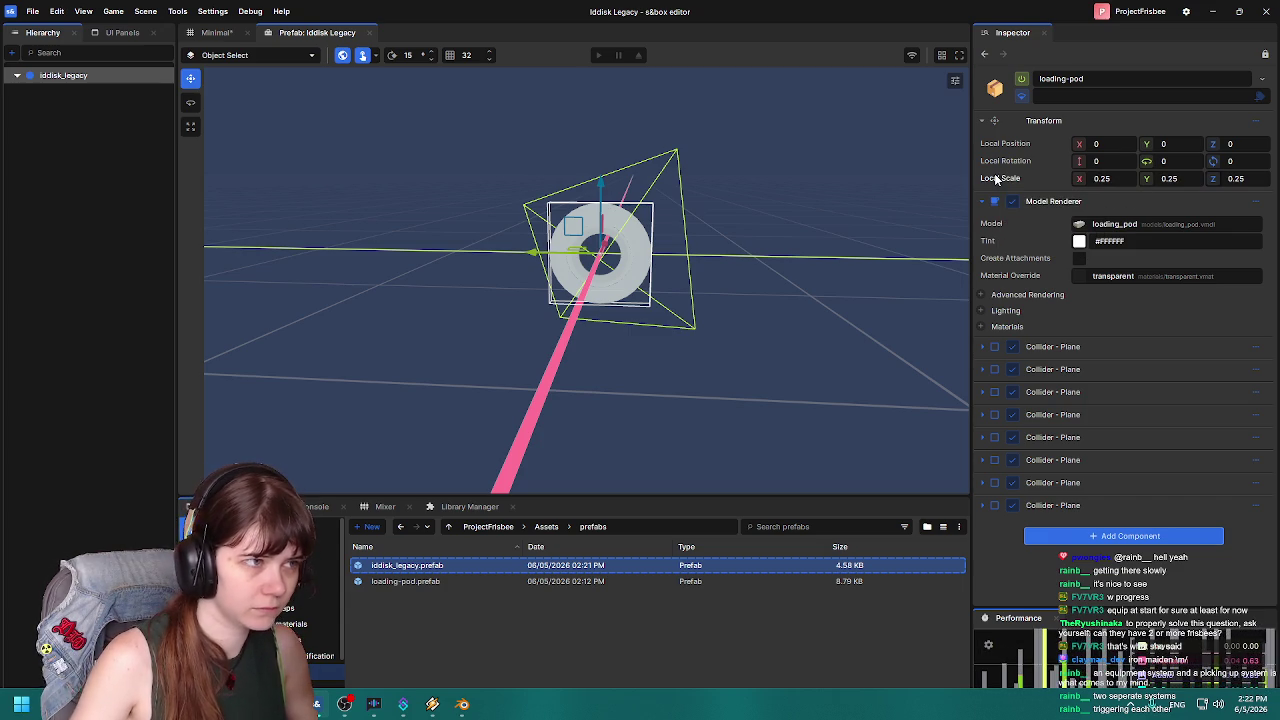
left_click(48, 141)
mouse_move(427, 150)
left_mouse_down()
mouse_move(306, 143)
mouse_move(418, 190)
left_mouse_up()
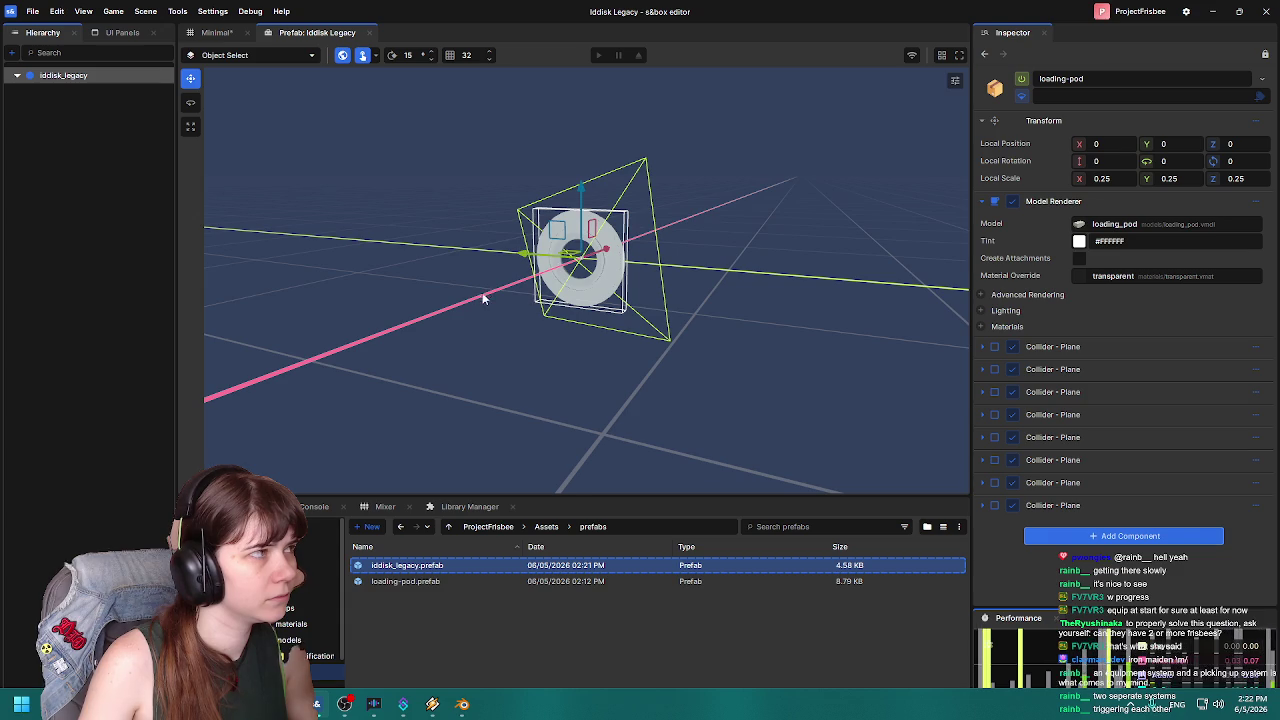
left_click_drag(496, 294, 437, 276)
Stretch X scale to 2, then undo back to 1, 1, 1 in the Minimal scene.
double_click(1100, 178)
type("2")
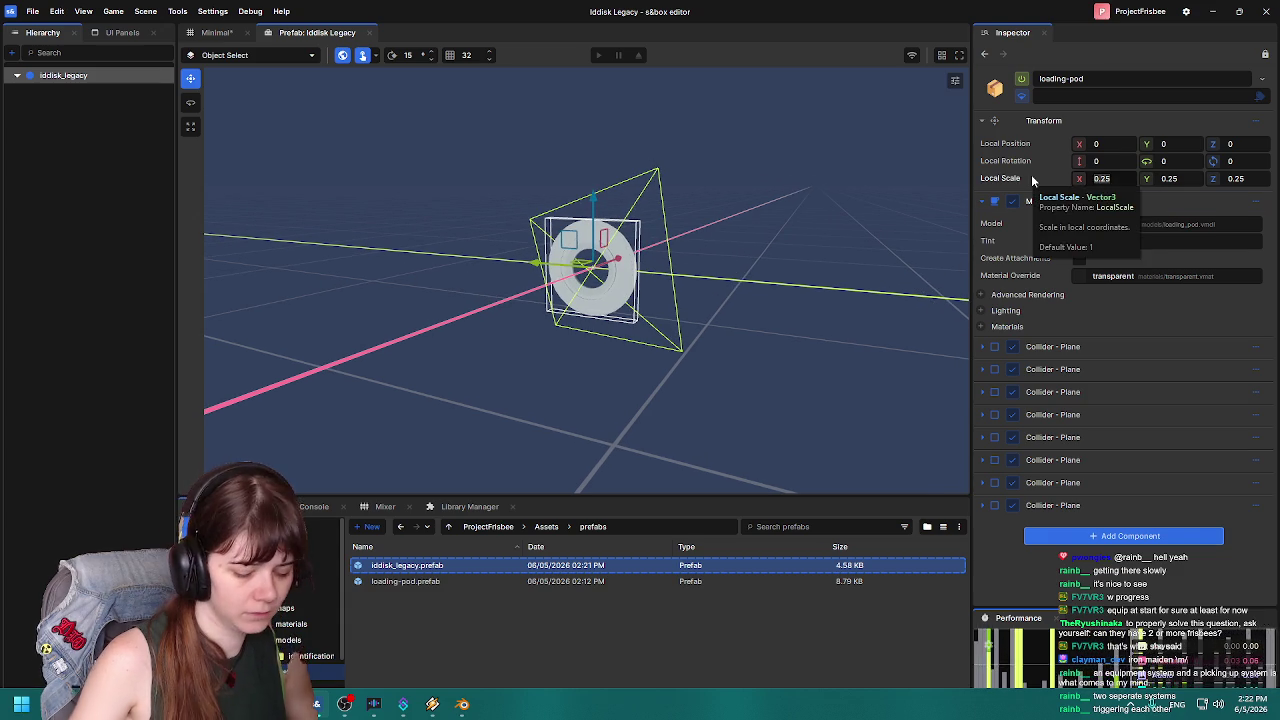
mouse_move(936, 195)
left_mouse_down()
mouse_move(797, 231)
mouse_move(797, 219)
left_mouse_up()
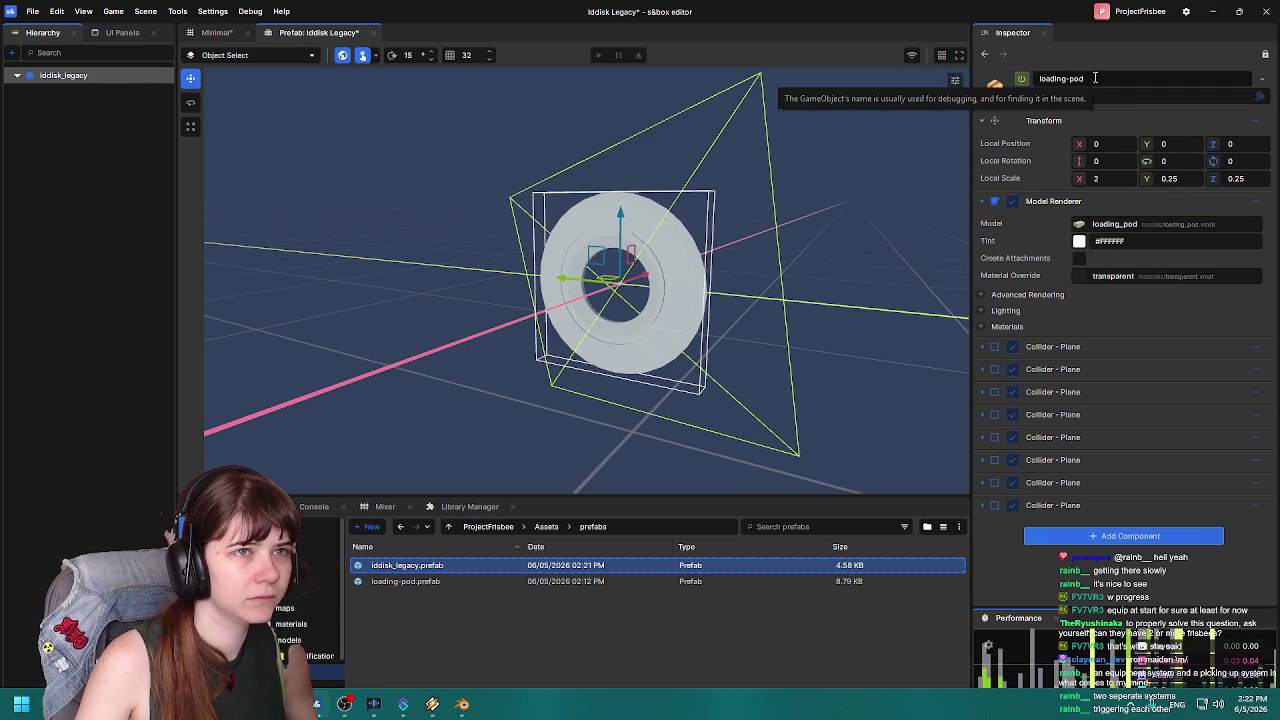
left_click(217, 32)
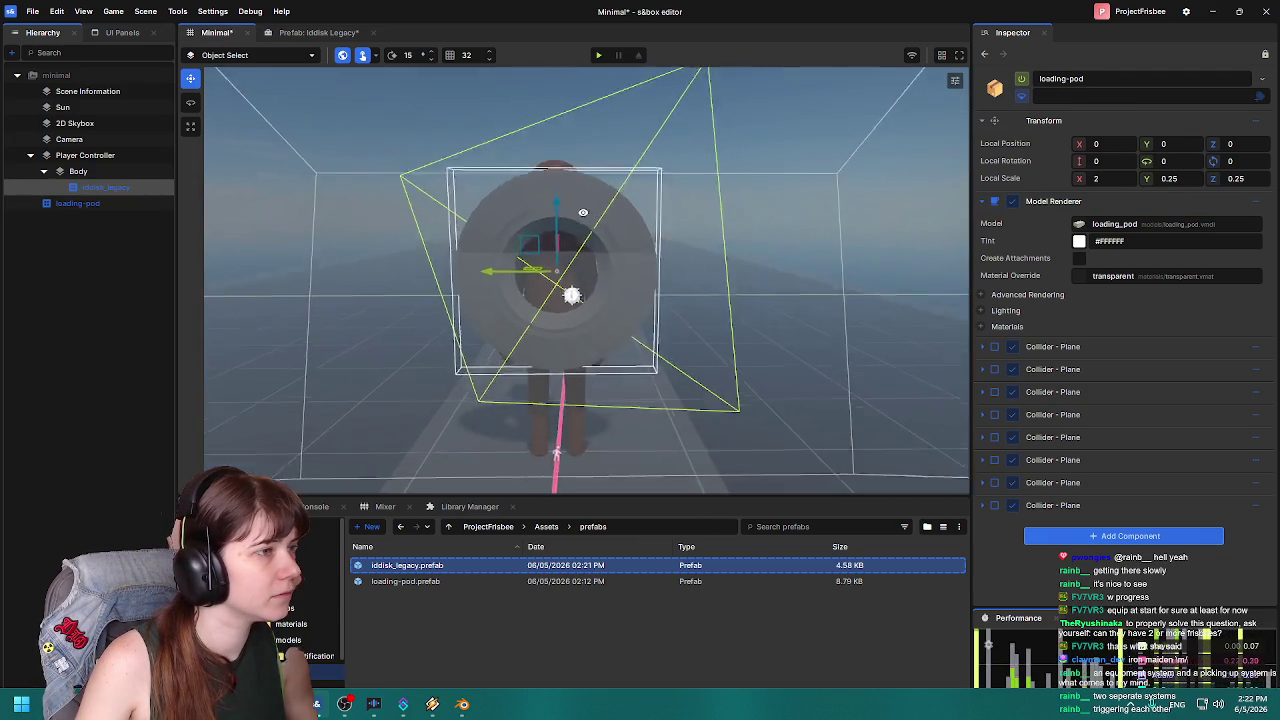
mouse_move(496, 217)
left_mouse_down()
mouse_move(374, 291)
mouse_move(748, 314)
left_mouse_up()
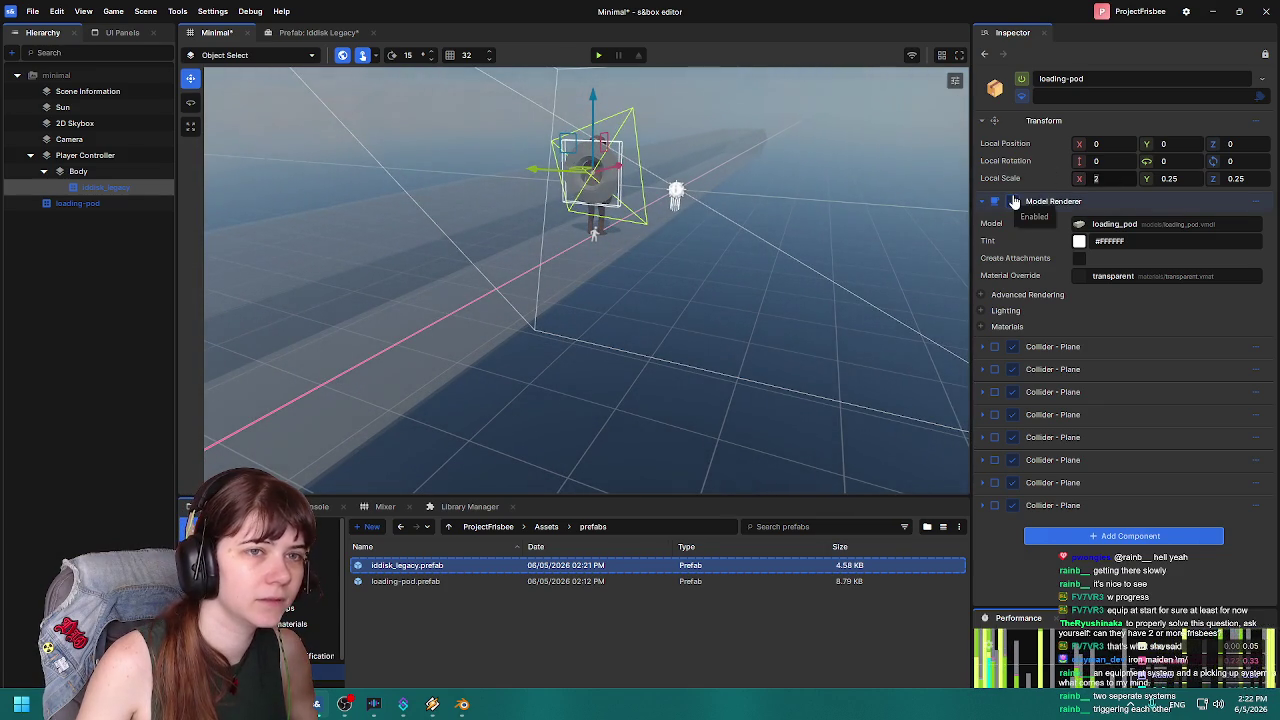
key("ctrl+z")
key("ctrl+z")
key("ctrl+z")
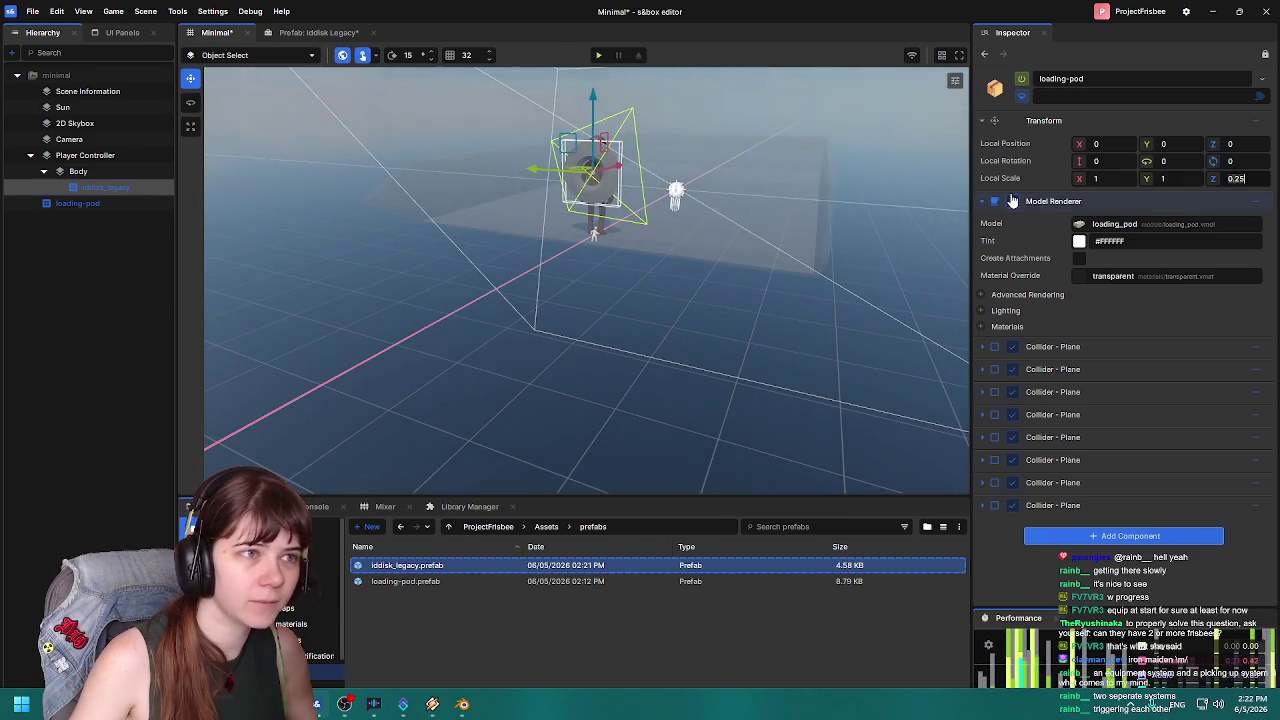
mouse_move(540, 157)
left_mouse_down()
mouse_move(586, 203)
mouse_move(523, 200)
mouse_move(525, 235)
mouse_move(550, 240)
left_mouse_up()
double_click(101, 187)
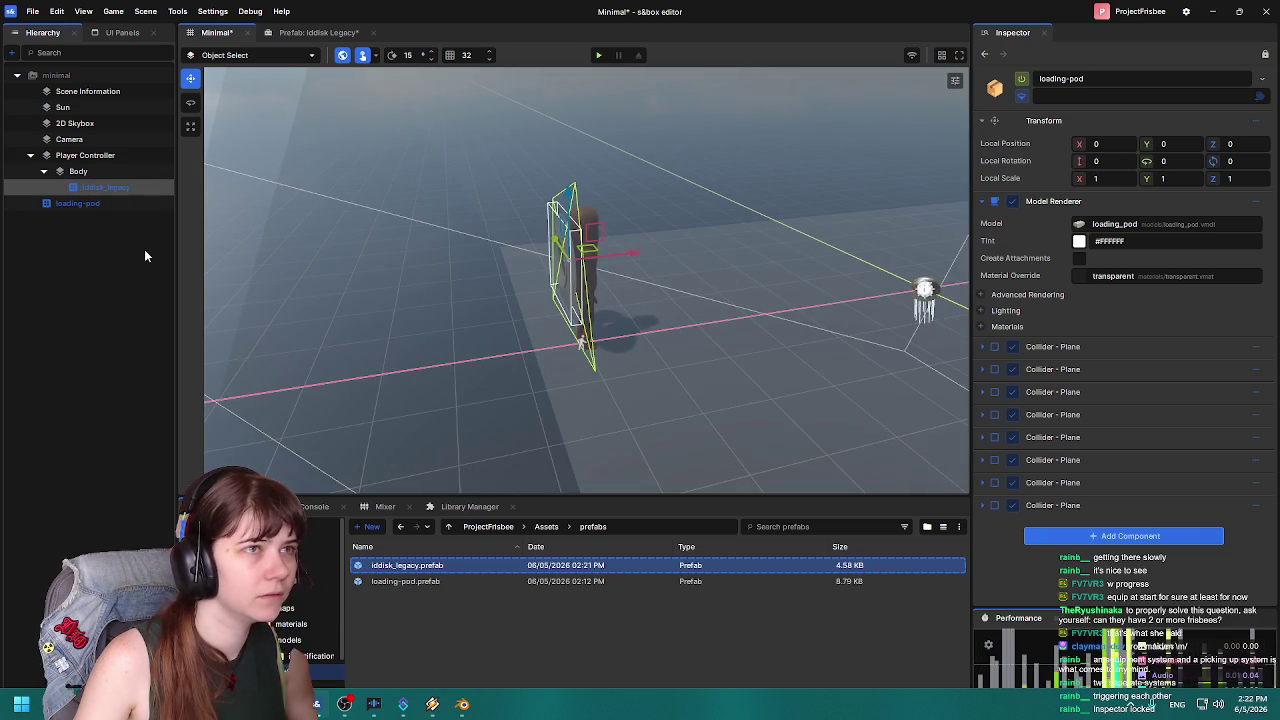
Inspect the iddisk_legacy disc on the player and try a half-scale prefab disc.
left_click(1264, 53)
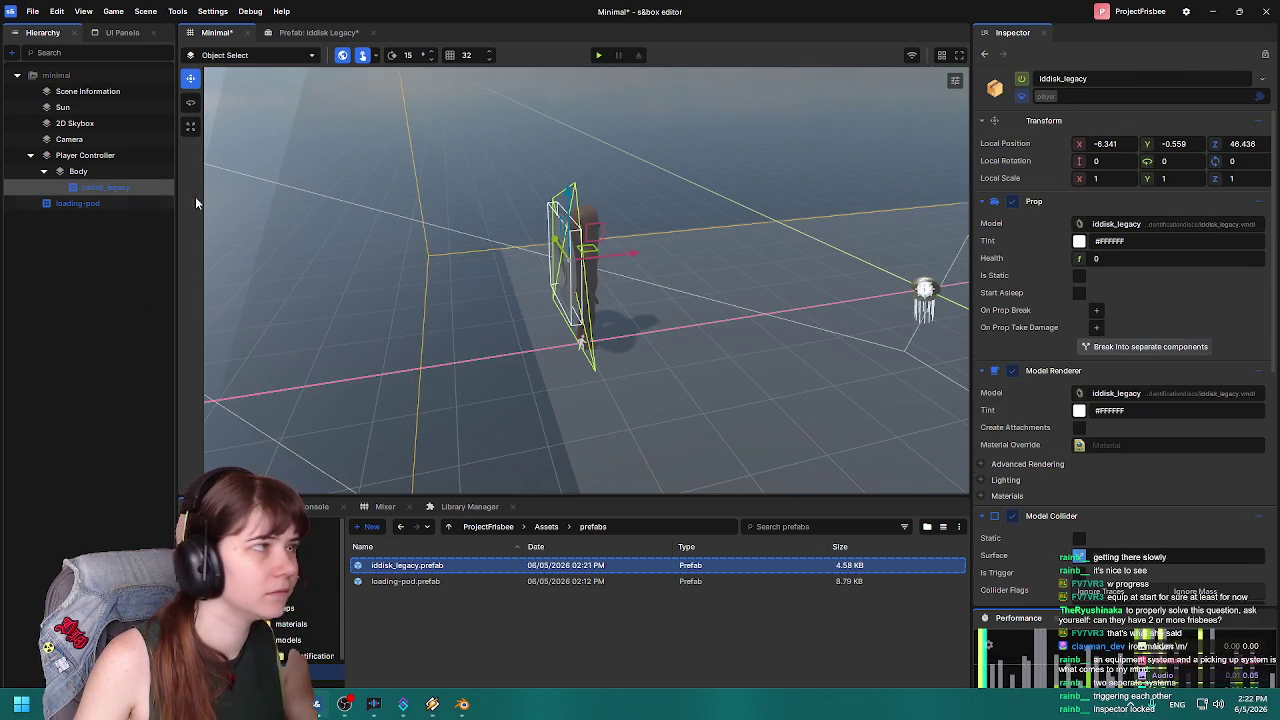
mouse_move(539, 291)
left_mouse_down()
mouse_move(600, 280)
mouse_move(560, 270)
mouse_move(645, 264)
left_mouse_up()
left_click_drag(739, 313, 741, 314)
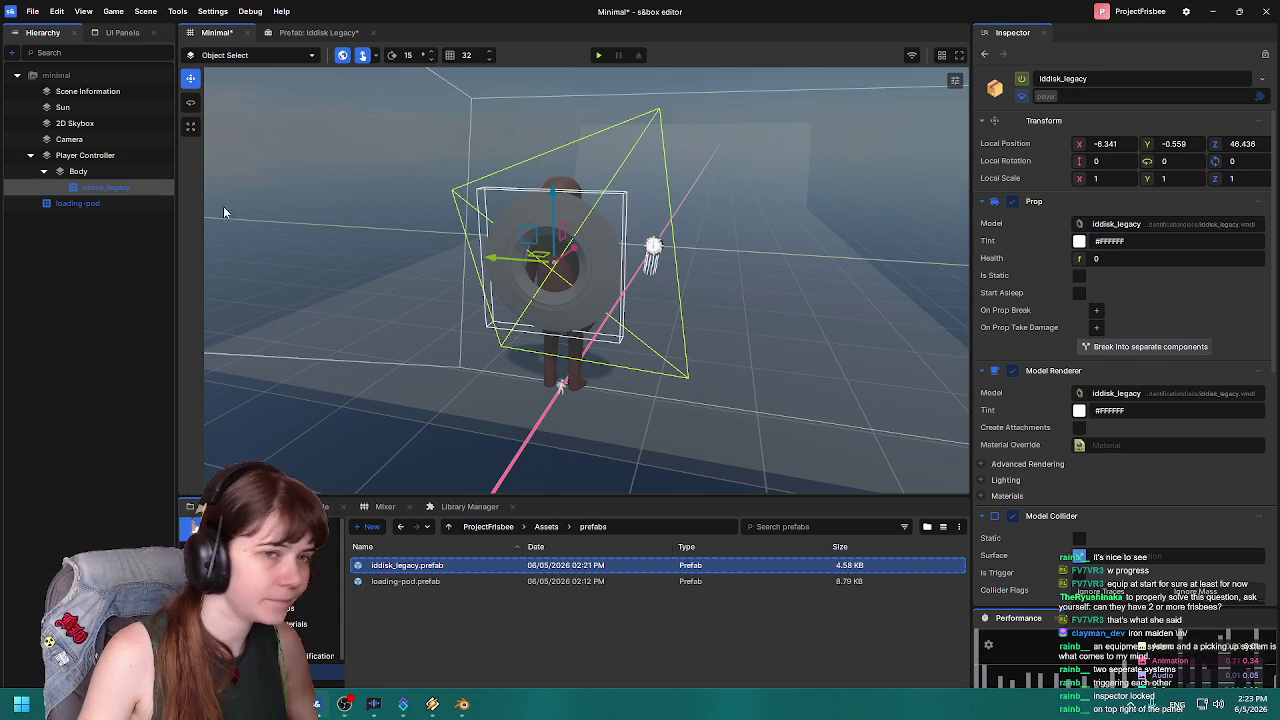
left_click(318, 32)
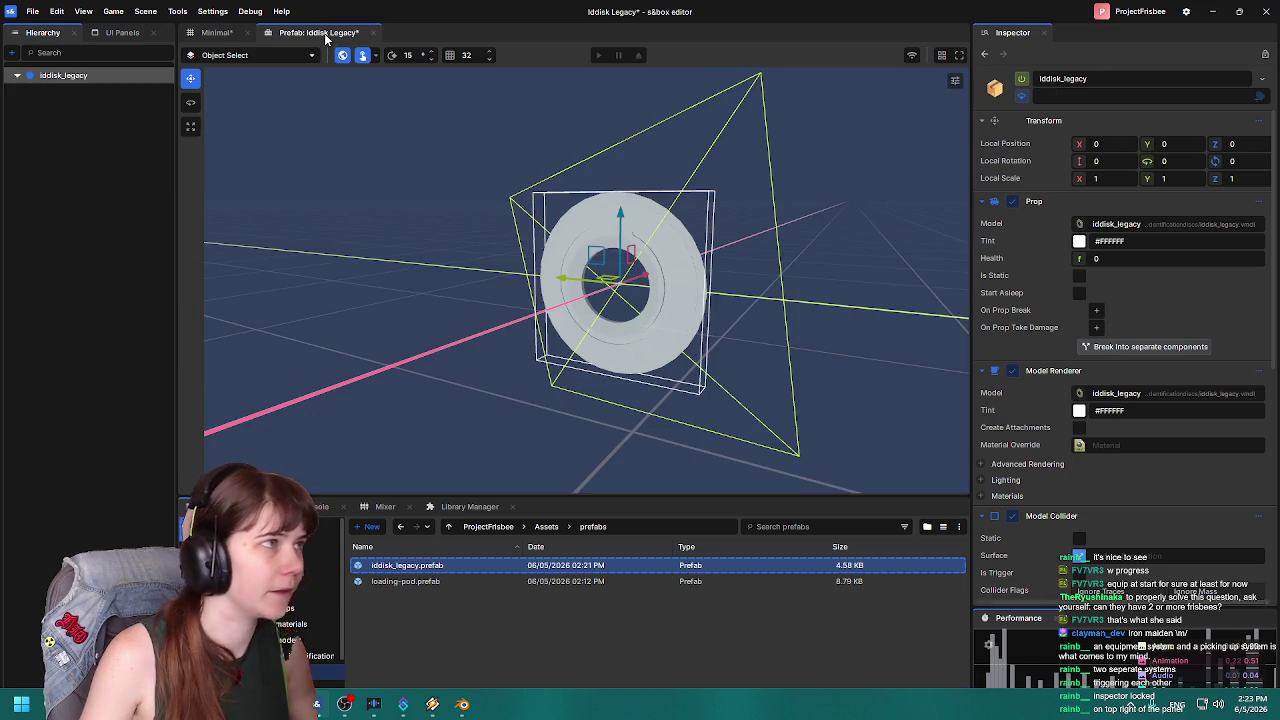
left_click_drag(1034, 178, 1032, 173)
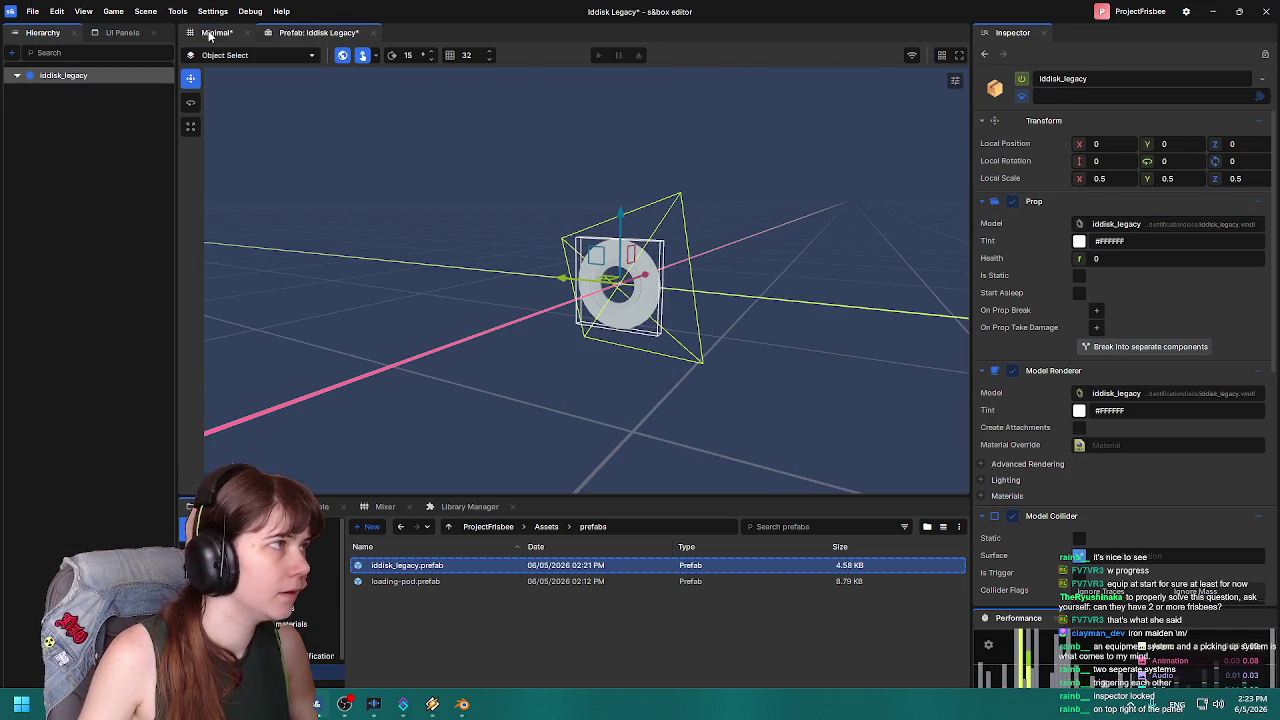
left_click(216, 32)
key("f")
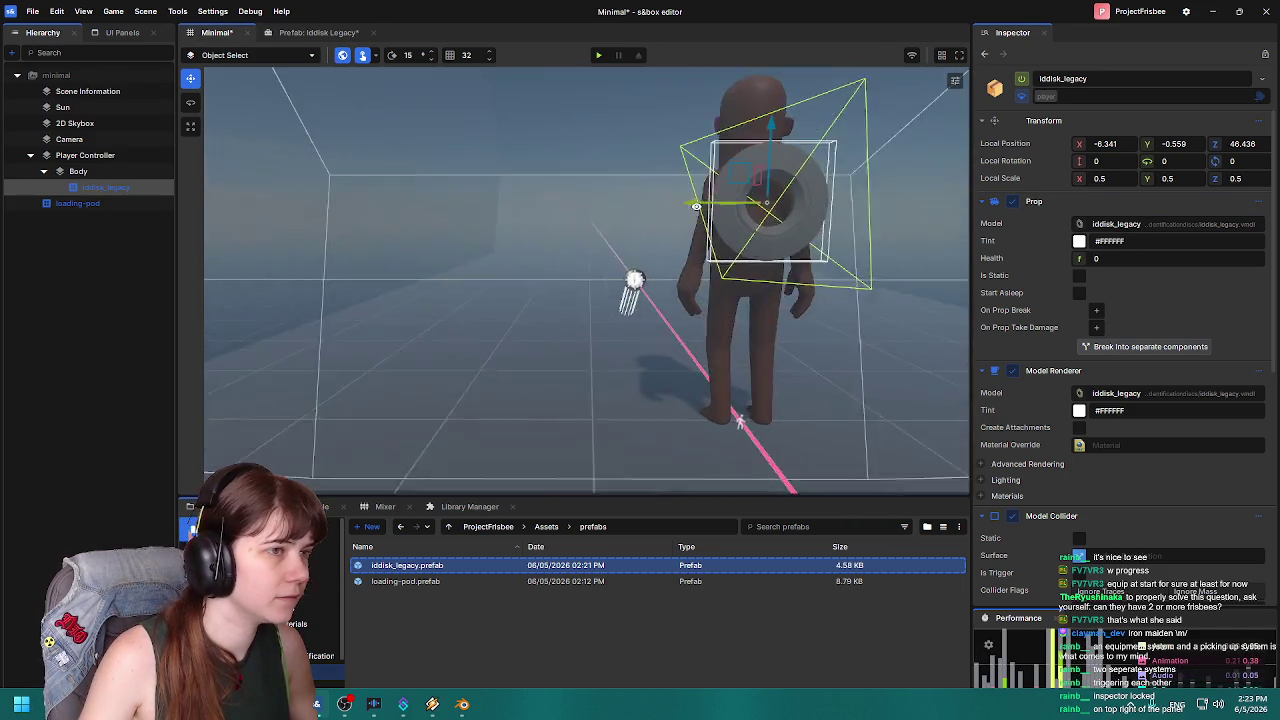
Set the prefab disc's local scale to 0.25 on X, Y and Z and check it.
left_click(318, 32)
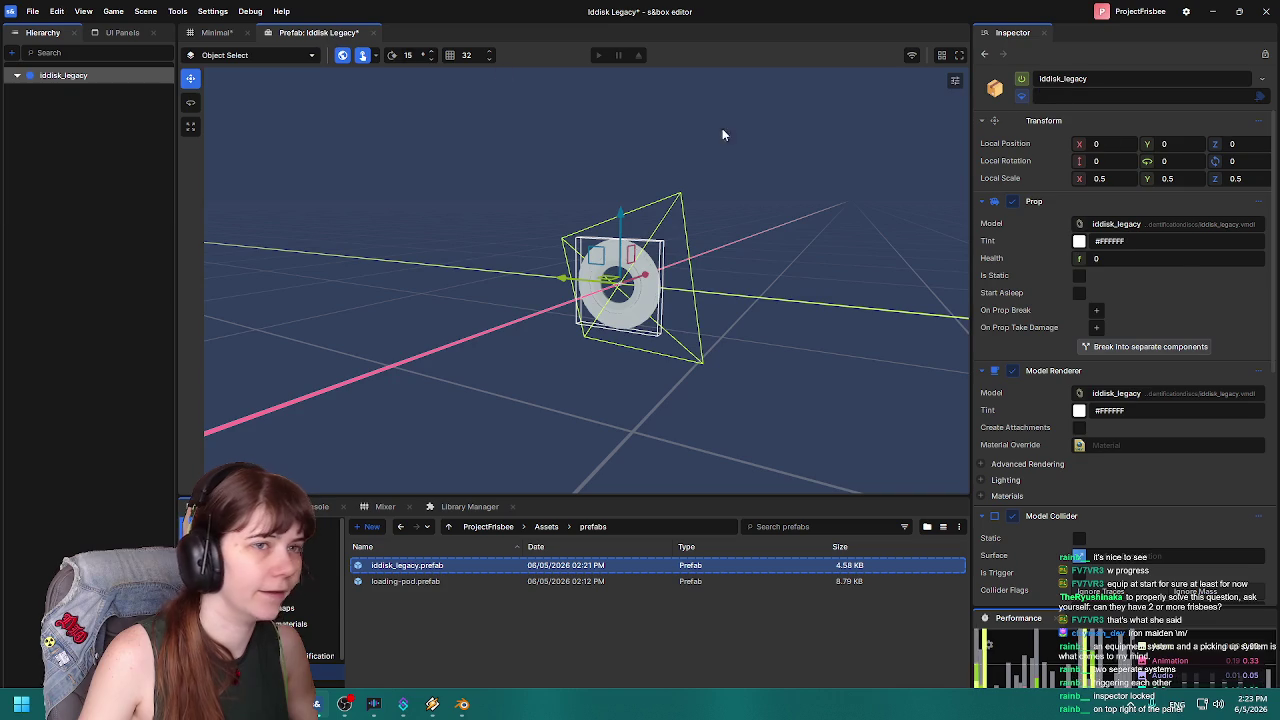
type("0.25")
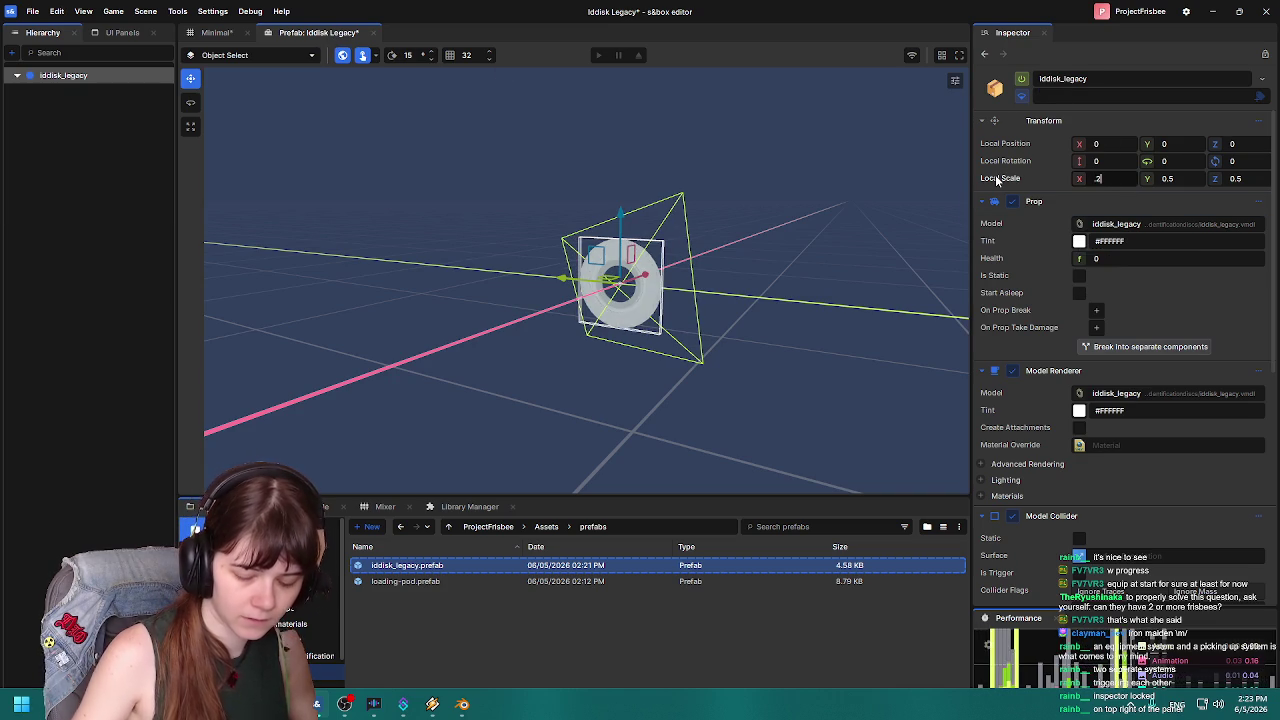
key("Tab")
type("0.25")
key("Tab")
type(".12")
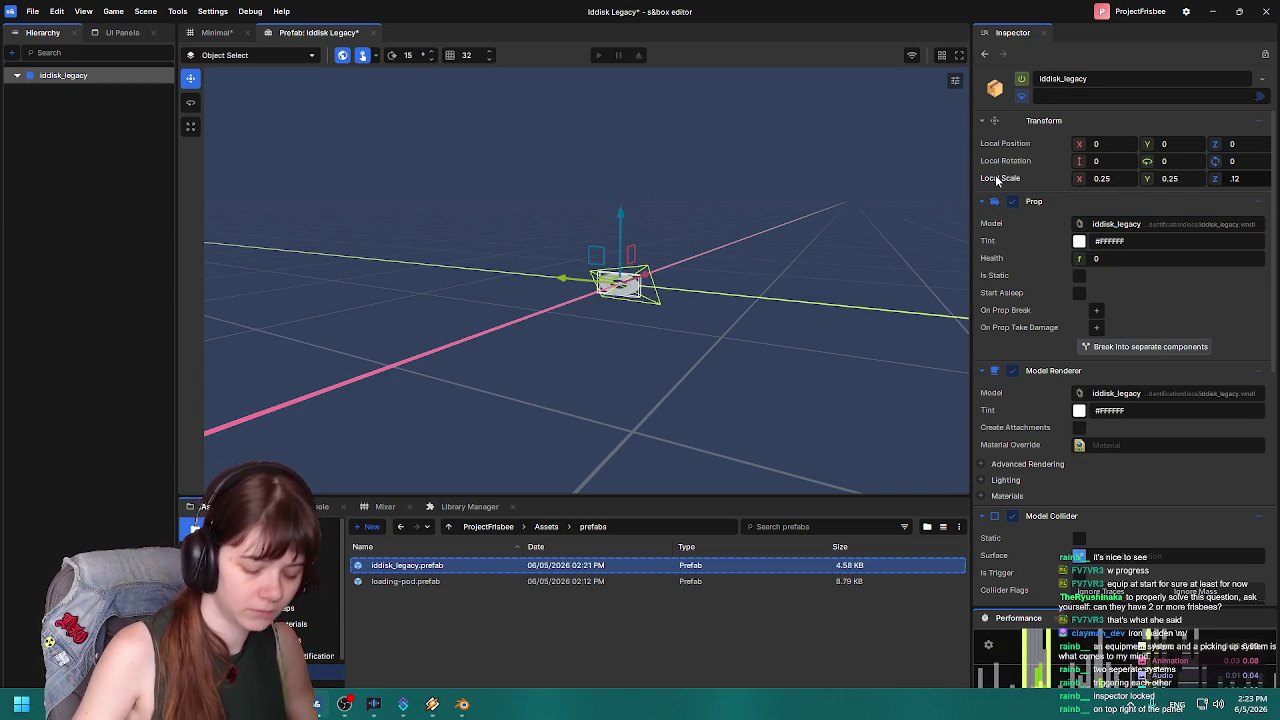
key("BackSpace")
key("BackSpace")
type("25")
key("Return")
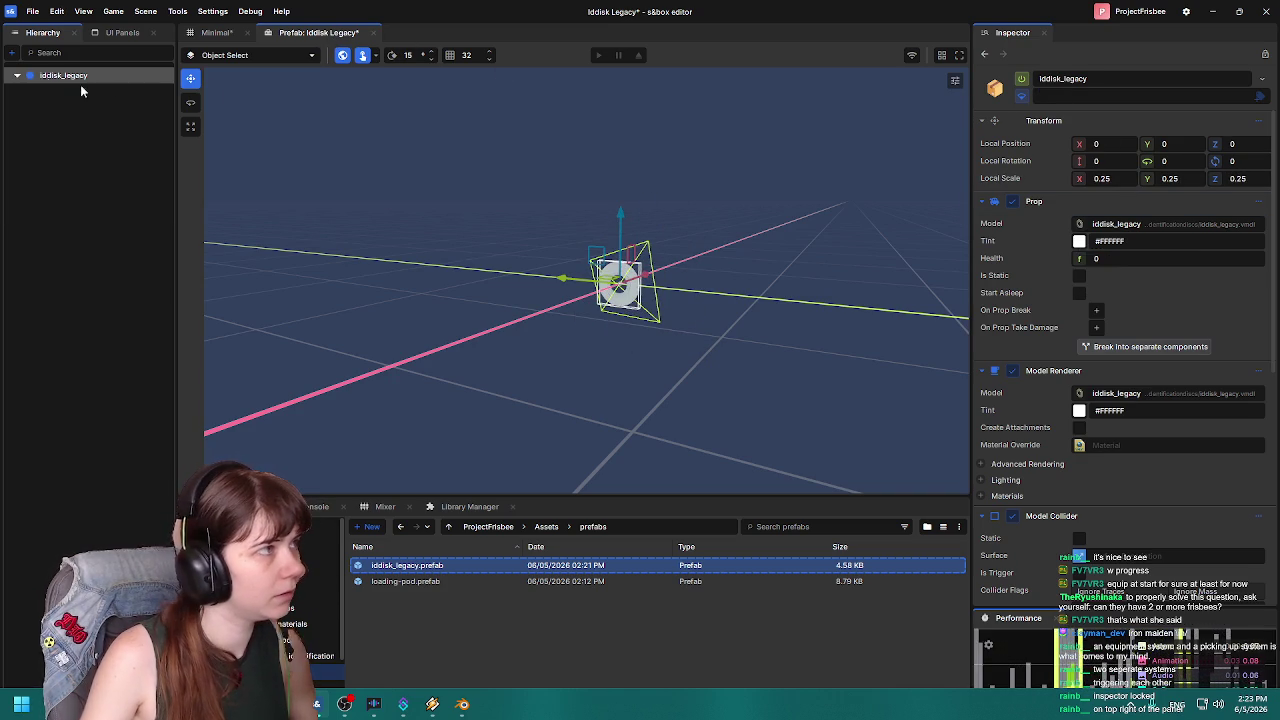
left_click(216, 32)
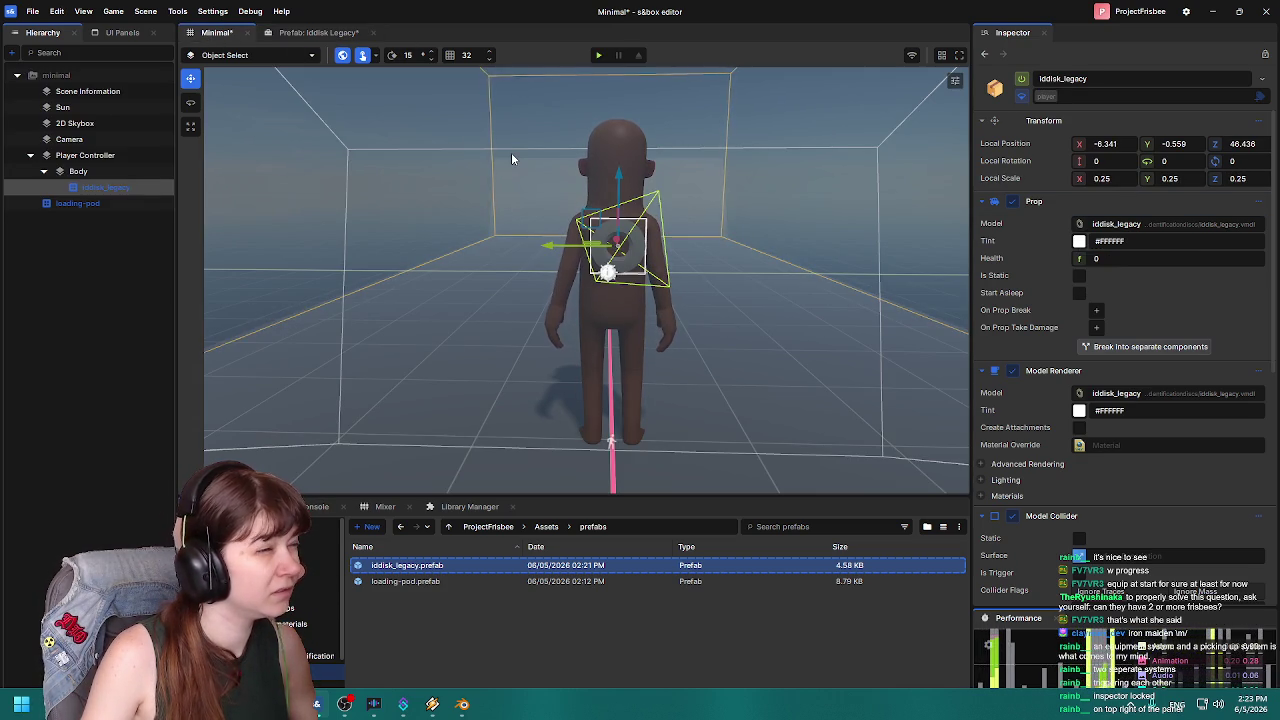
Change the prefab disc's local scale to 0.35 on all three axes.
left_click(318, 32)
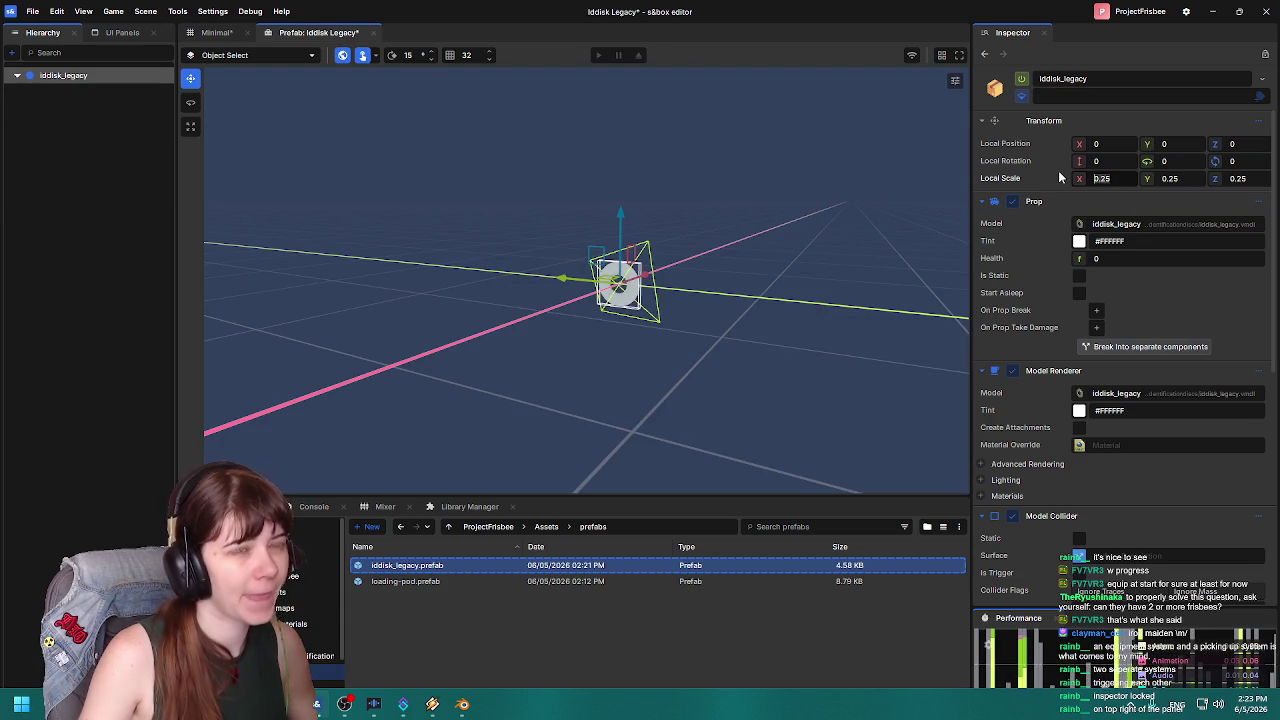
type("0.35")
key("Tab")
type("0.35")
key("Tab")
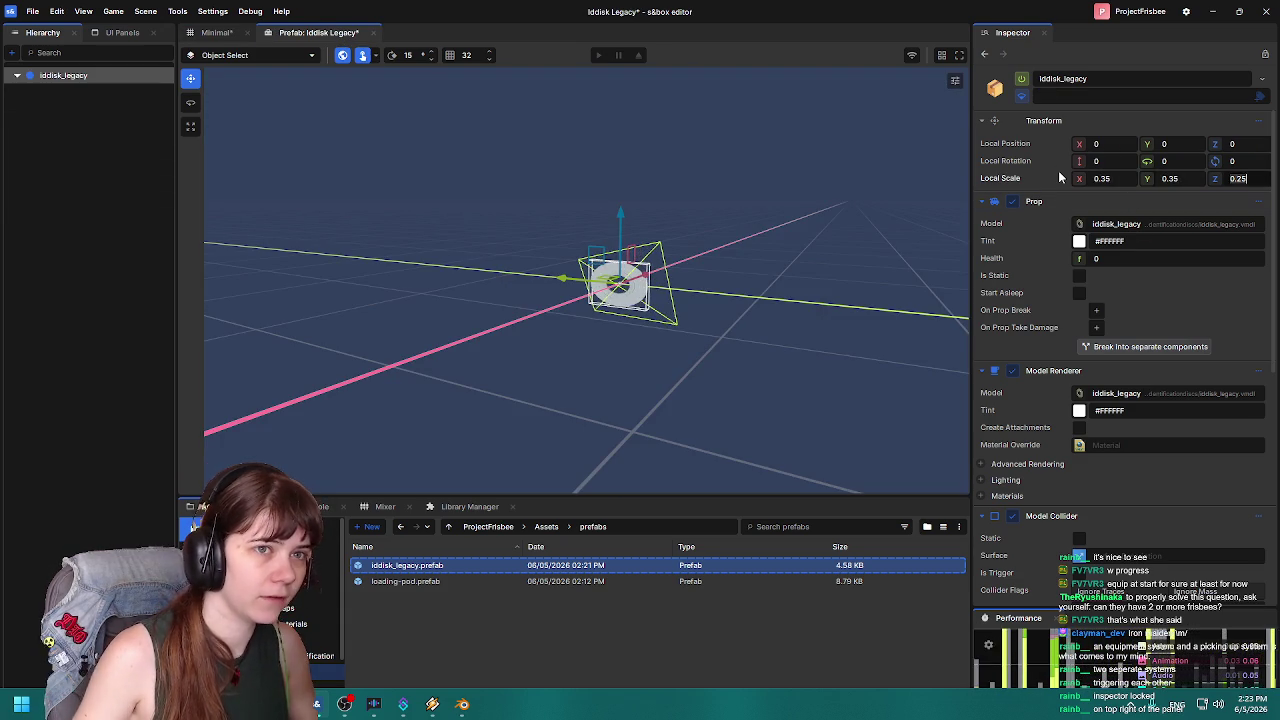
type("0.35")
key("Tab")
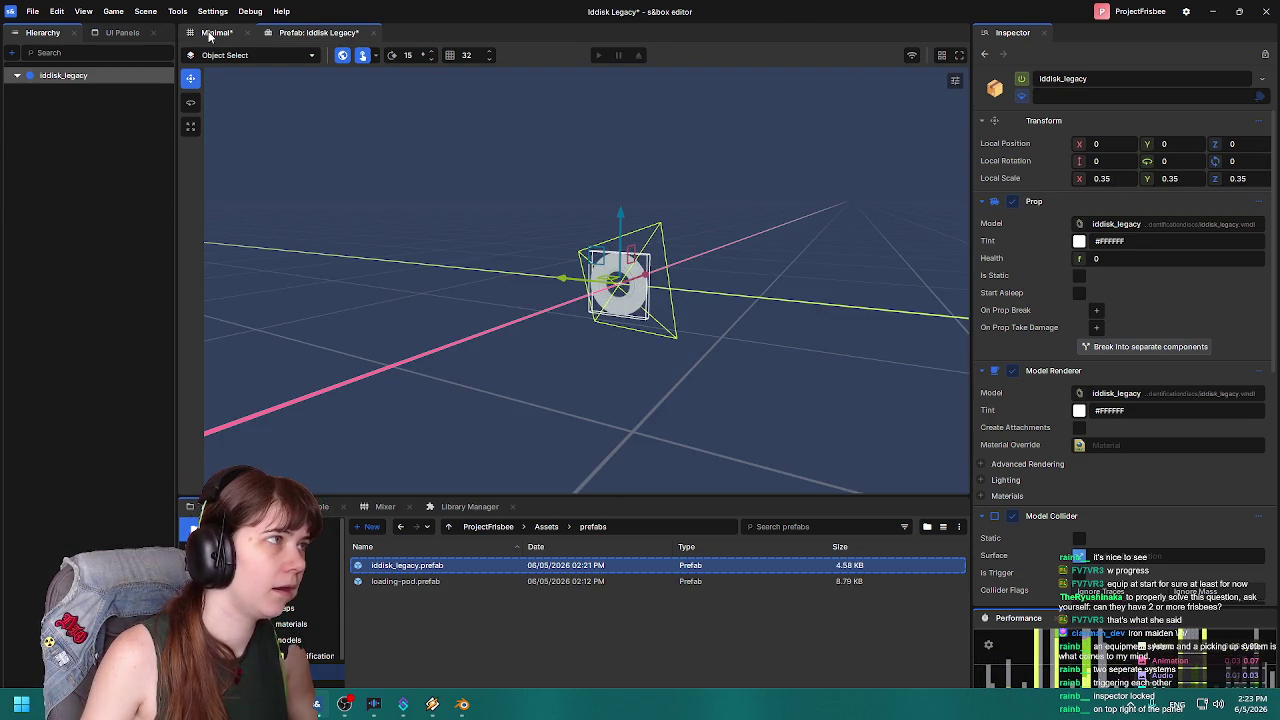
Compare the 0.35-scale disc in the Minimal scene and prefab views.
left_click(205, 33)
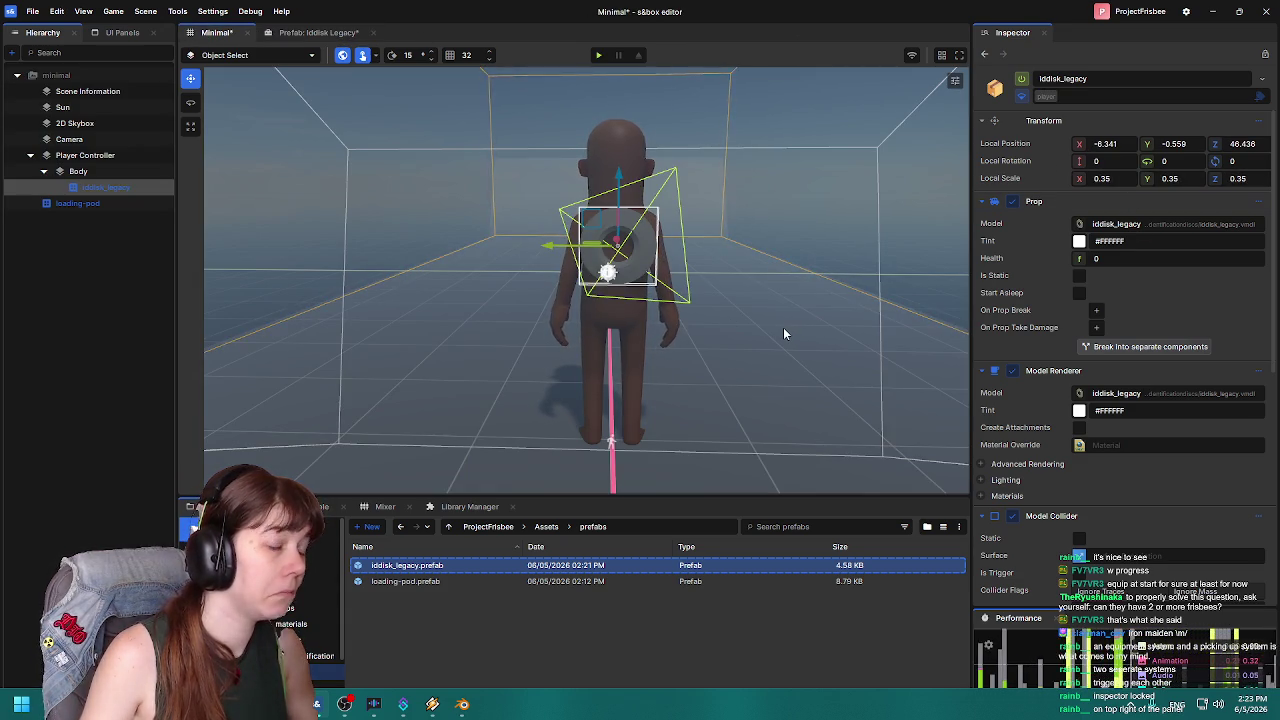
left_click_drag(760, 317, 746, 303)
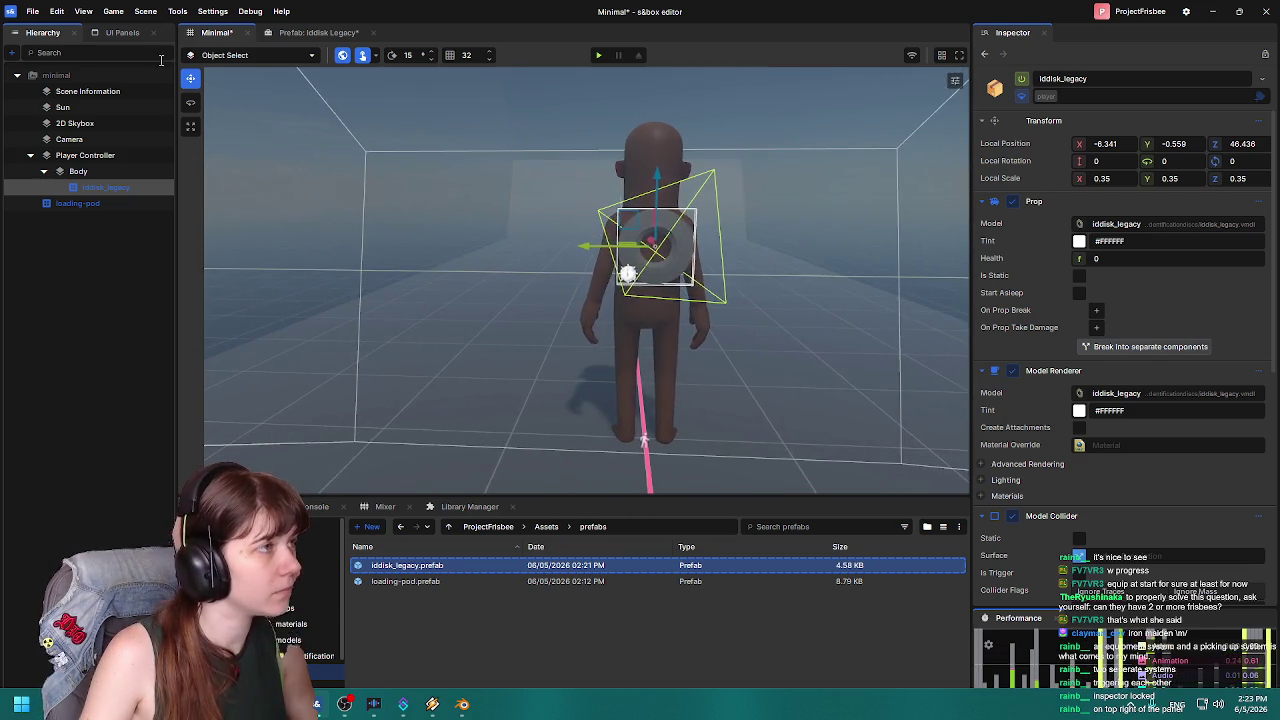
left_click(304, 33)
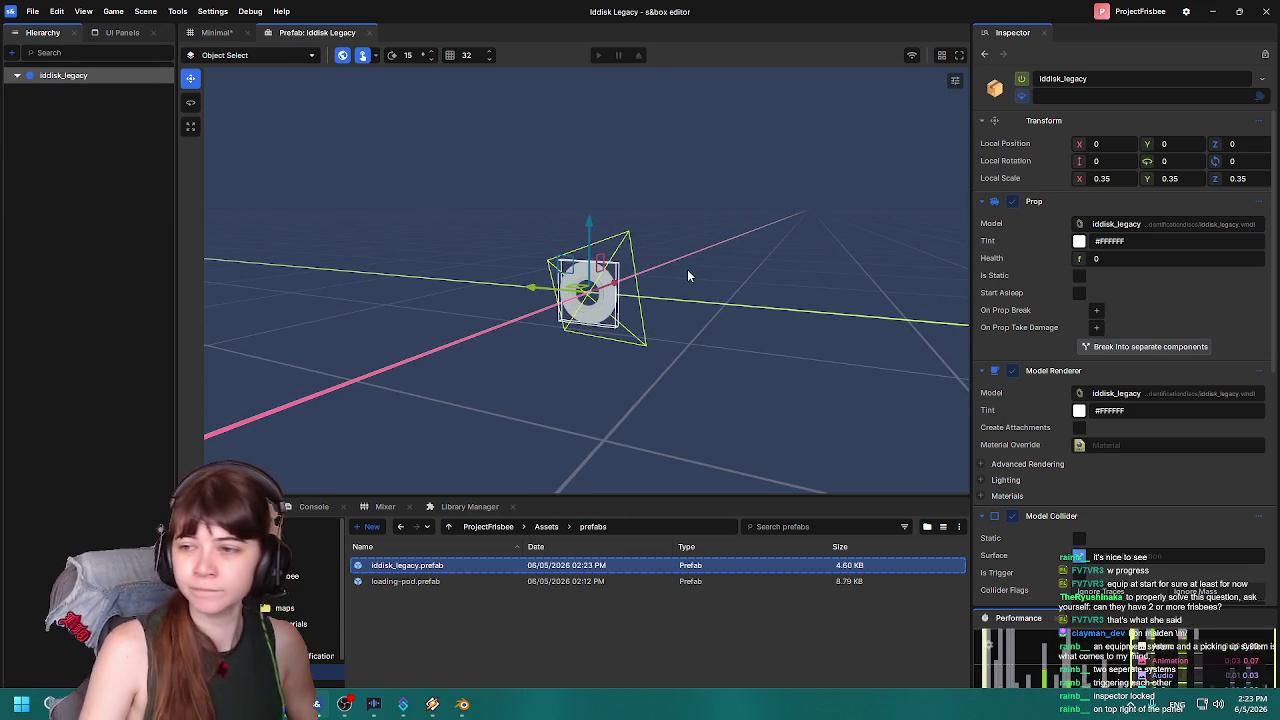
mouse_move(706, 263)
left_mouse_down()
mouse_move(603, 209)
mouse_move(635, 204)
left_mouse_up()
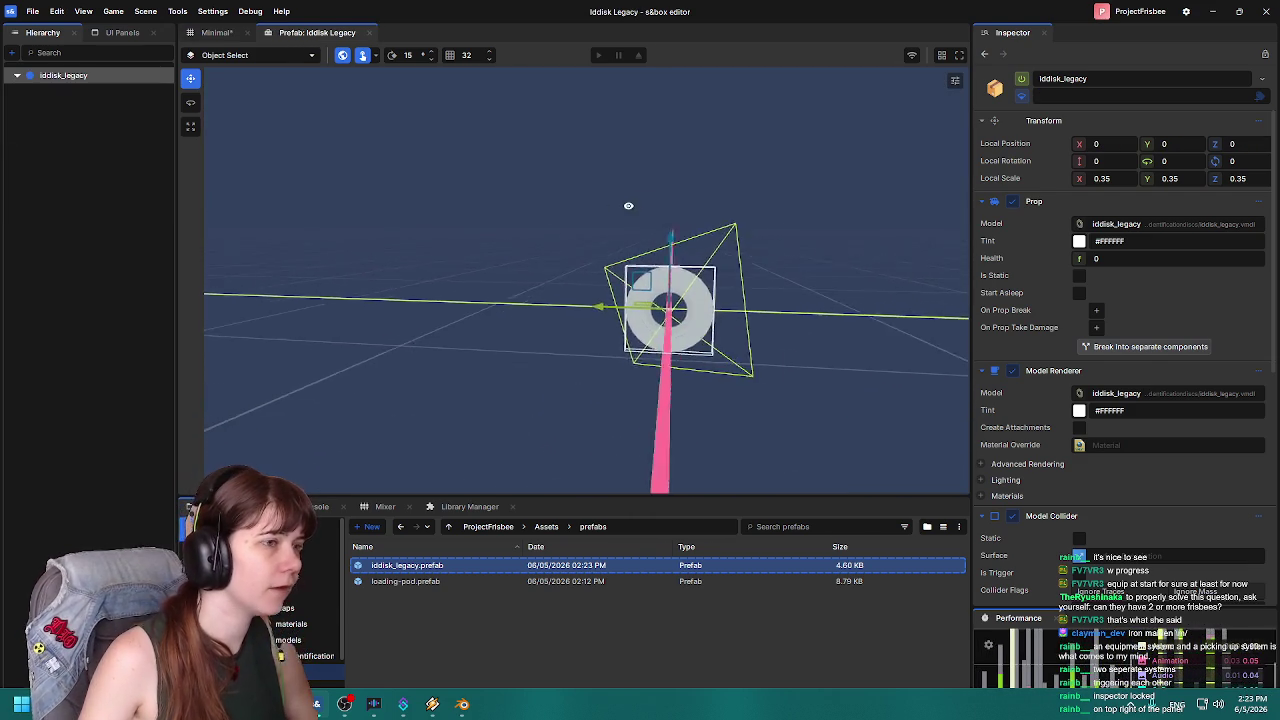
left_click(216, 33)
mouse_move(560, 220)
left_mouse_down()
mouse_move(389, 240)
mouse_move(513, 257)
left_mouse_up()
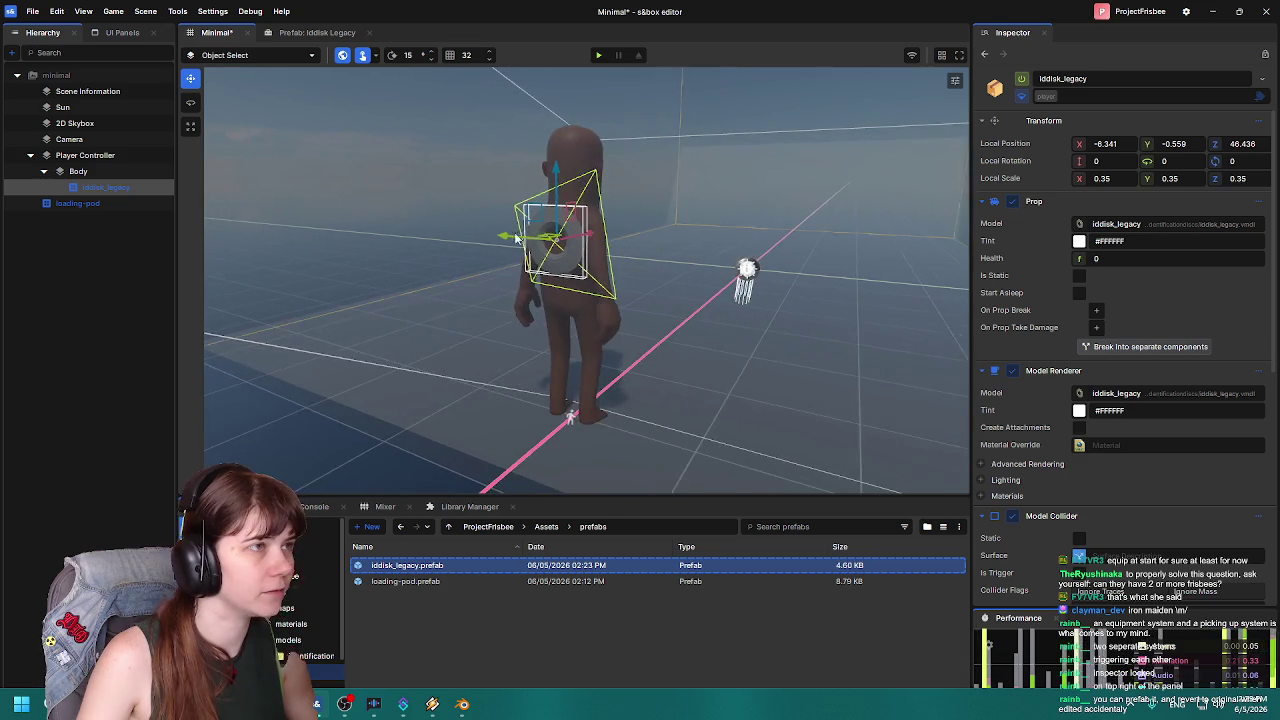
key("F5")
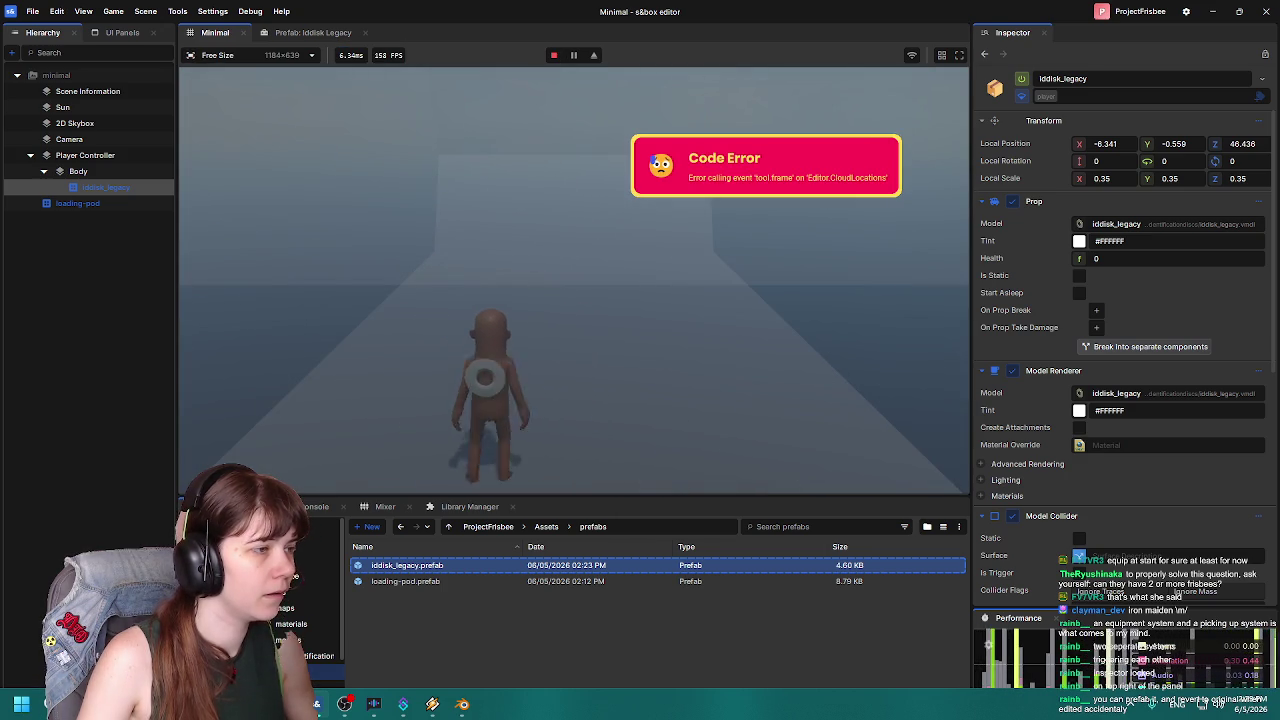
key("Escape")
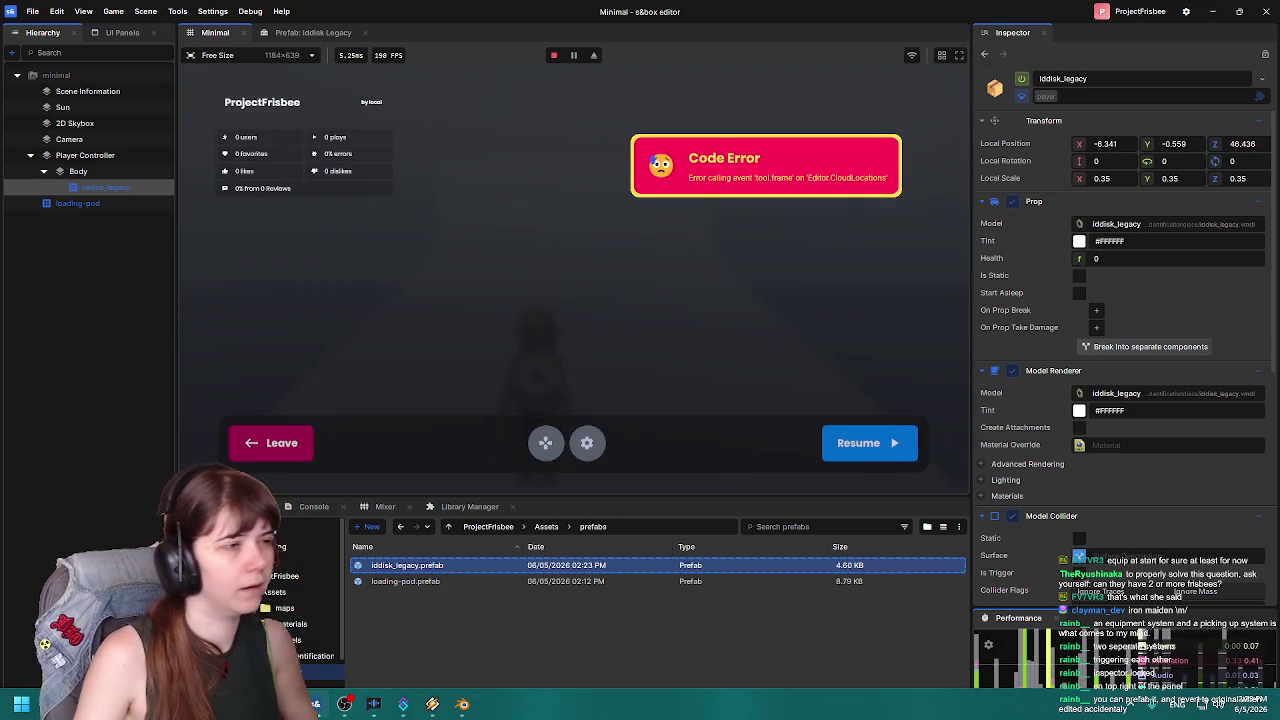
left_click(270, 446)
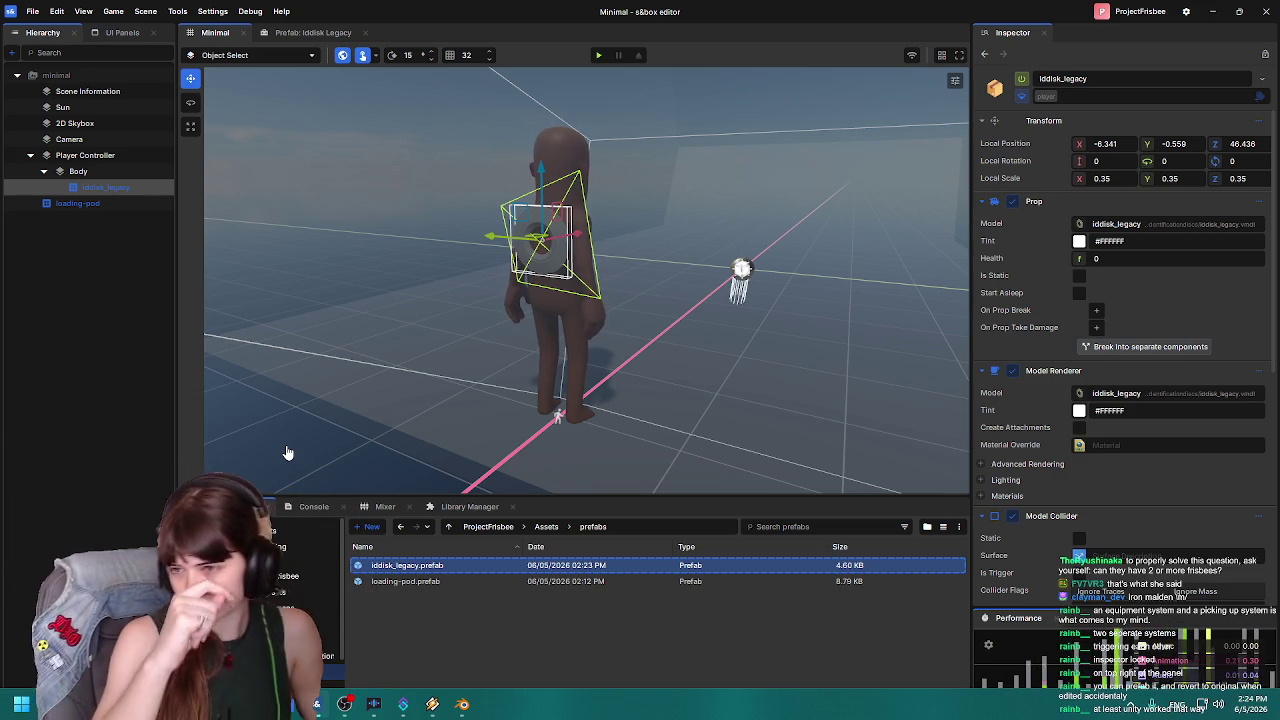
scroll(631, 311, "down", 10)
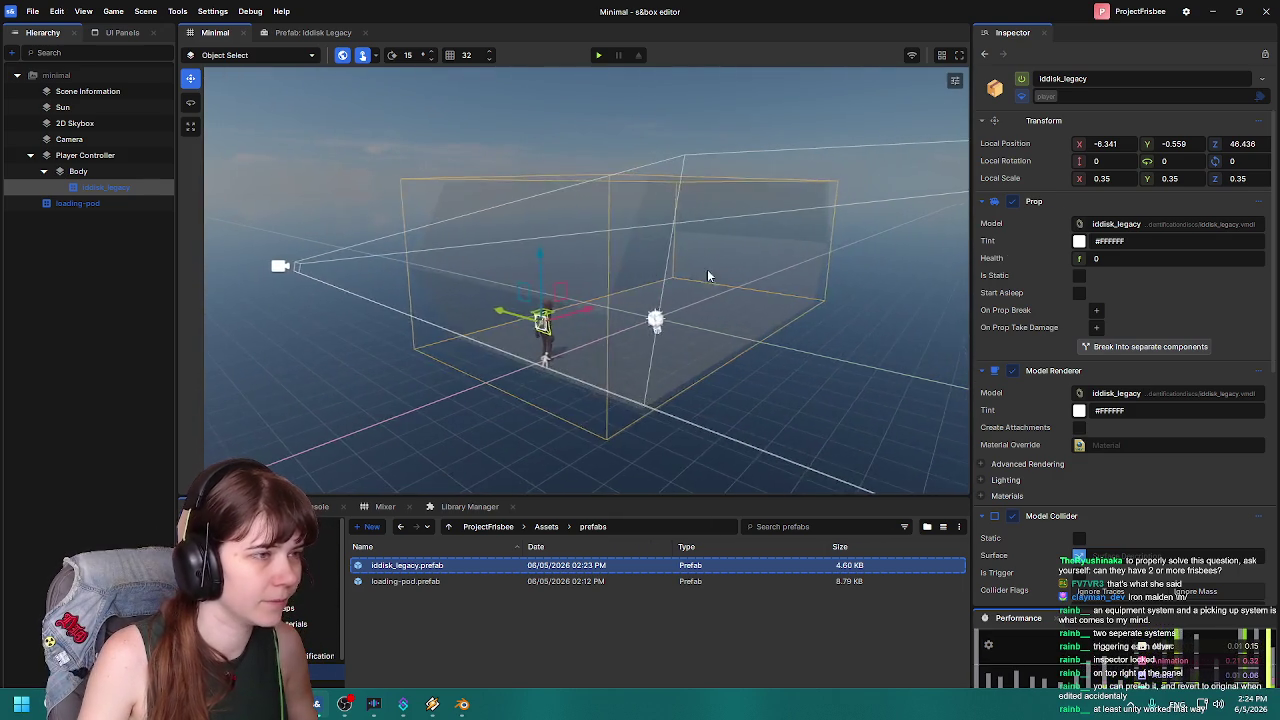
left_click(546, 355)
scroll(558, 353, "up", 5)
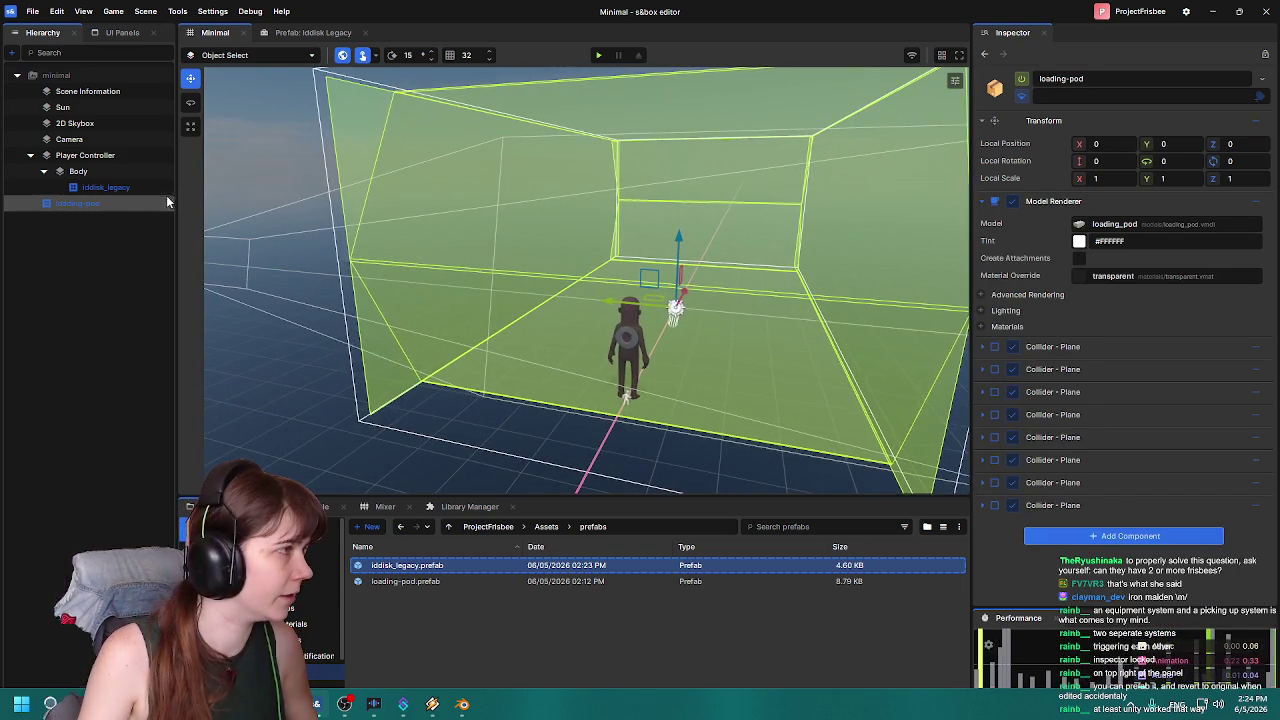
left_click(622, 340)
scroll(424, 230, "down", 5)
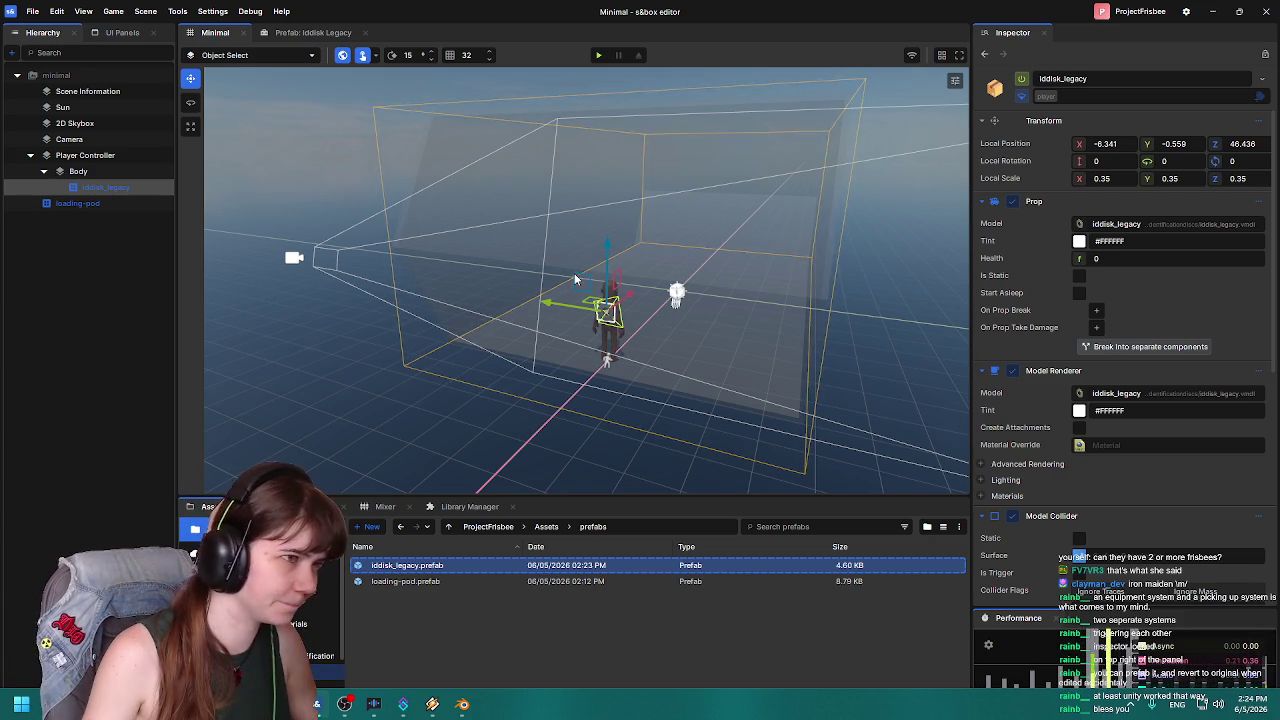
scroll(470, 322, "up", 5)
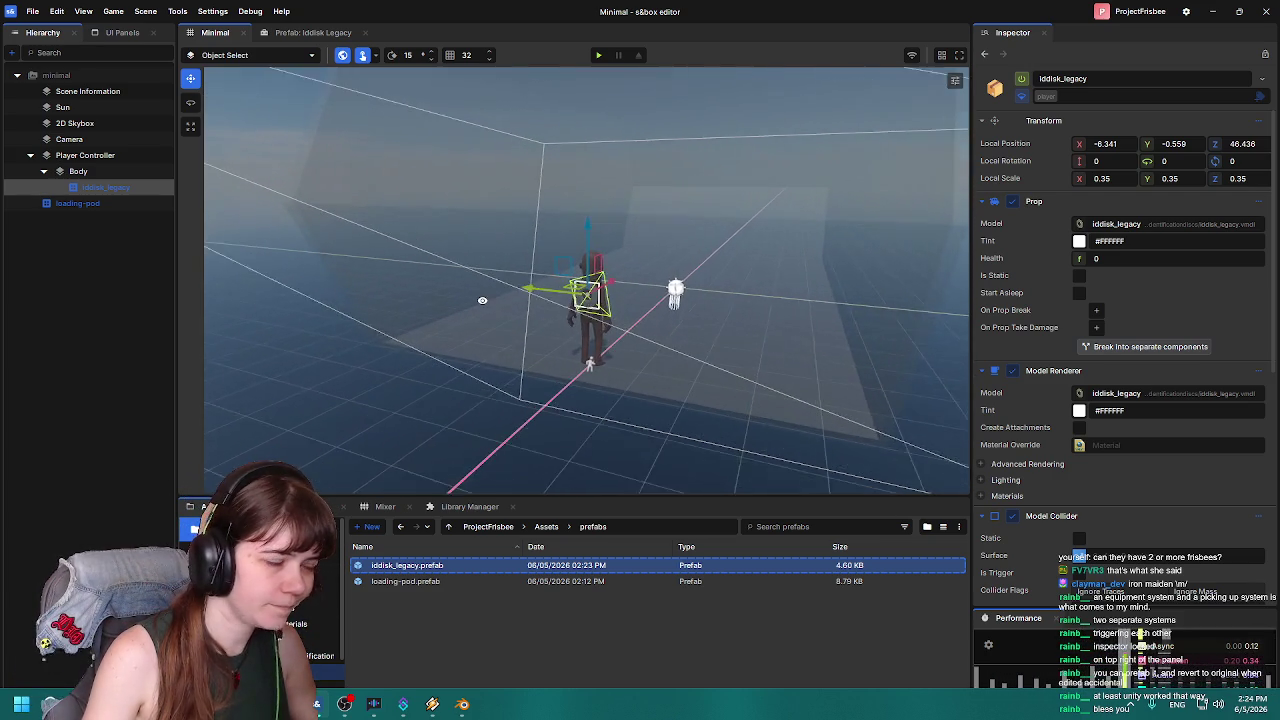
mouse_move(482, 300)
left_mouse_down()
mouse_move(644, 285)
mouse_move(600, 290)
left_mouse_up()
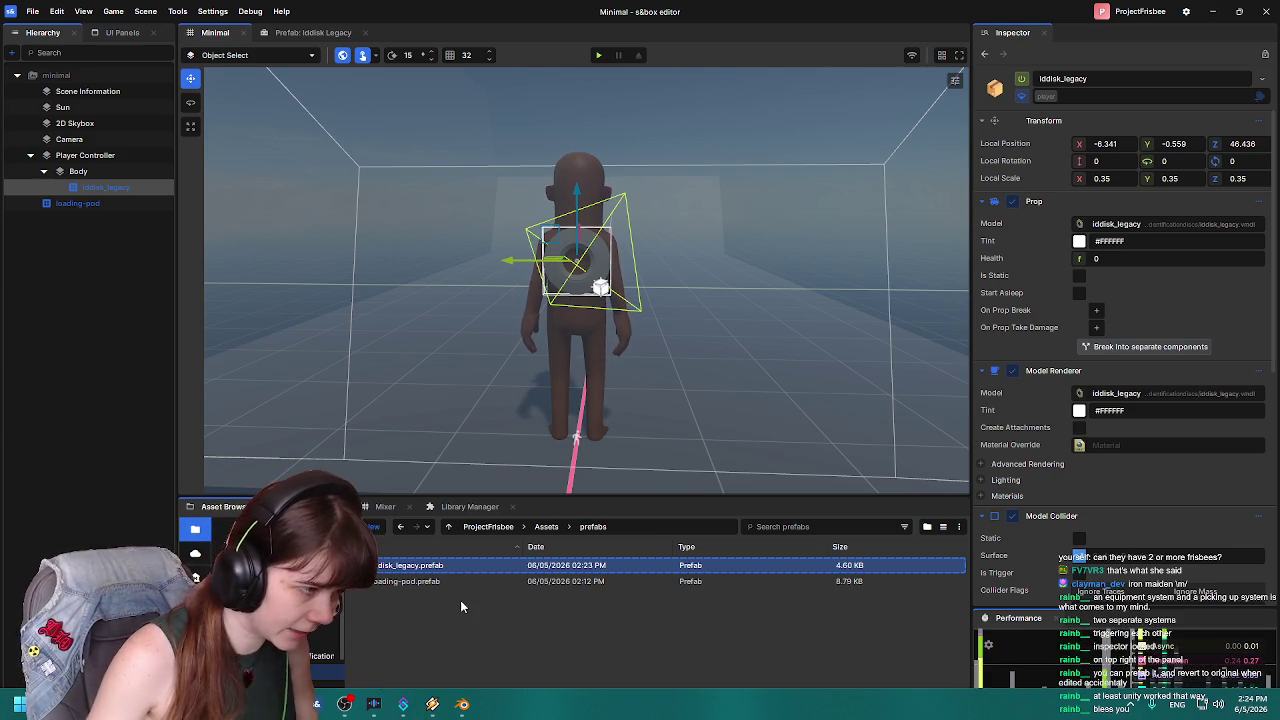
Create a folder named 'textures' under Assets and open it.
left_click(546, 526)
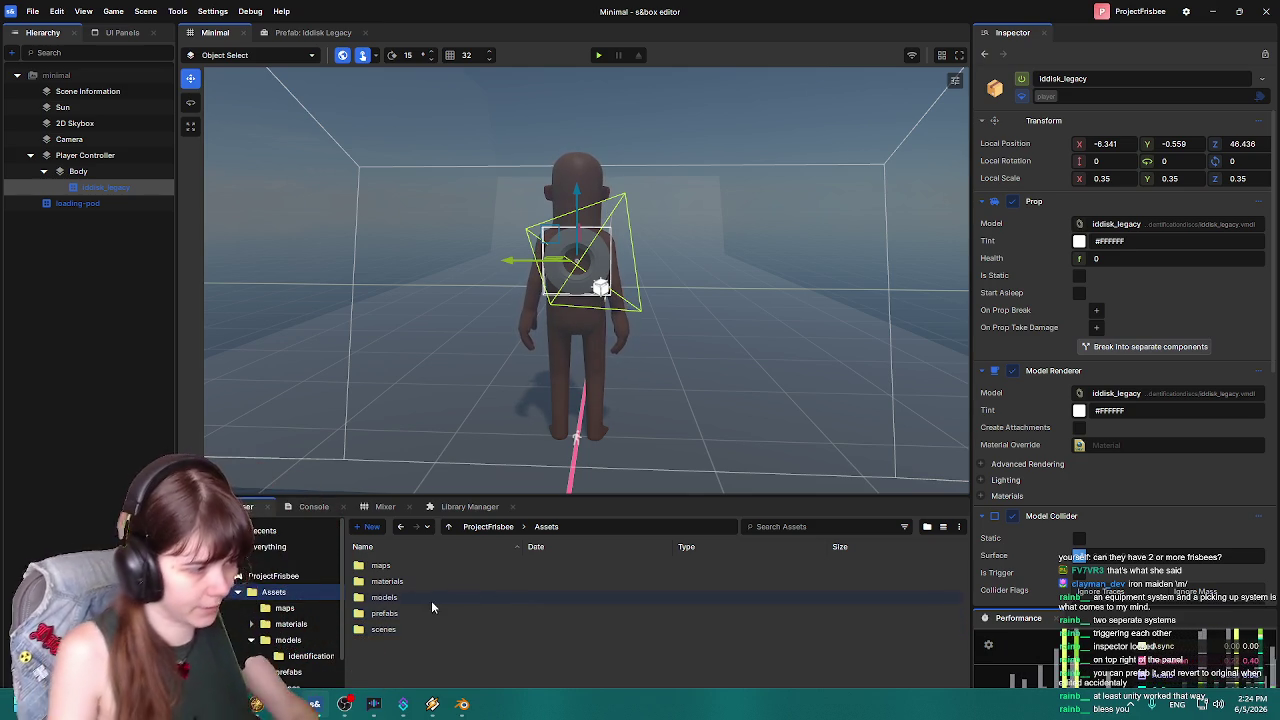
right_click(407, 620)
mouse_move(461, 668)
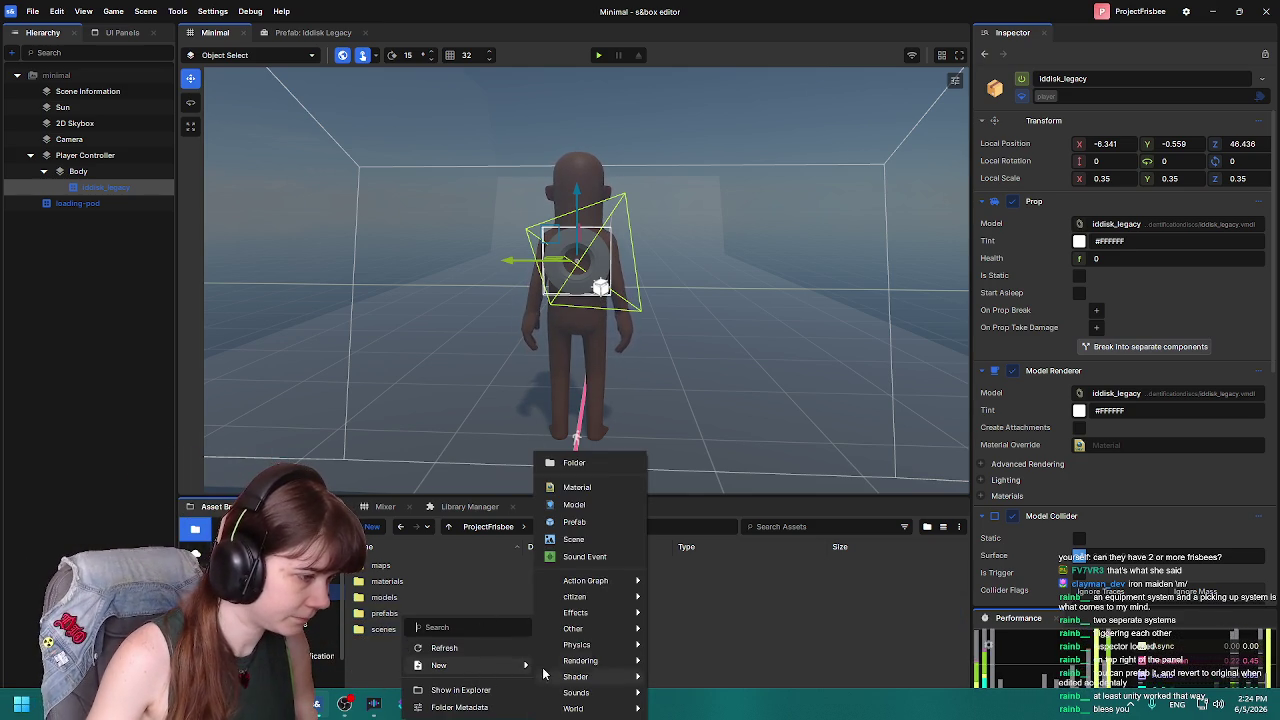
left_click(598, 463)
type("s")
key("BackSpace")
type("textures")
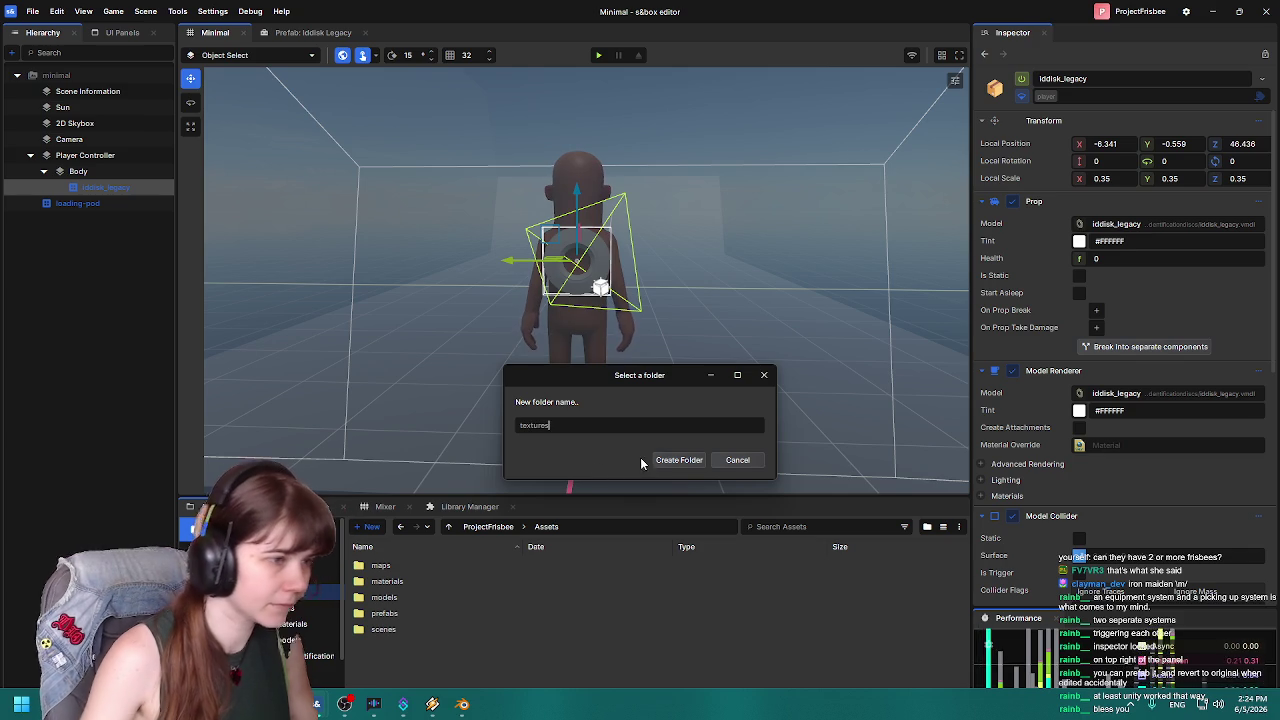
left_click(680, 460)
double_click(408, 646)
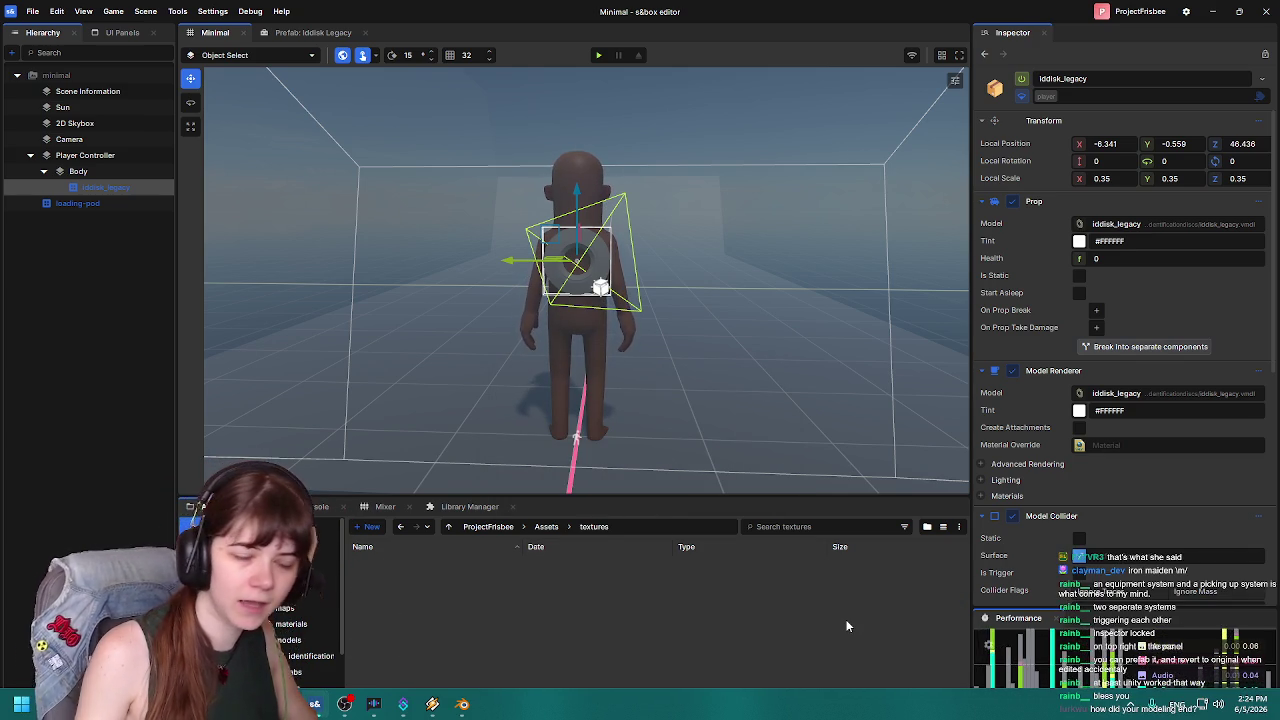
mouse_move(923, 286)
left_mouse_down()
mouse_move(547, 265)
mouse_move(576, 278)
left_mouse_up()
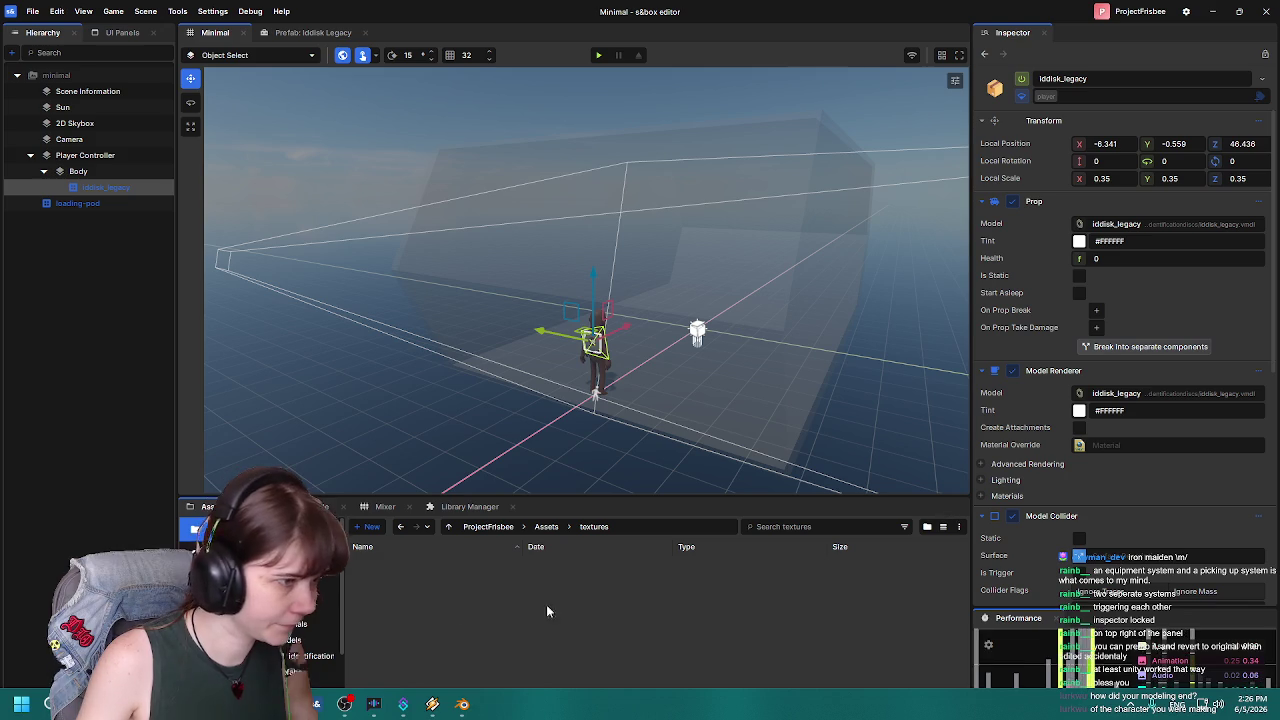
Create an 'identificationdiscs' folder inside textures.
right_click(408, 605)
mouse_move(515, 666)
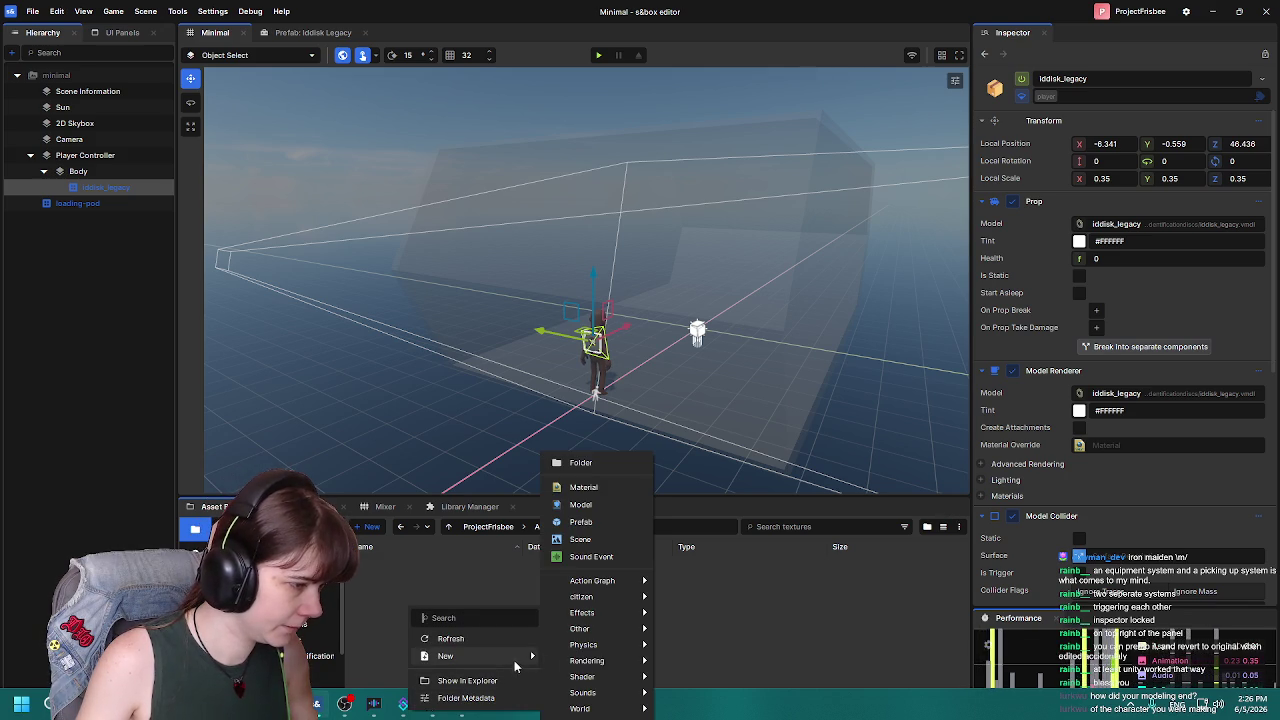
left_click(615, 462)
type("identifi")
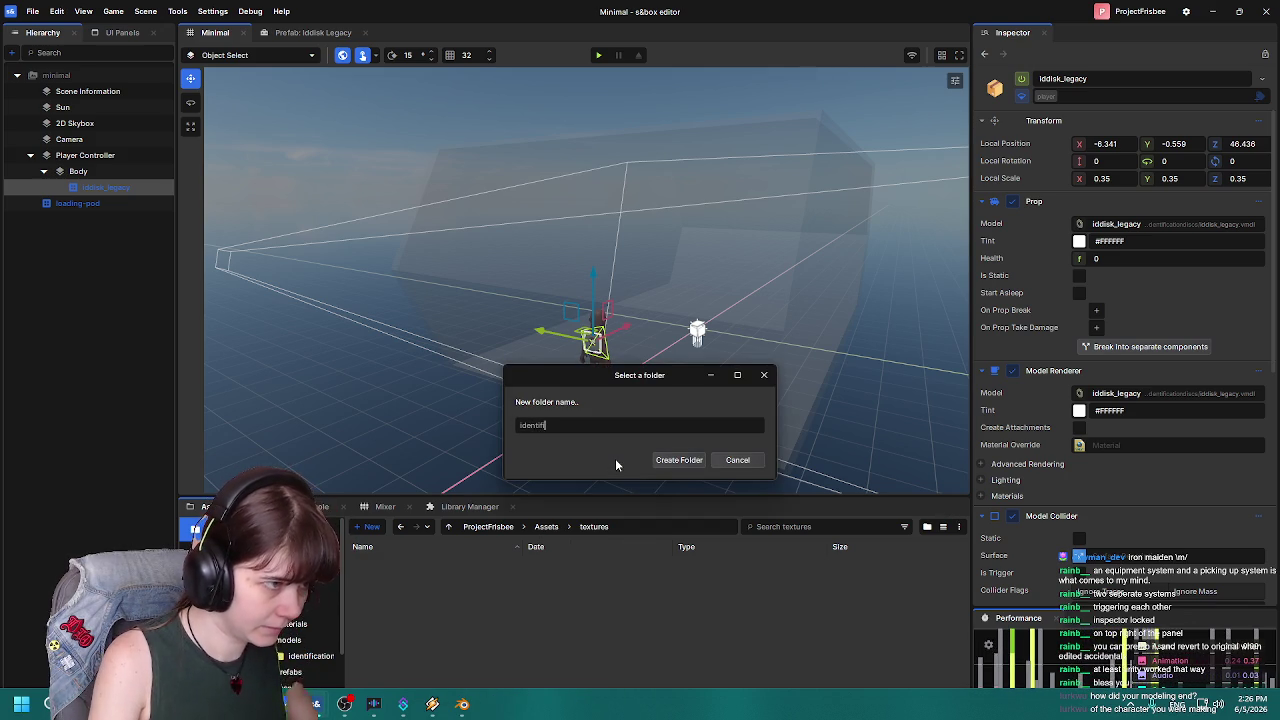
key("BackSpace")
key("BackSpace")
key("BackSpace")
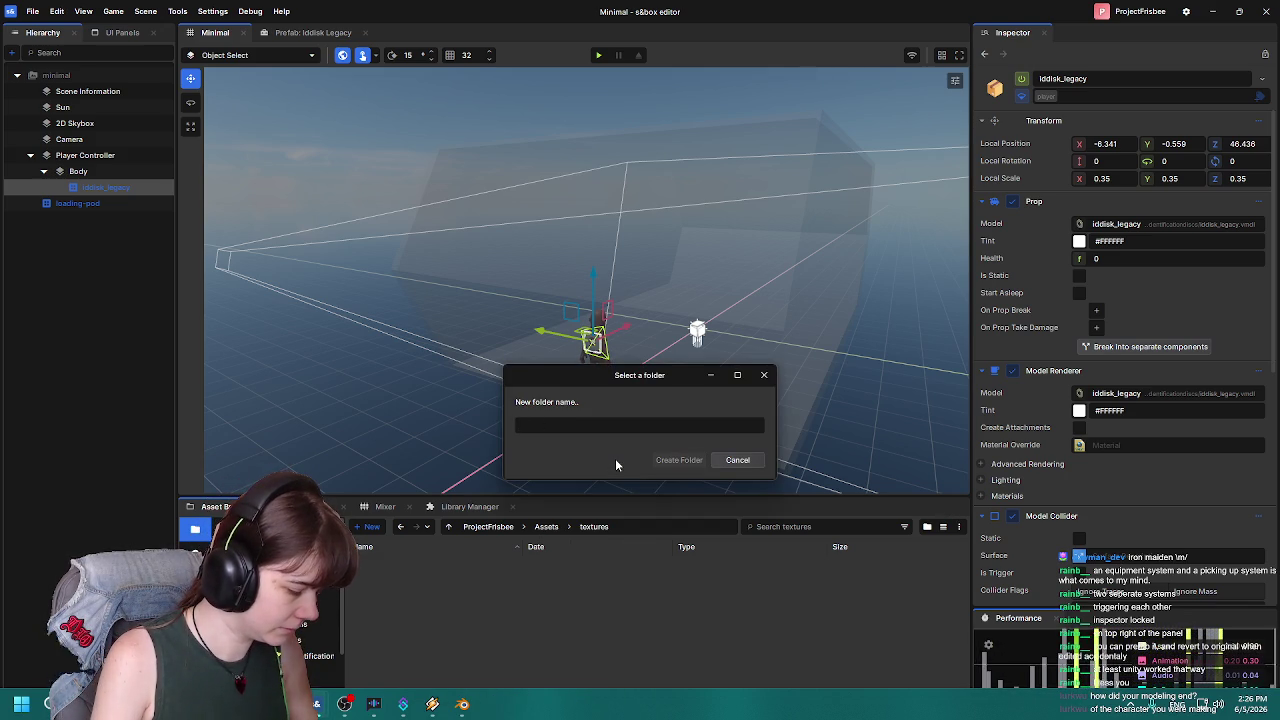
type("iden")
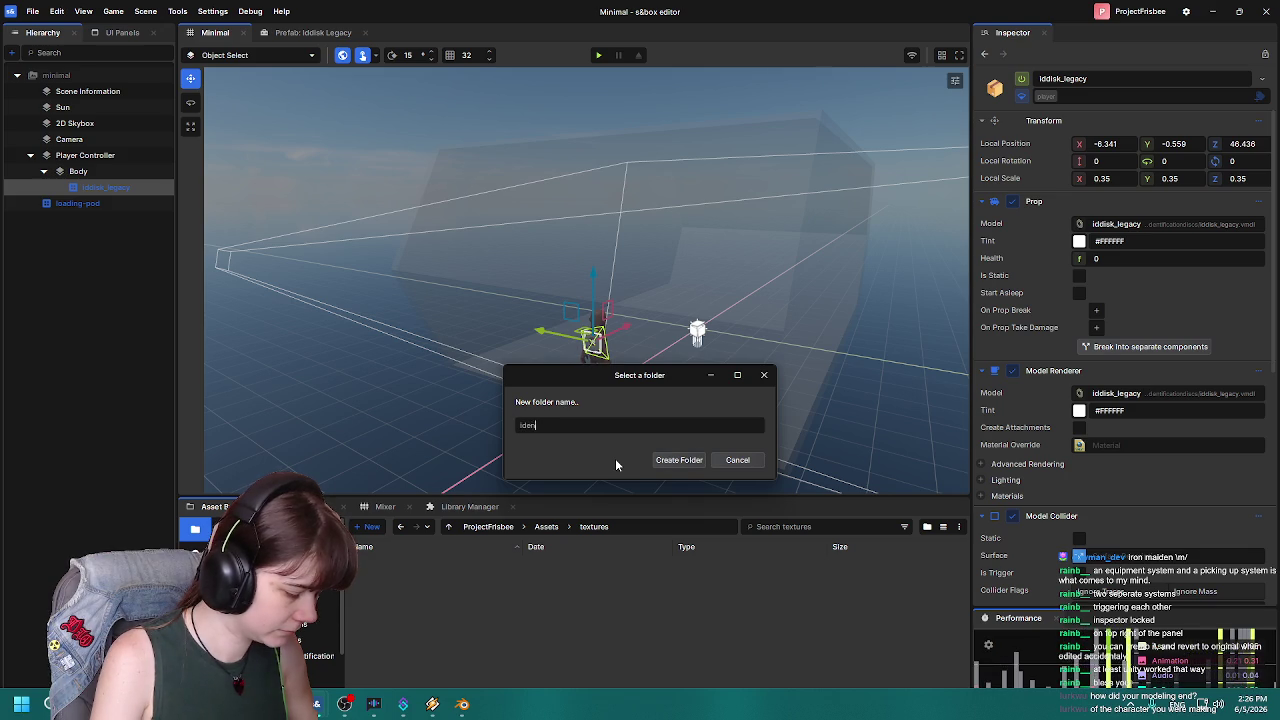
type("tif")
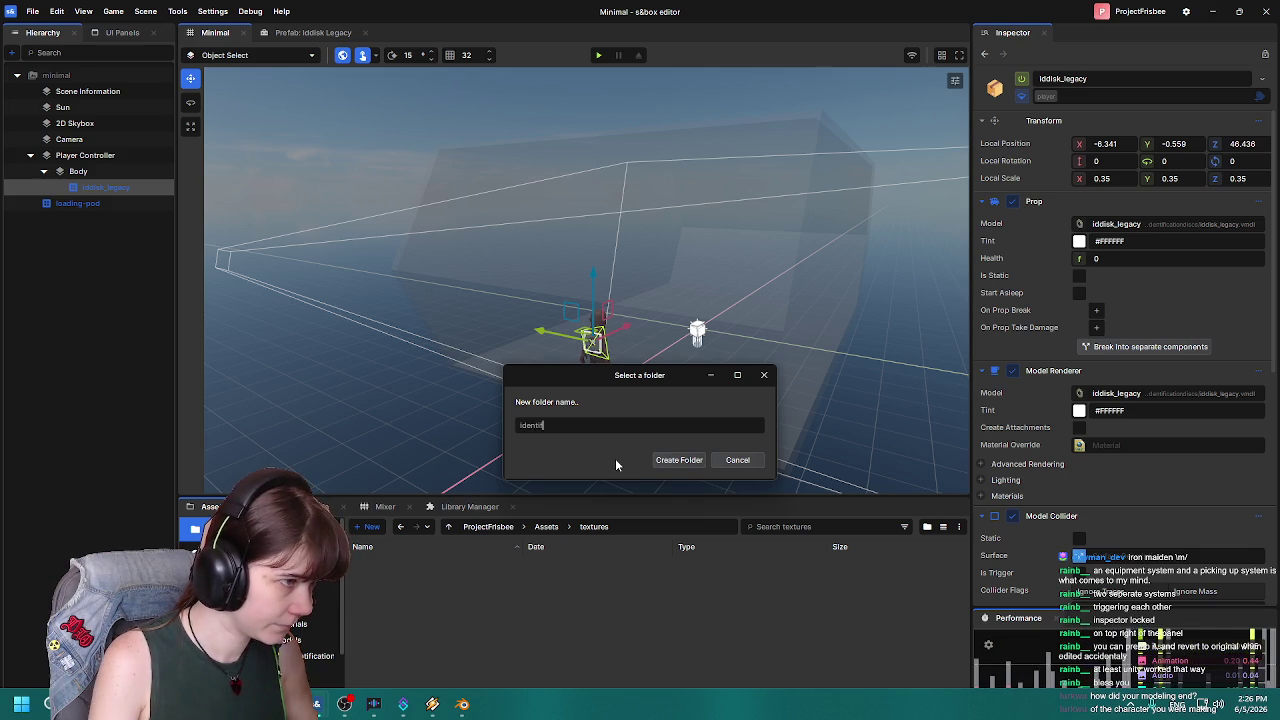
type("icationdiscs")
key("Return")
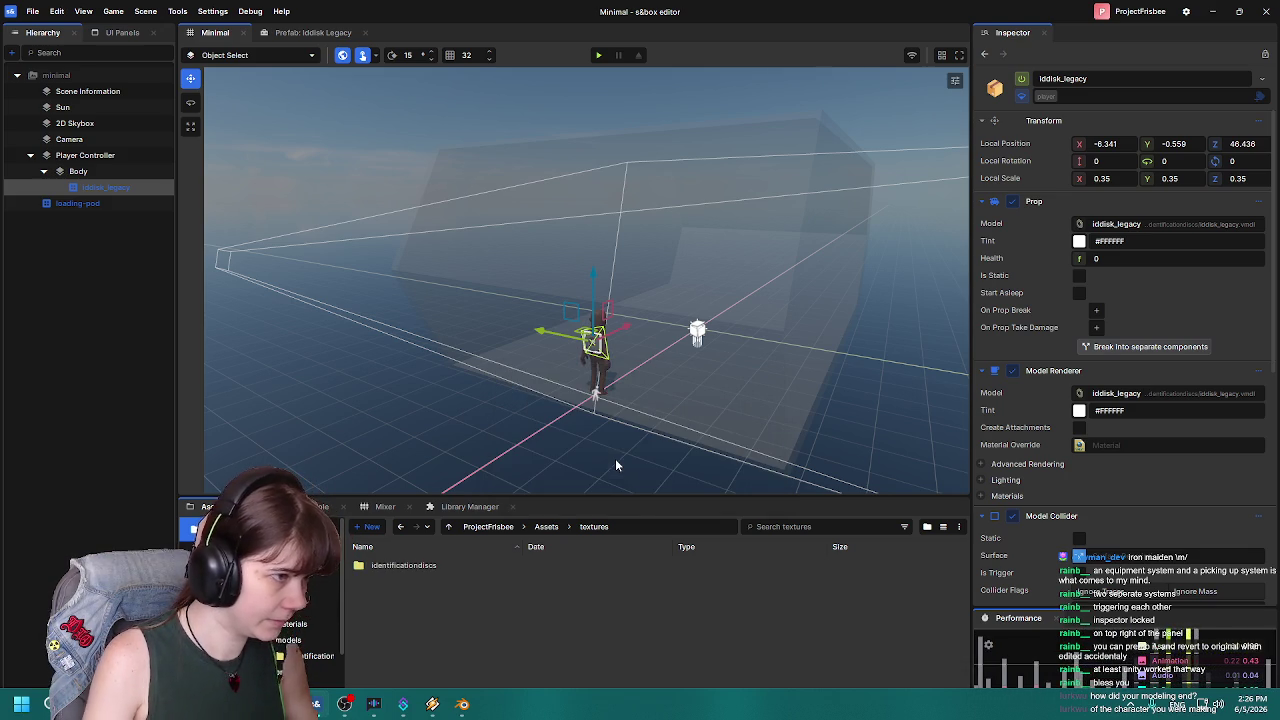
Import the TRONDisc_legacy diffuse and emissive PNGs into identificationdiscs.
right_click(437, 566)
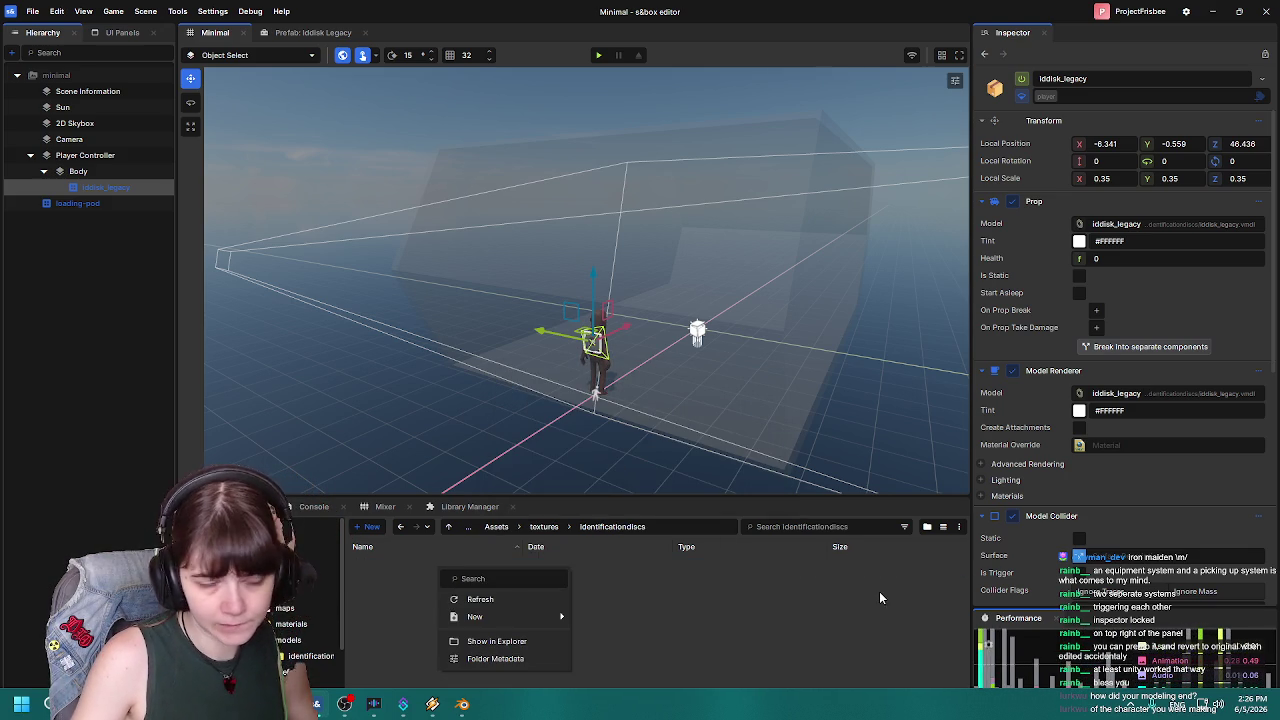
left_click(457, 580)
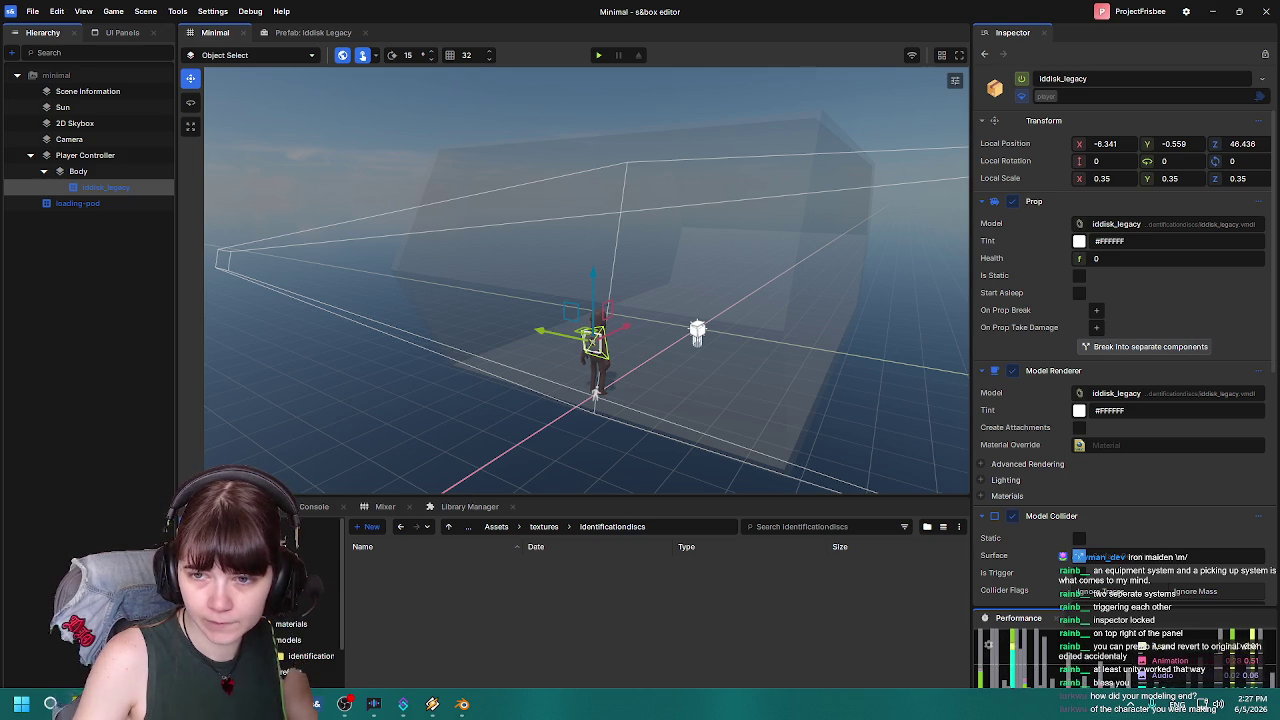
left_click_drag(543, 571, 470, 590)
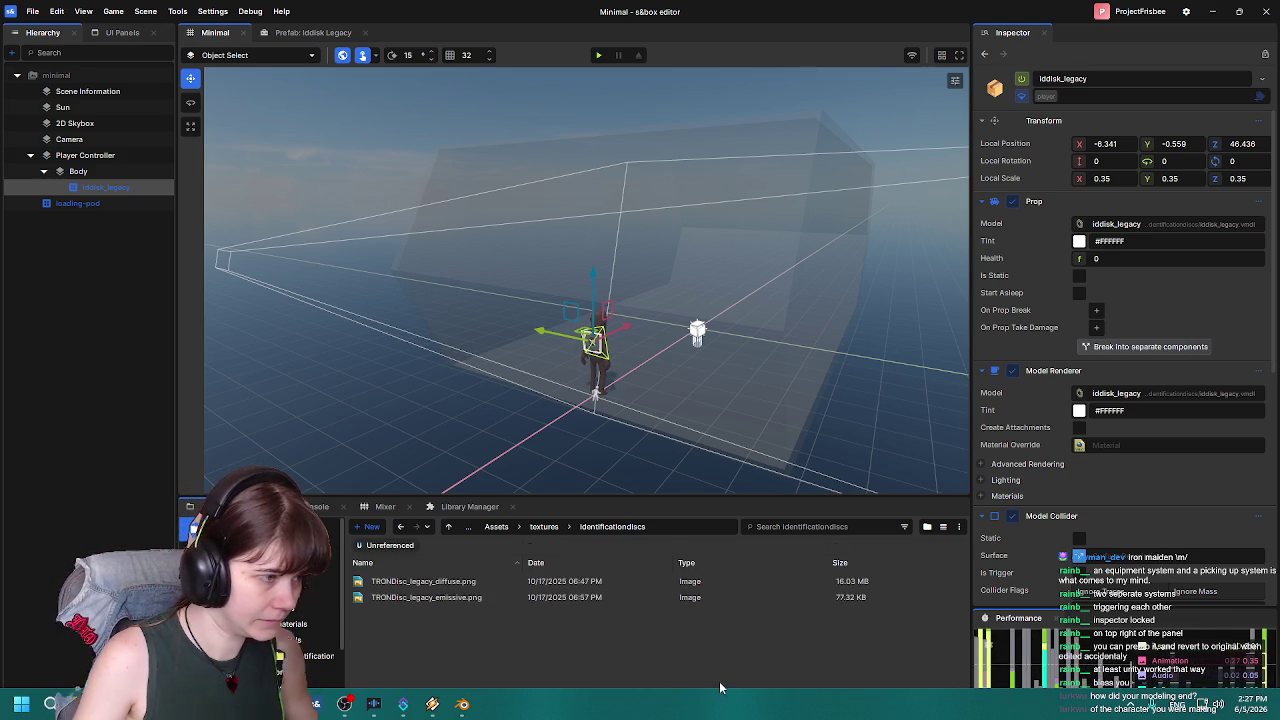
Create trondisc_legacy.vmat from the diffuse PNG and save it in Assets/materials.
left_click(467, 584)
right_click(457, 583)
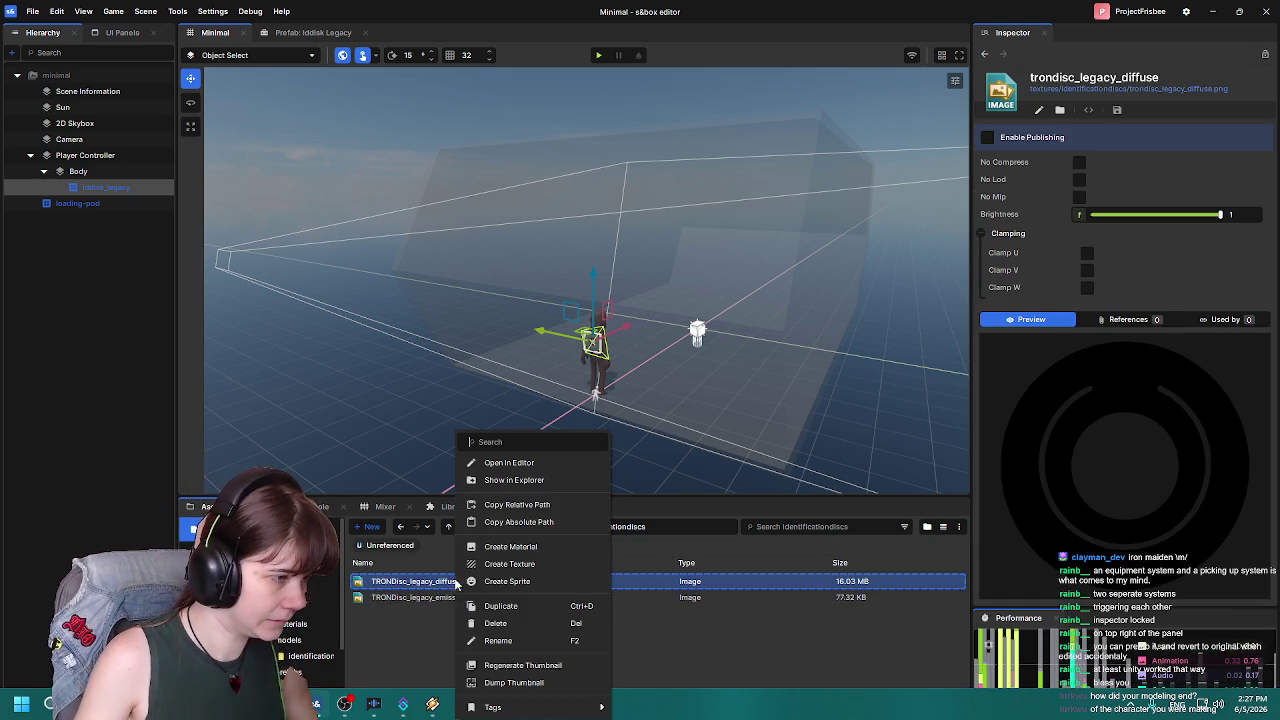
left_click(424, 634)
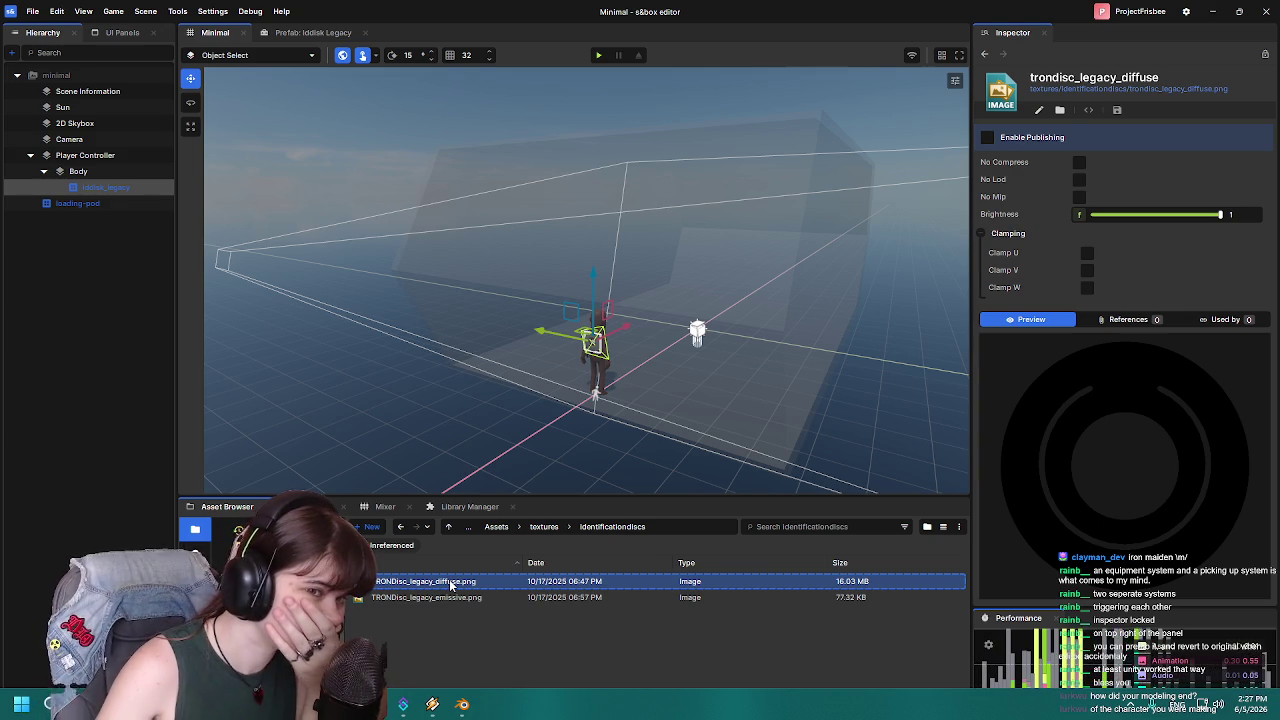
left_click(447, 599)
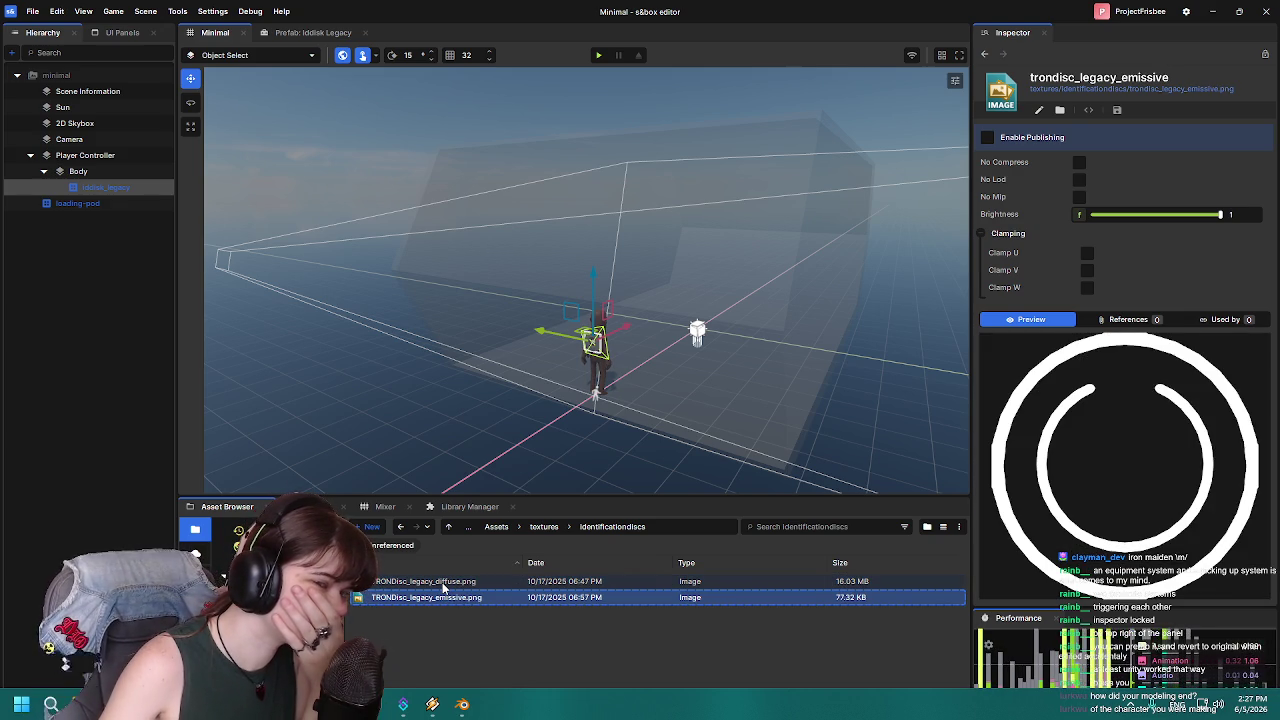
left_click(443, 584)
right_click(443, 586)
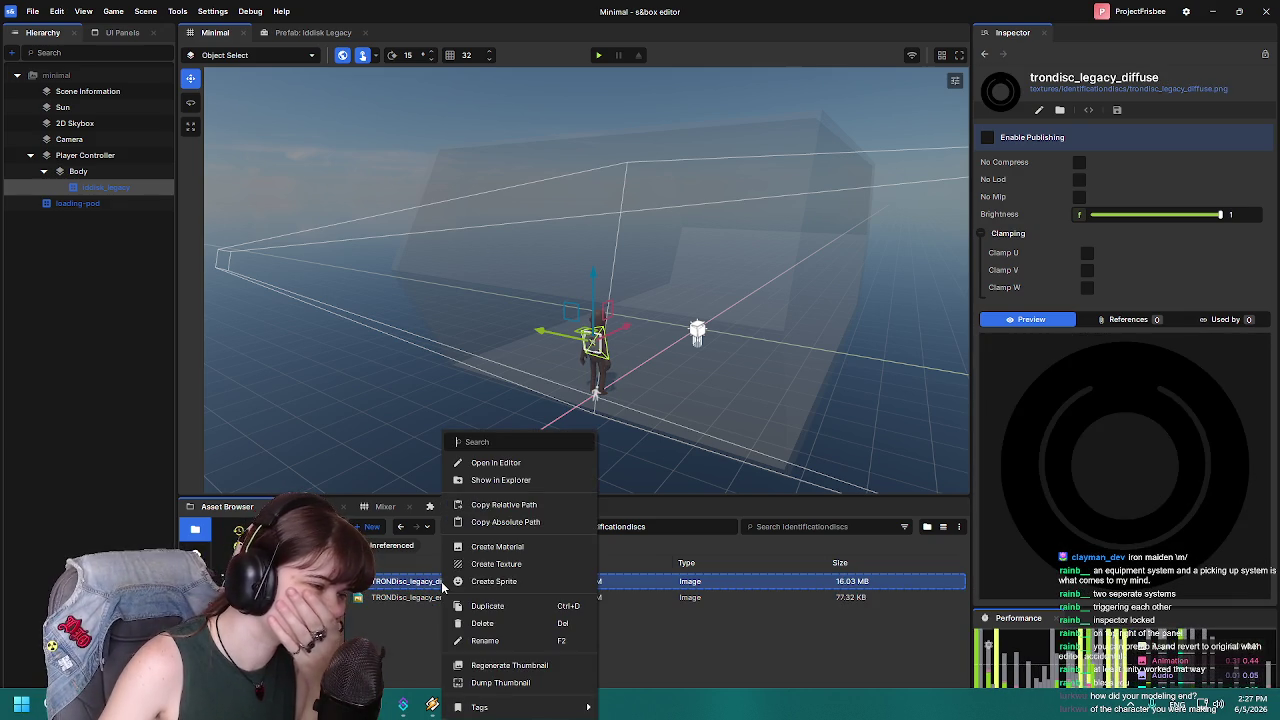
left_click(522, 546)
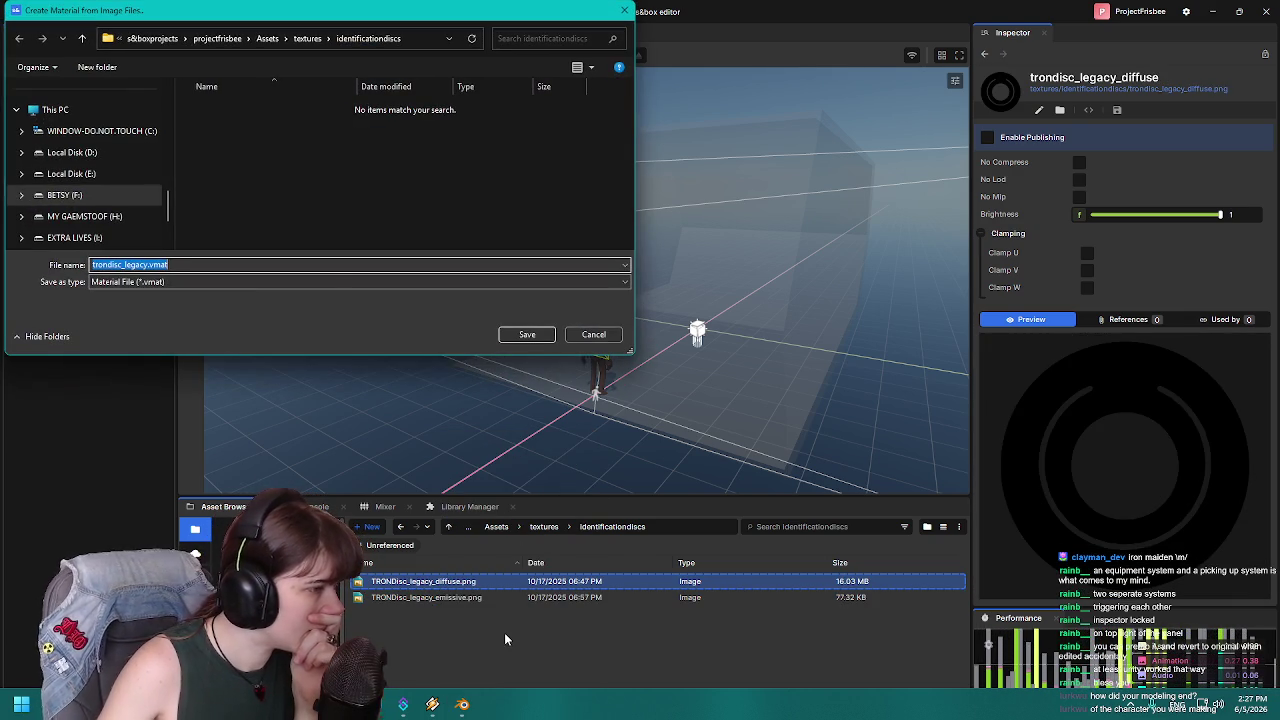
left_click(143, 264)
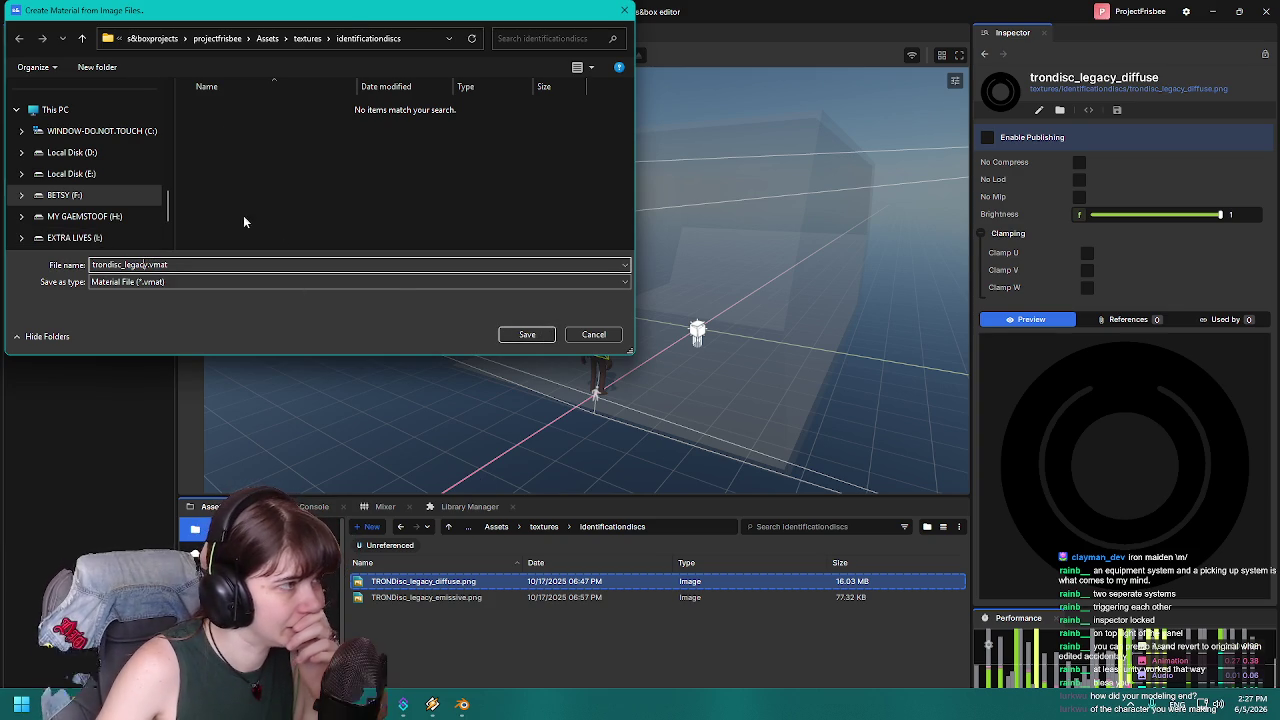
left_click(300, 40)
left_click(323, 38)
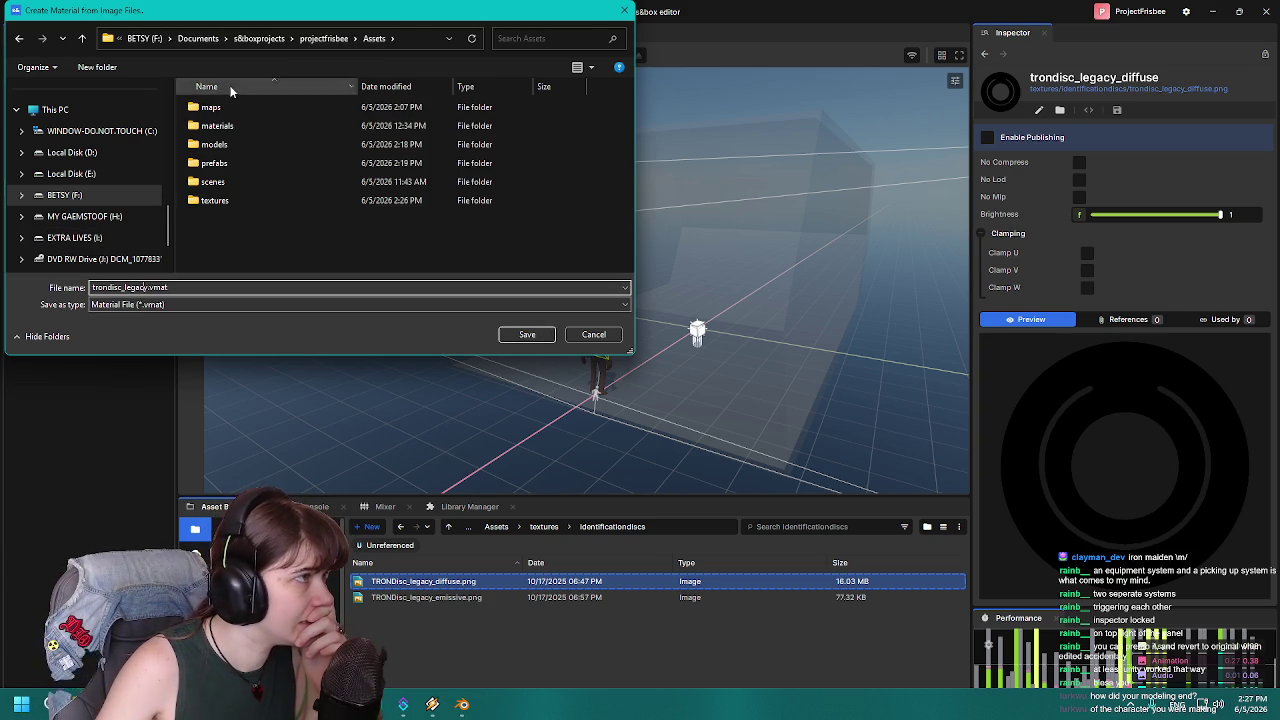
double_click(215, 126)
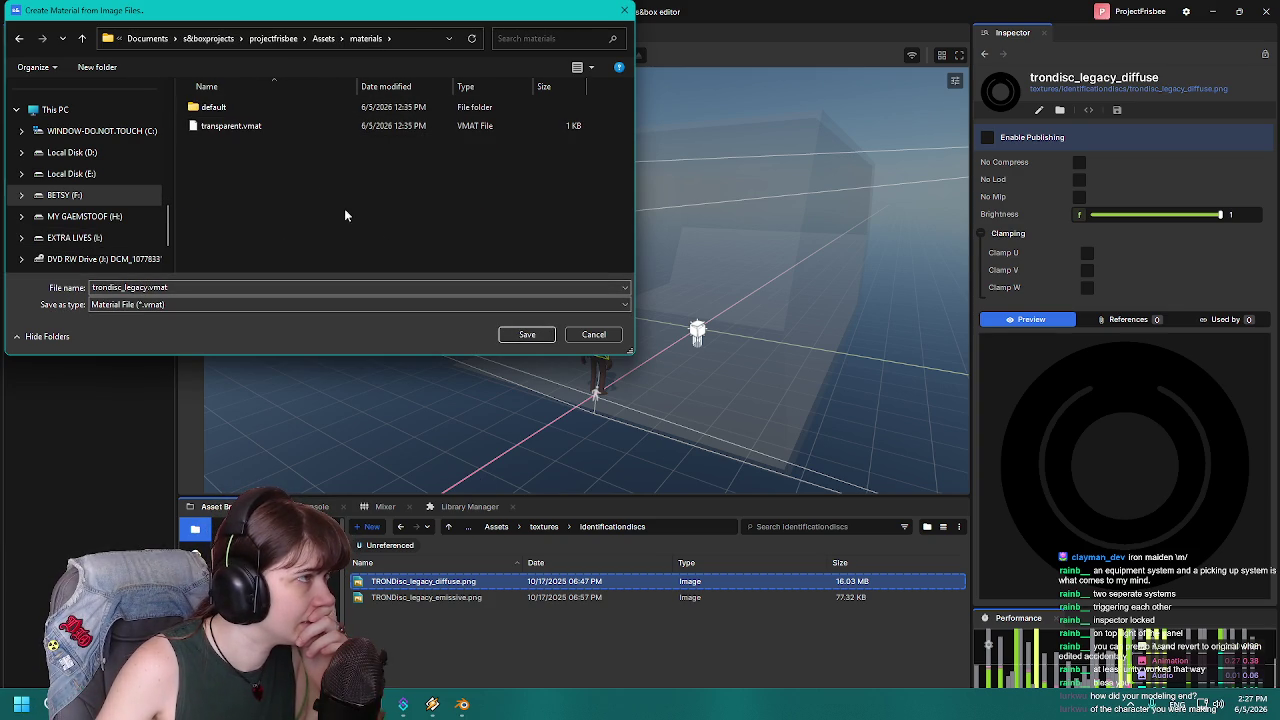
left_click(527, 335)
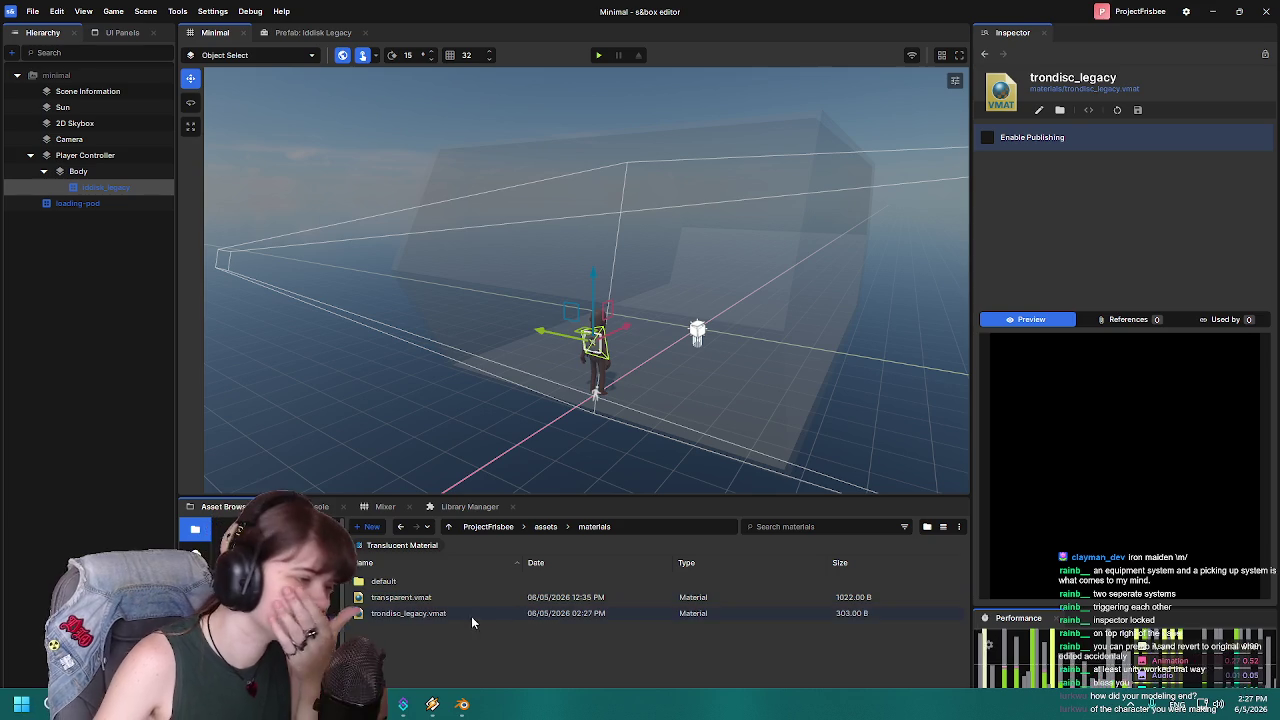
Open trondisc_legacy in the Material Editor and return the browser to textures/identificationdiscs.
double_click(459, 614)
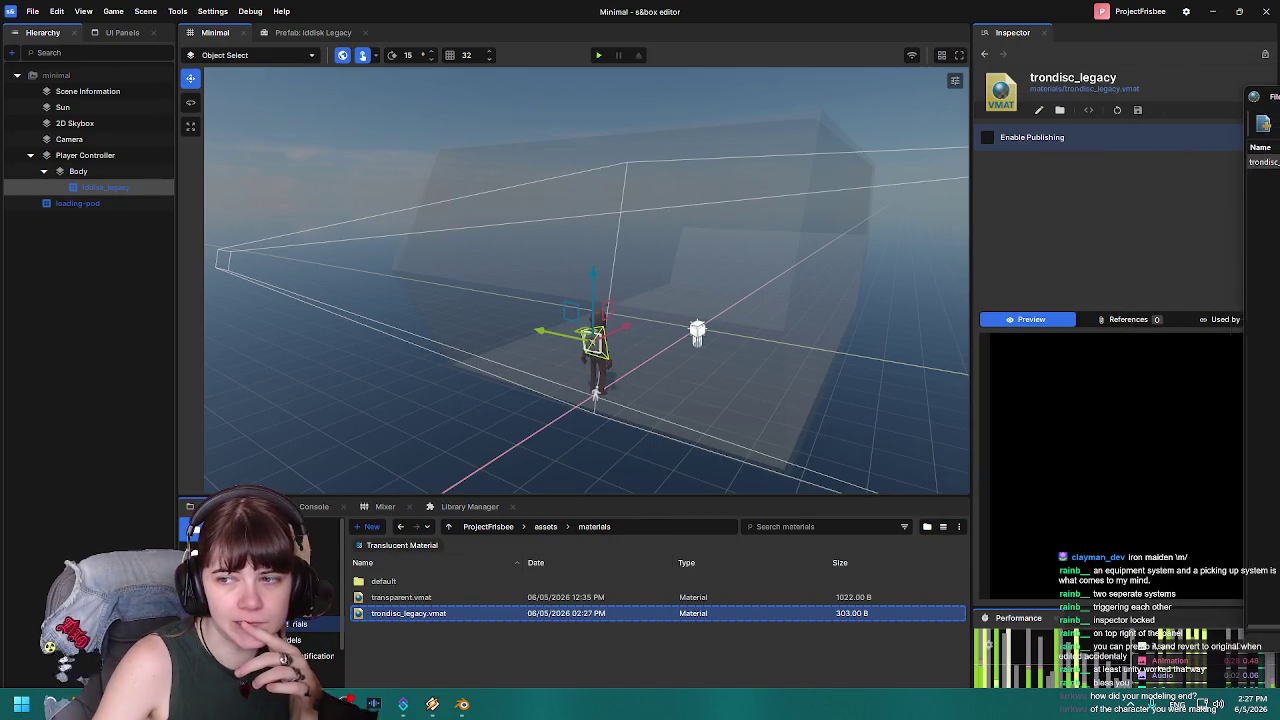
left_click(545, 526)
double_click(386, 645)
double_click(407, 567)
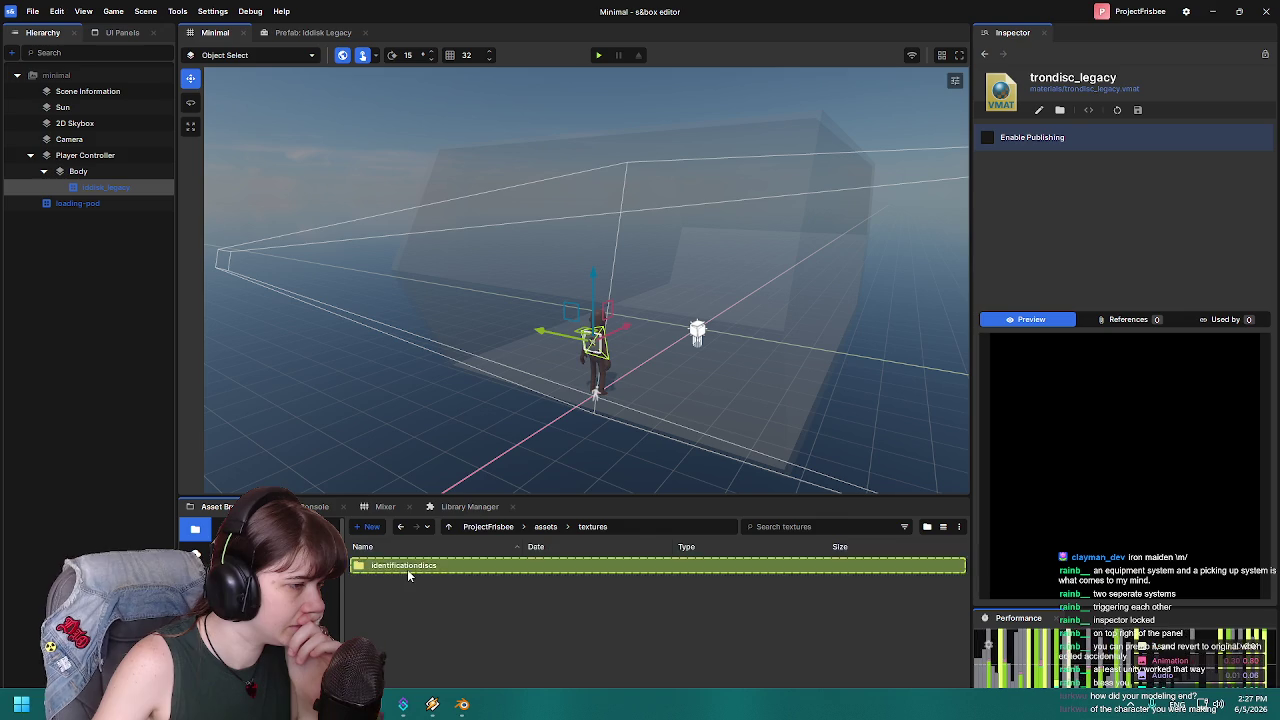
Maximize the Material Editor, enable Self Illum, and browse for a mask texture.
left_click_drag(900, 185, 759, 6)
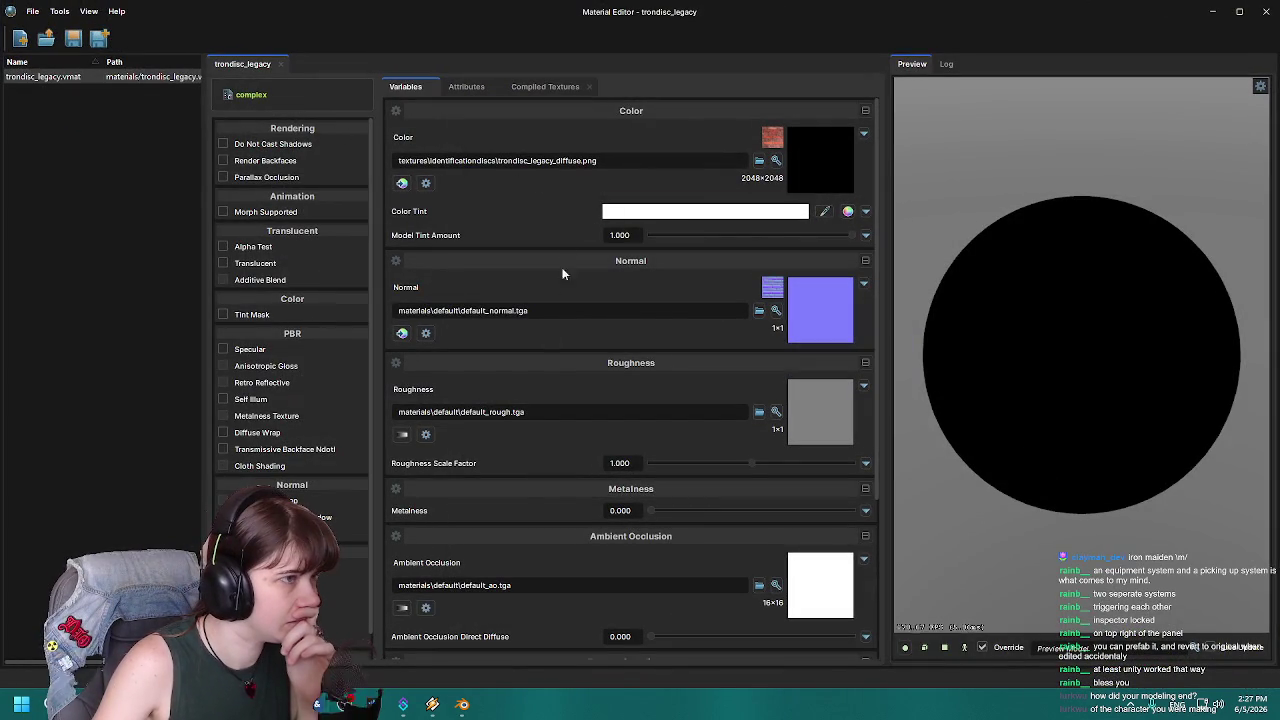
scroll(540, 410, "down", 3)
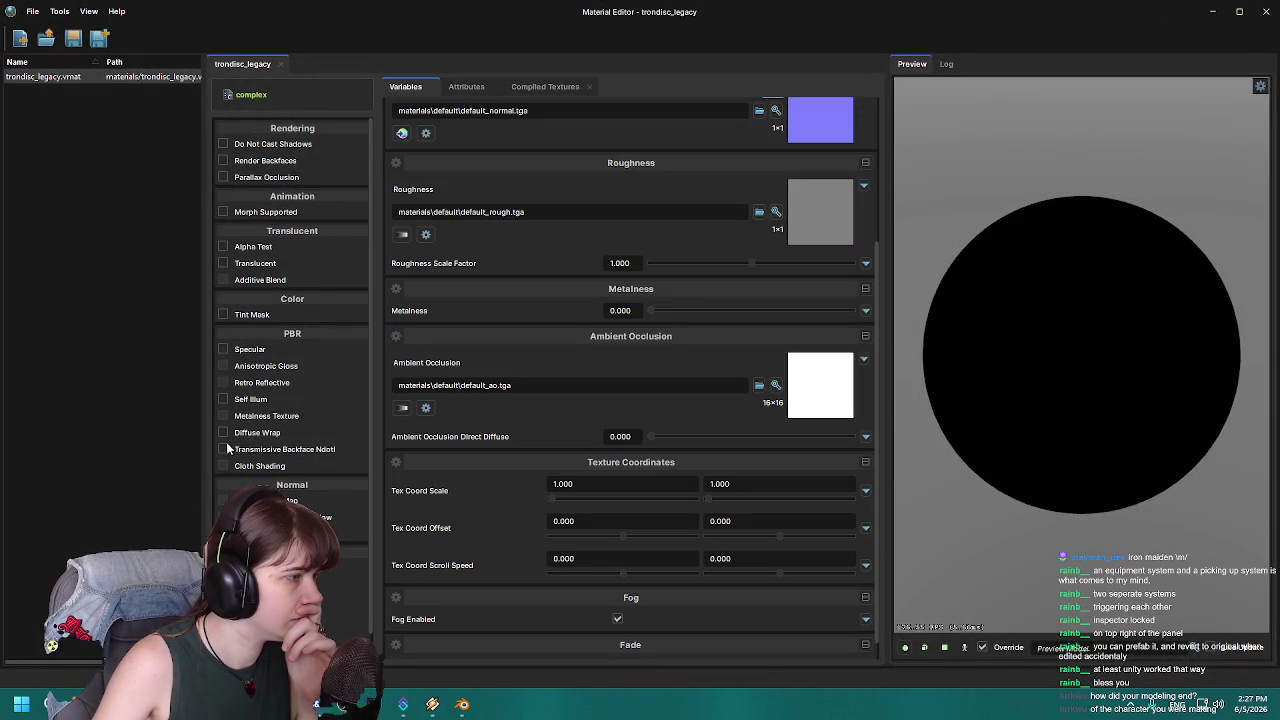
scroll(228, 455, "down", 1)
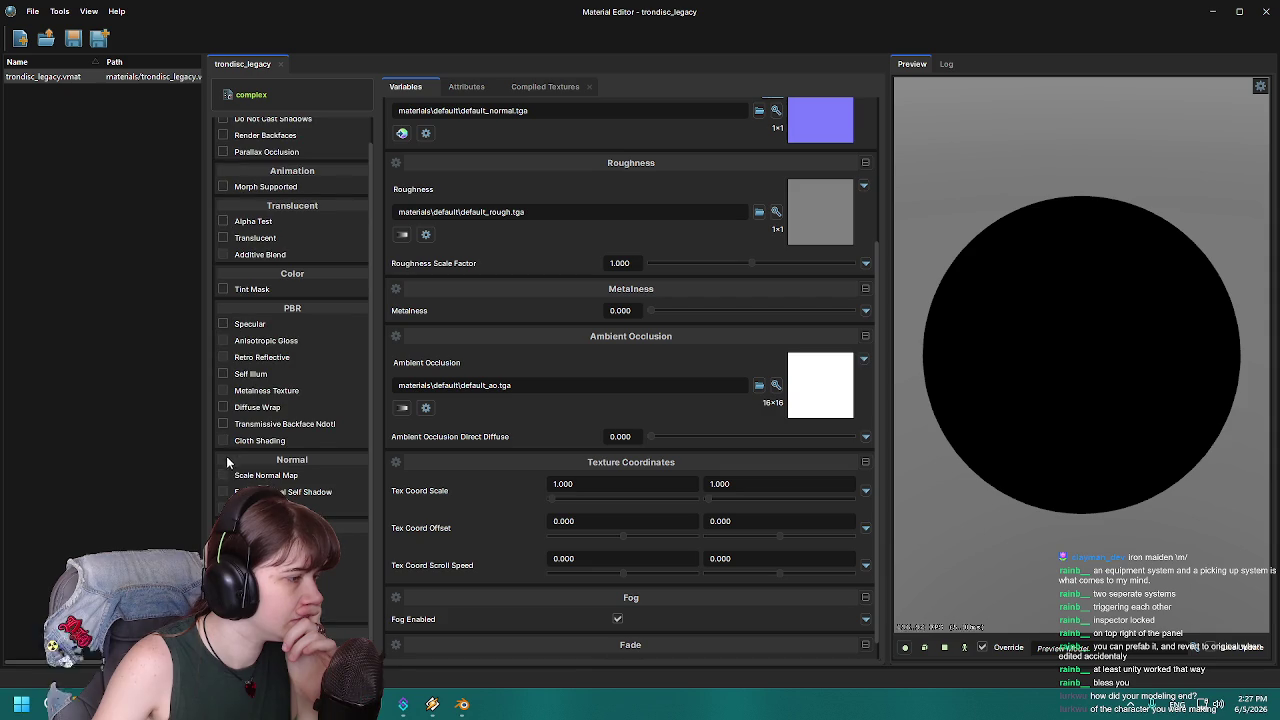
left_click(223, 374)
scroll(746, 347, "down", 3)
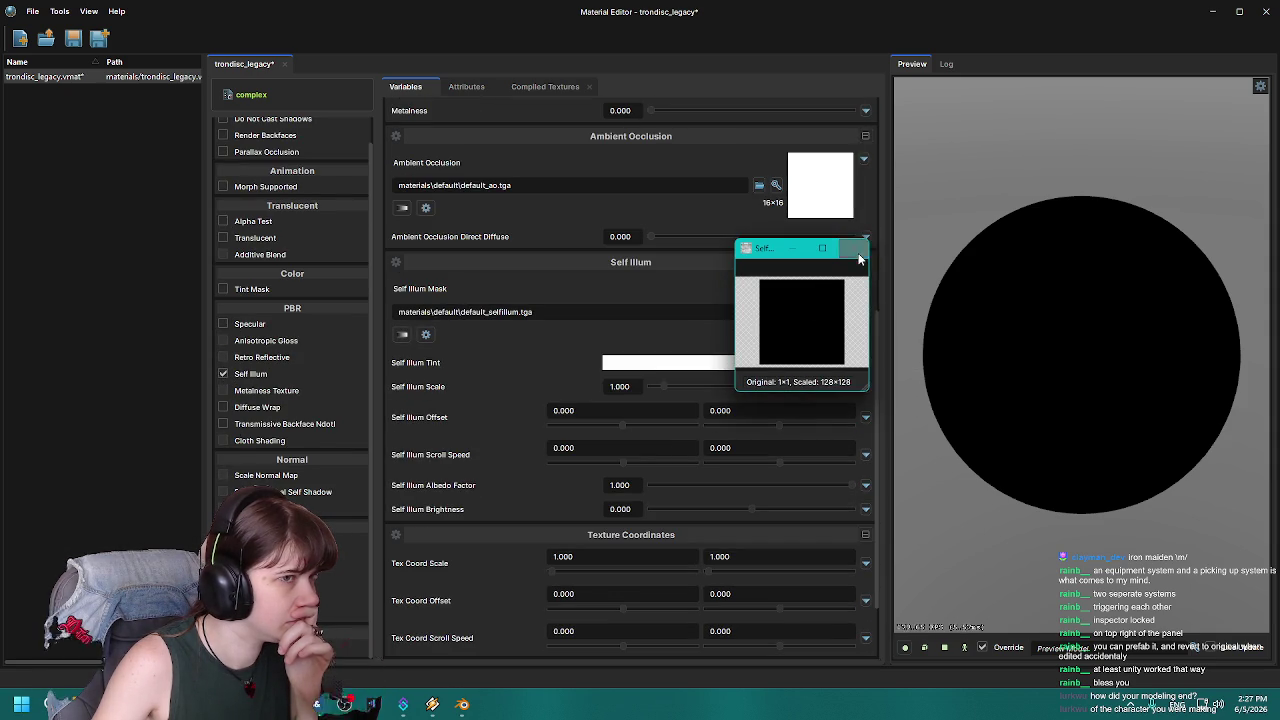
left_click(760, 311)
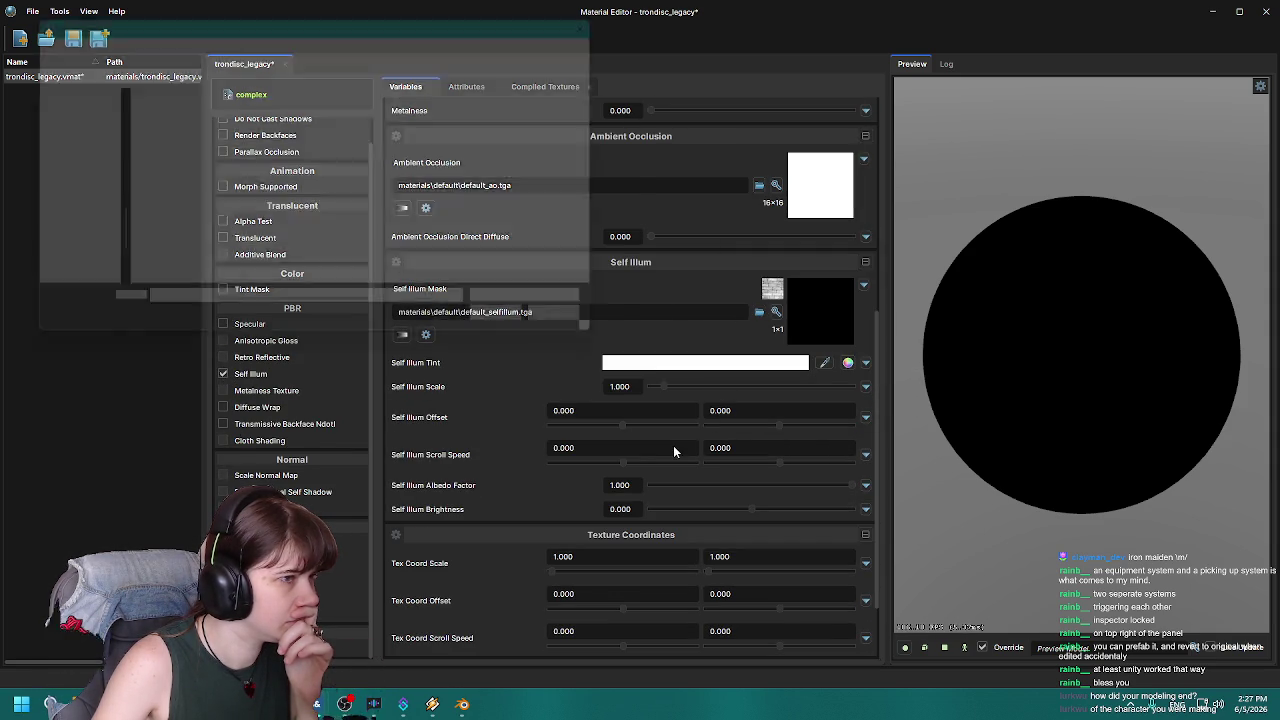
Cancel the mask selection, switch Self Illum back off, and shrink the editor window.
double_click(163, 199)
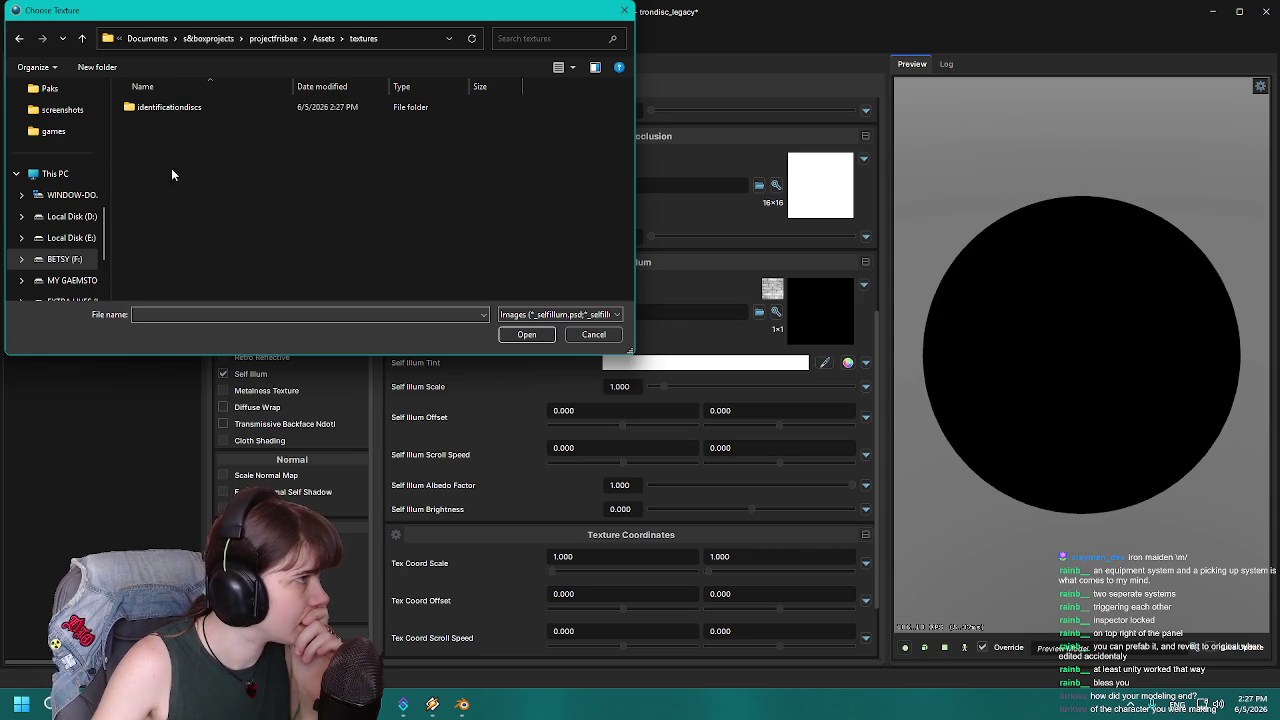
double_click(198, 110)
left_click(528, 338)
left_click(593, 334)
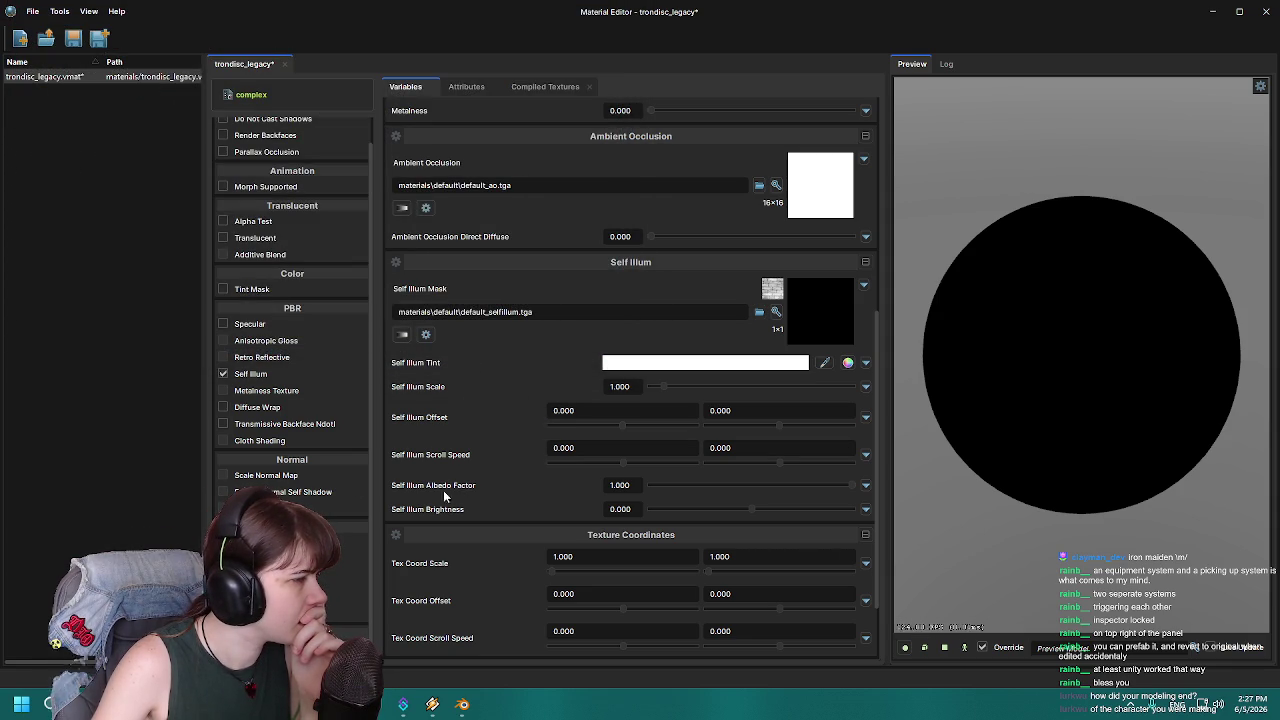
left_click(222, 374)
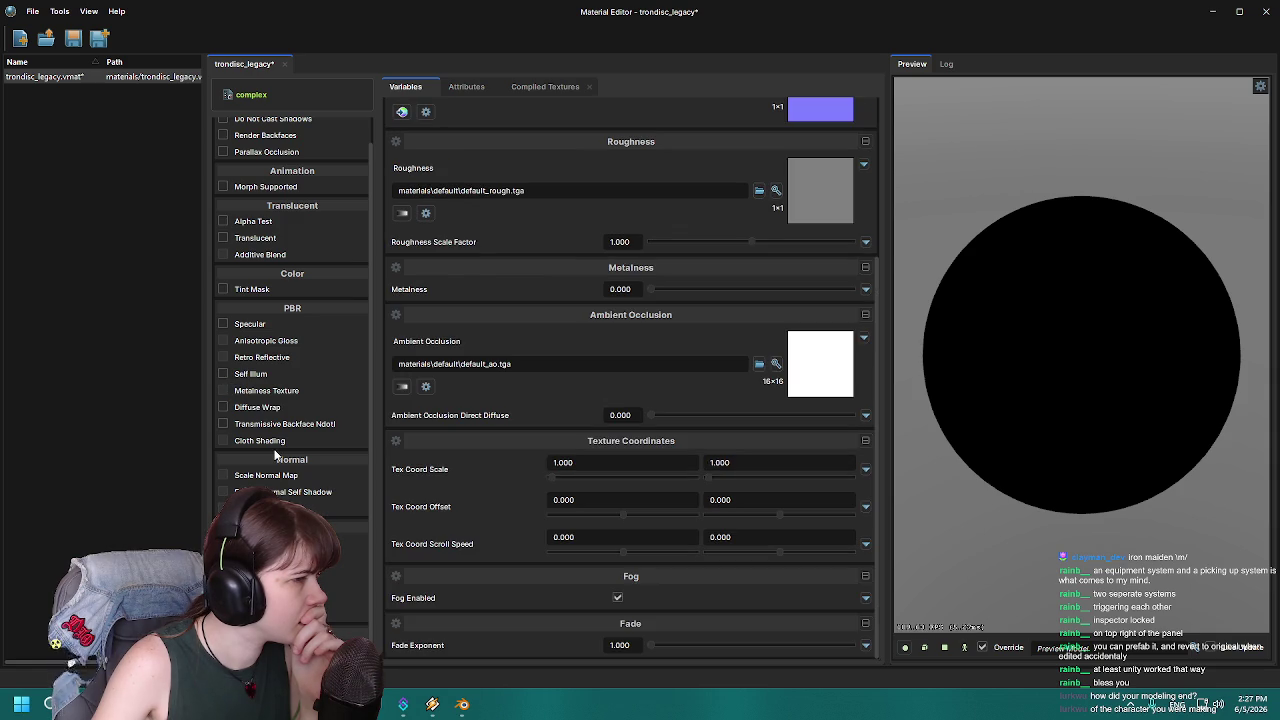
scroll(347, 454, "up", 1)
scroll(477, 443, "up", 4)
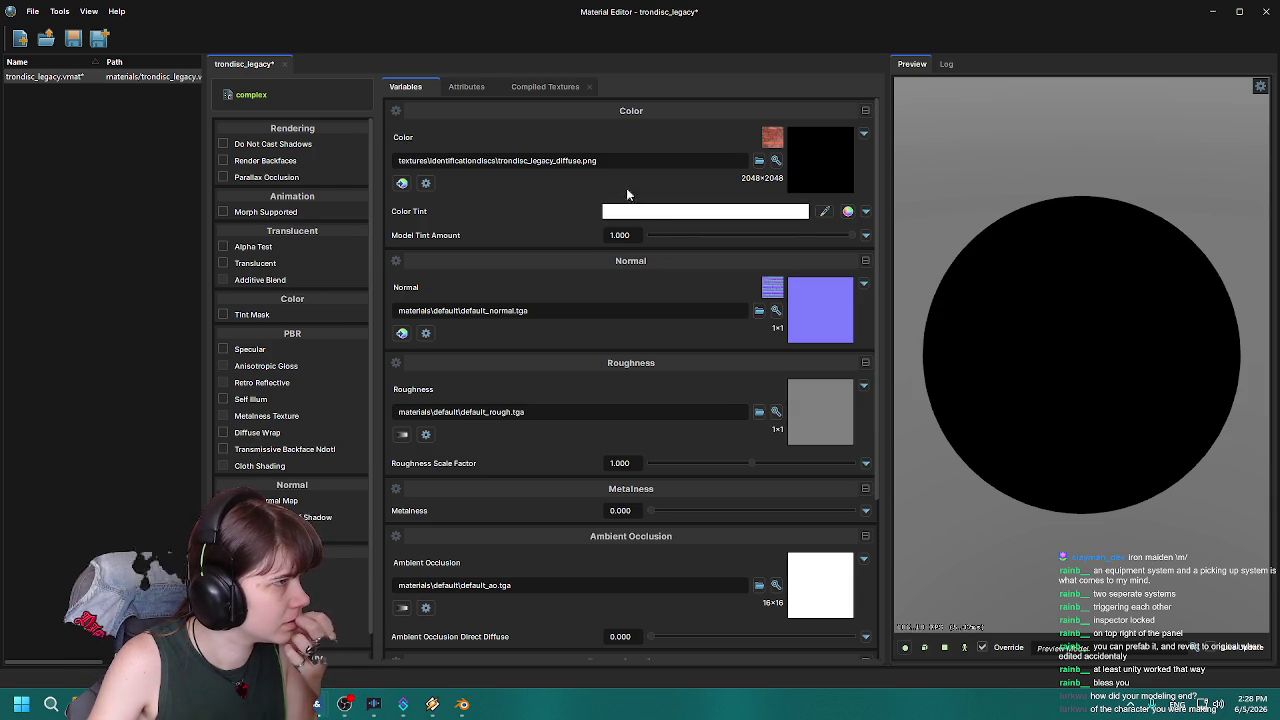
mouse_move(524, 10)
left_mouse_down()
mouse_move(560, 75)
mouse_move(1120, 215)
mouse_move(1233, 194)
left_mouse_up()
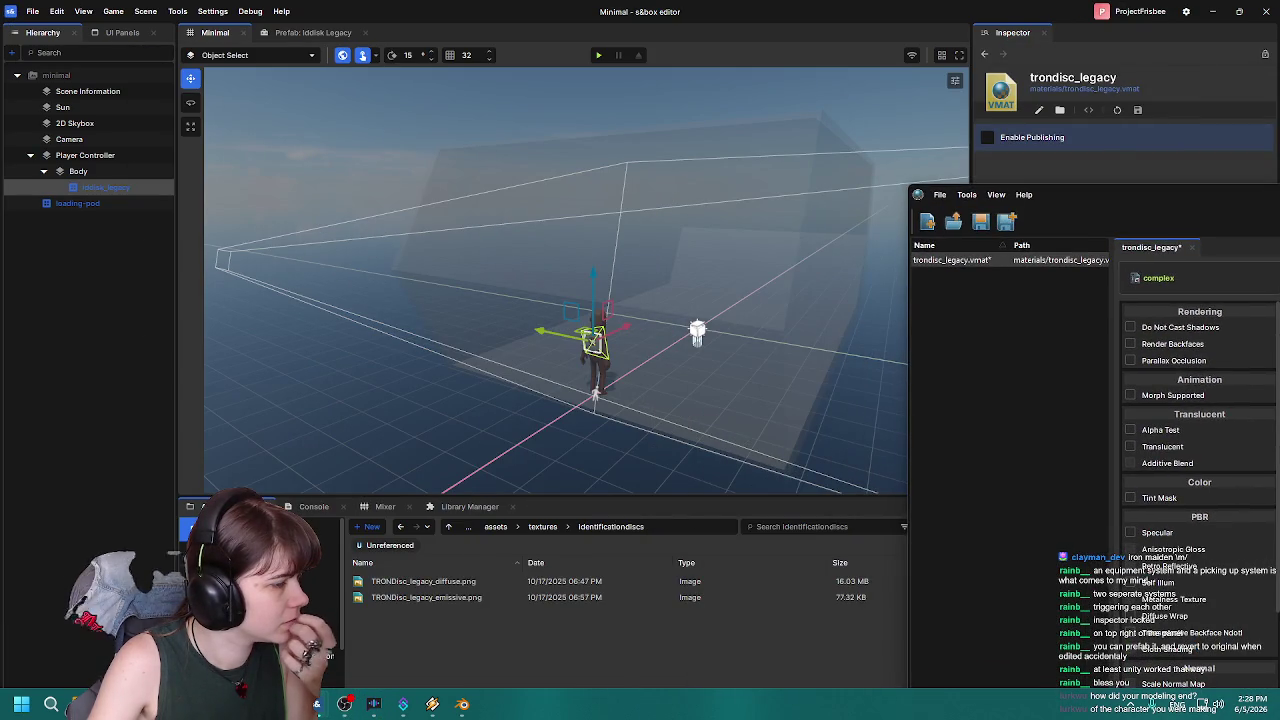
Create trondisc_legacy_emissive.vmat from the emissive PNG and save it in Assets/materials.
left_click(436, 598)
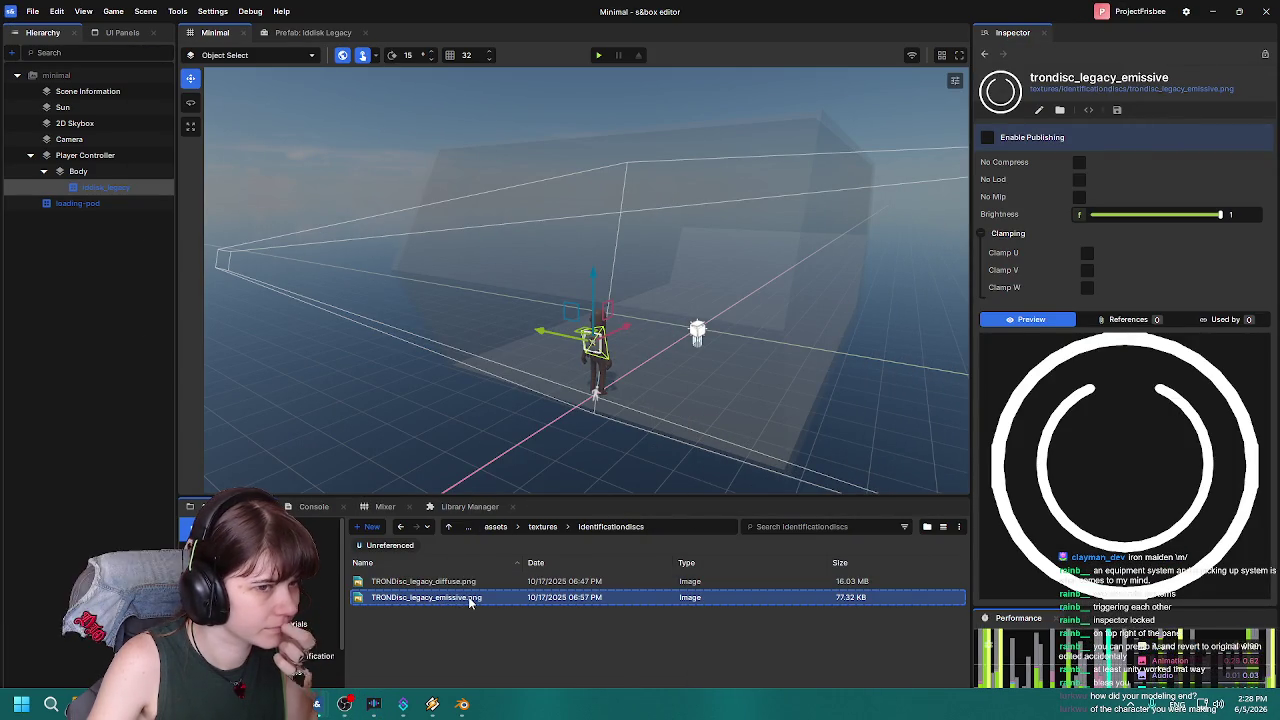
right_click(470, 600)
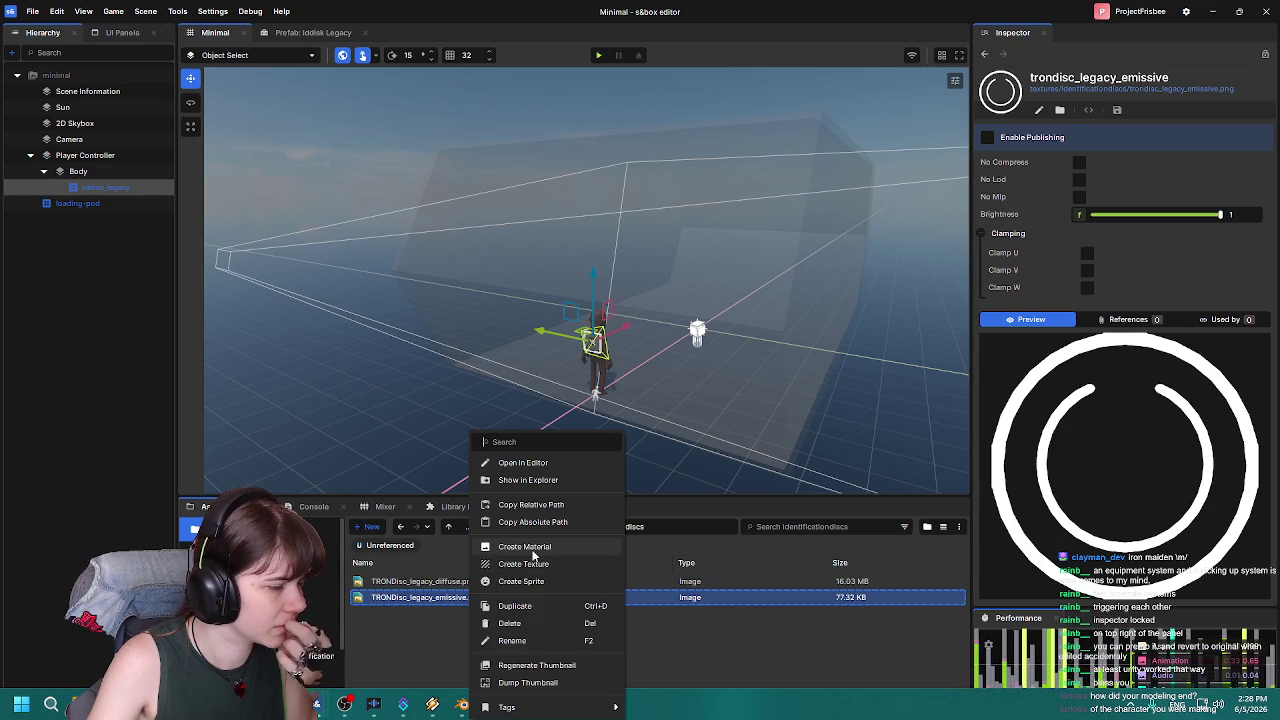
left_click(528, 548)
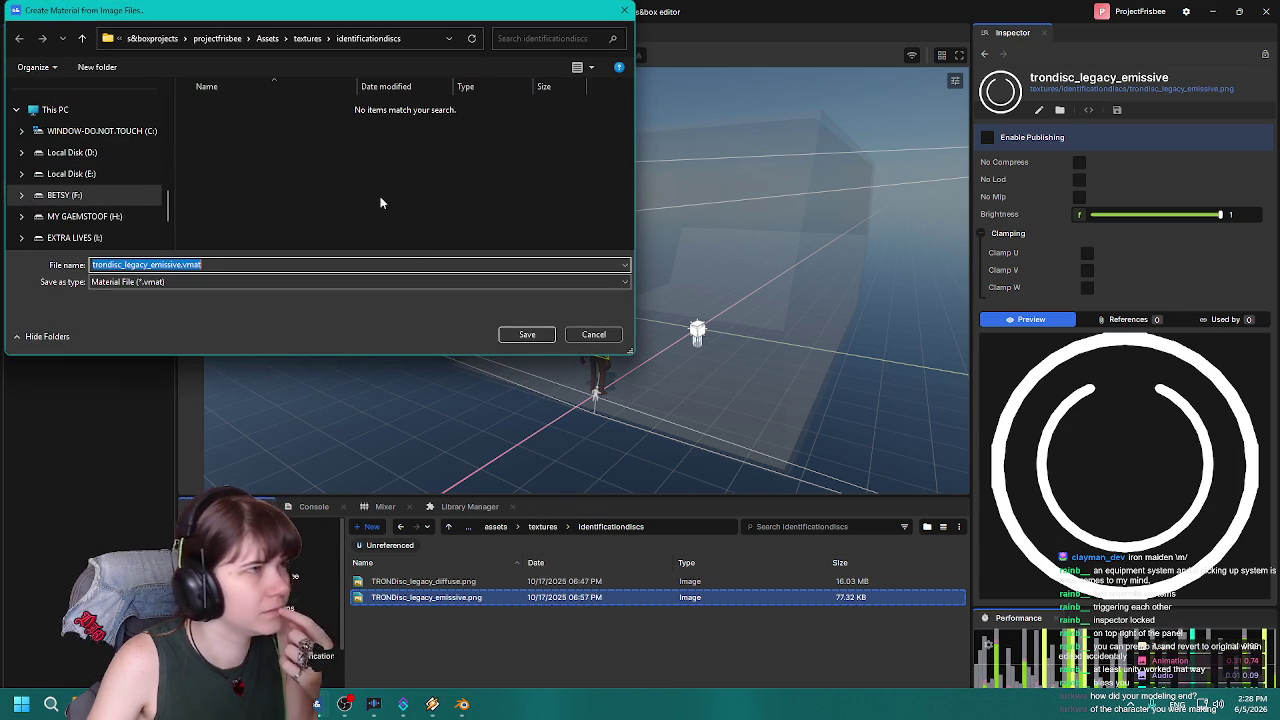
left_click(267, 38)
double_click(228, 127)
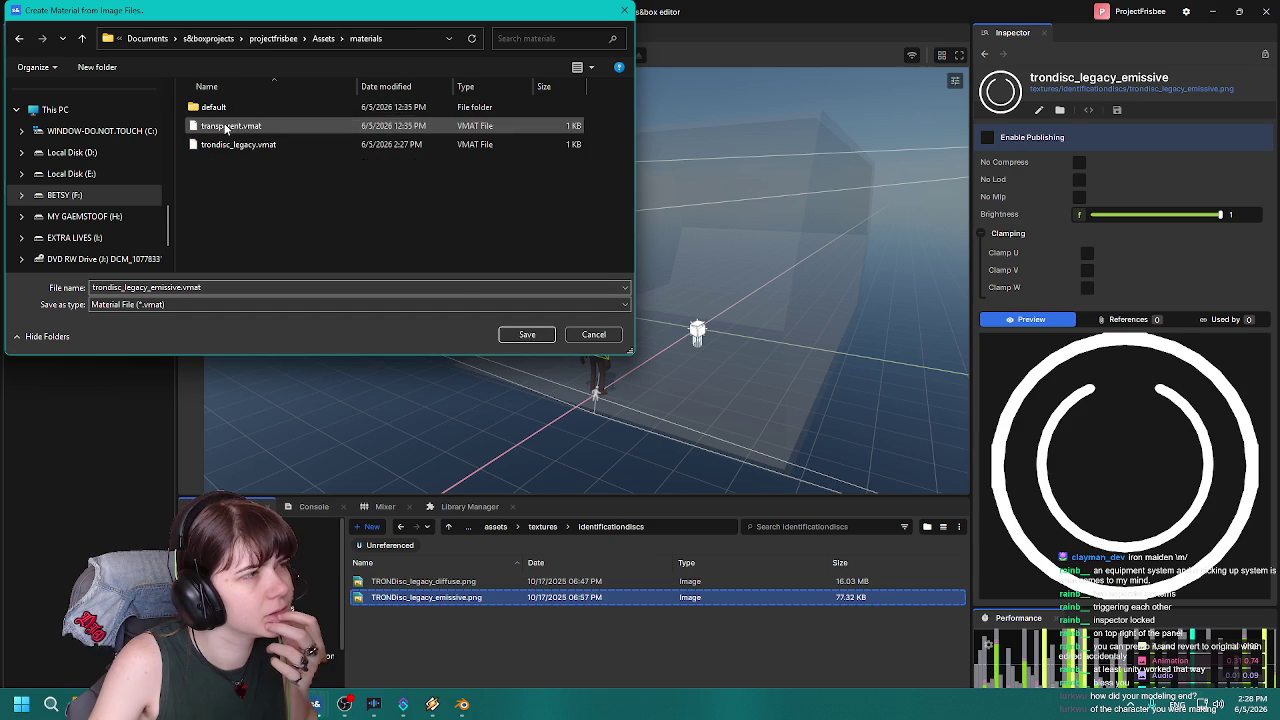
left_click(529, 333)
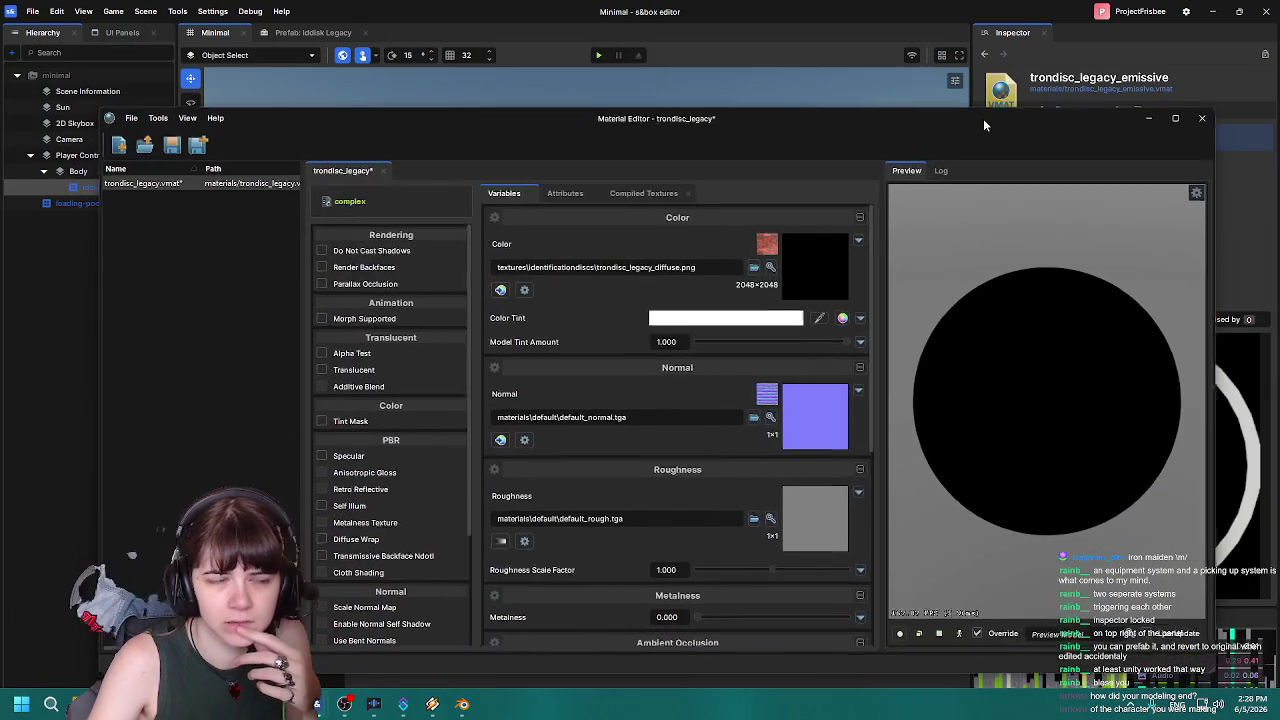
Open trondisc_legacy_emissive.vmat in a maximized Material Editor.
left_click(1148, 118)
double_click(456, 614)
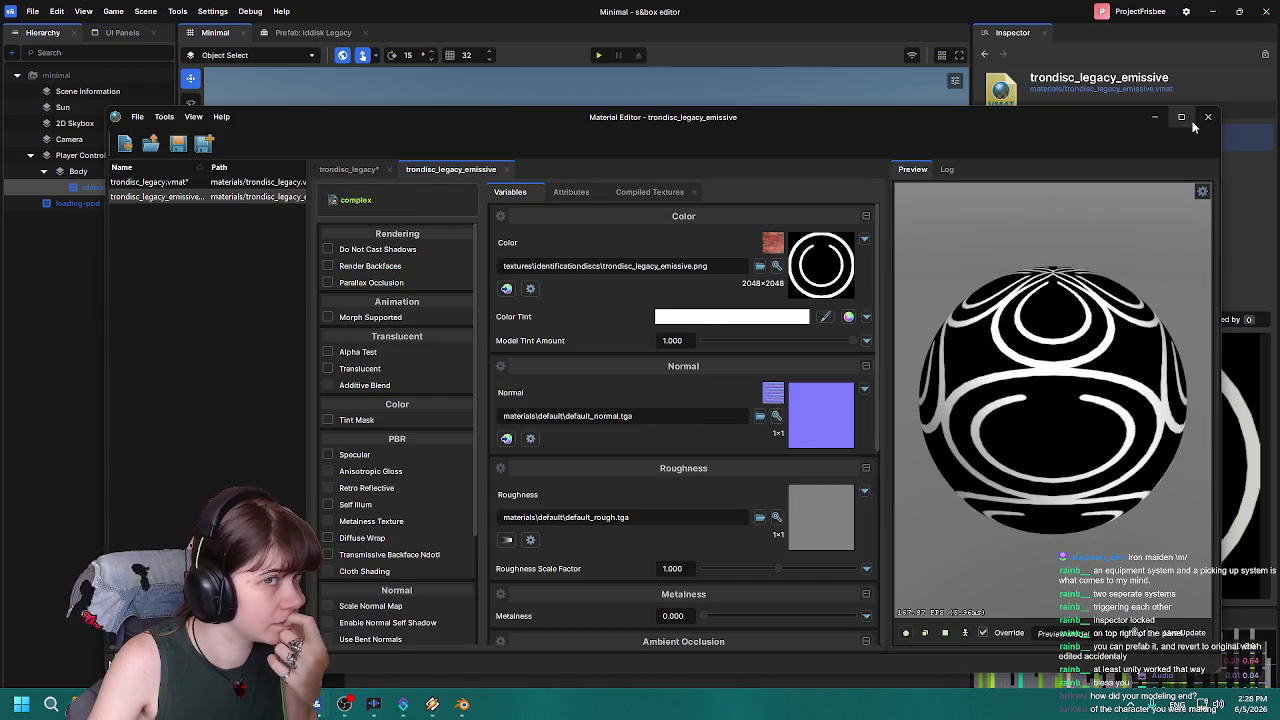
left_click(1181, 117)
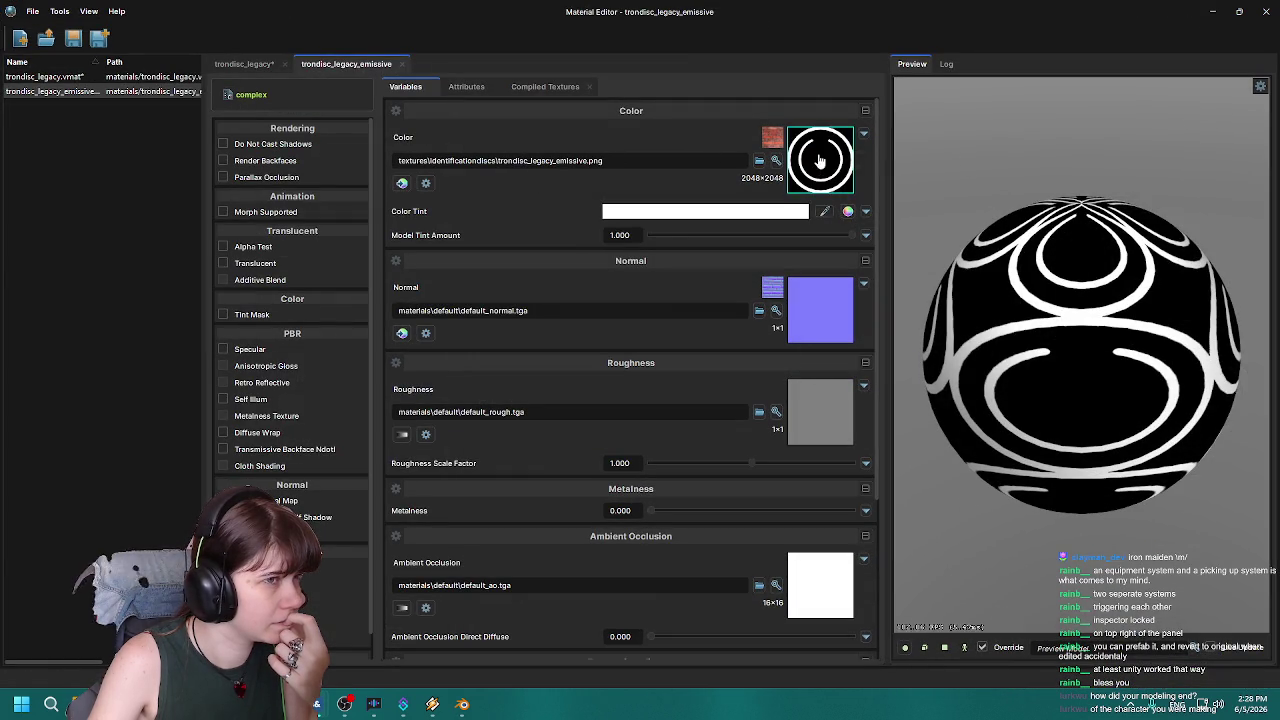
Close the trondisc_legacy material tab and hide the Material Editor to see the scene.
left_click(268, 66)
left_click(284, 64)
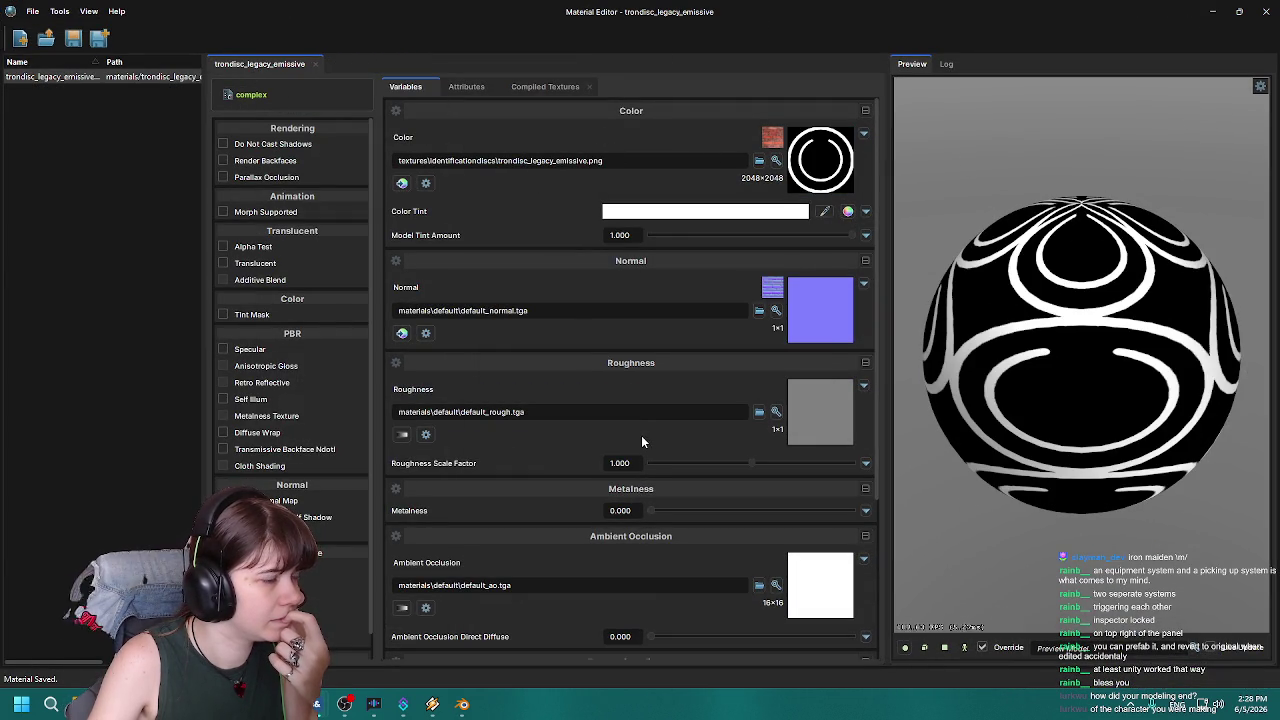
scroll(600, 438, "down", 5)
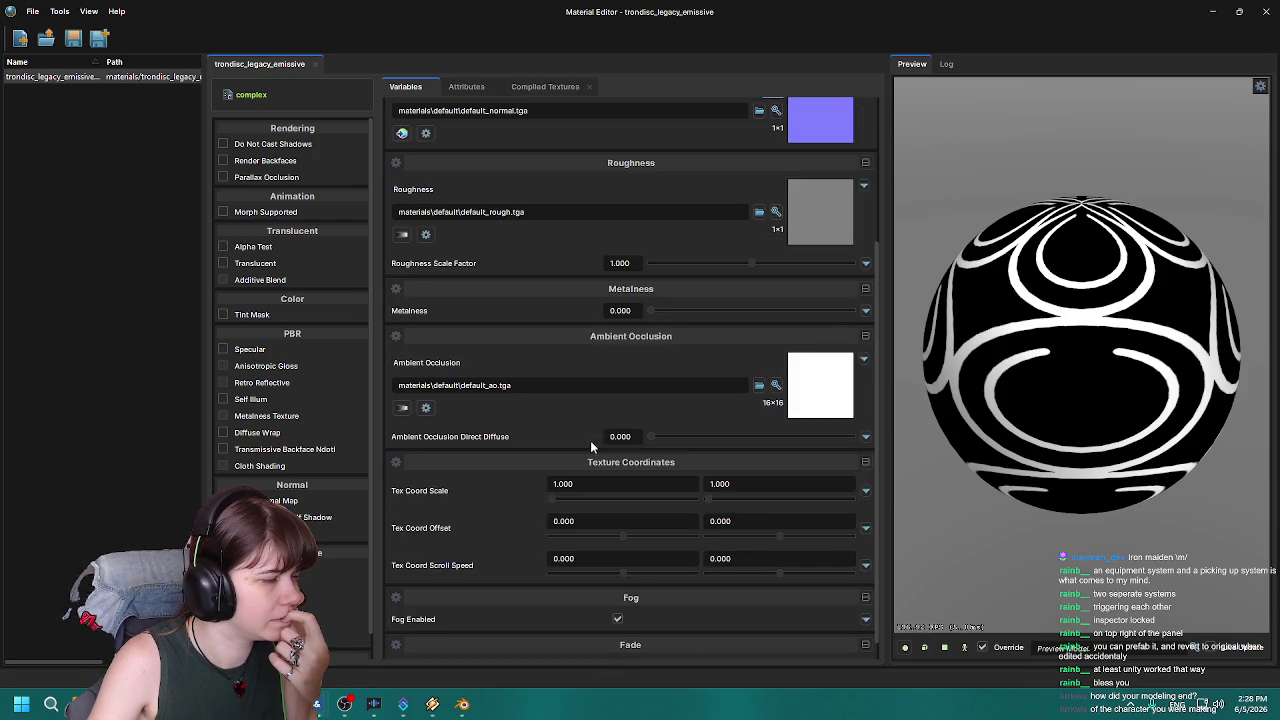
mouse_move(358, 14)
left_mouse_down()
mouse_move(440, 625)
mouse_move(456, 604)
mouse_move(480, 90)
mouse_move(397, 445)
mouse_move(388, 48)
left_mouse_up()
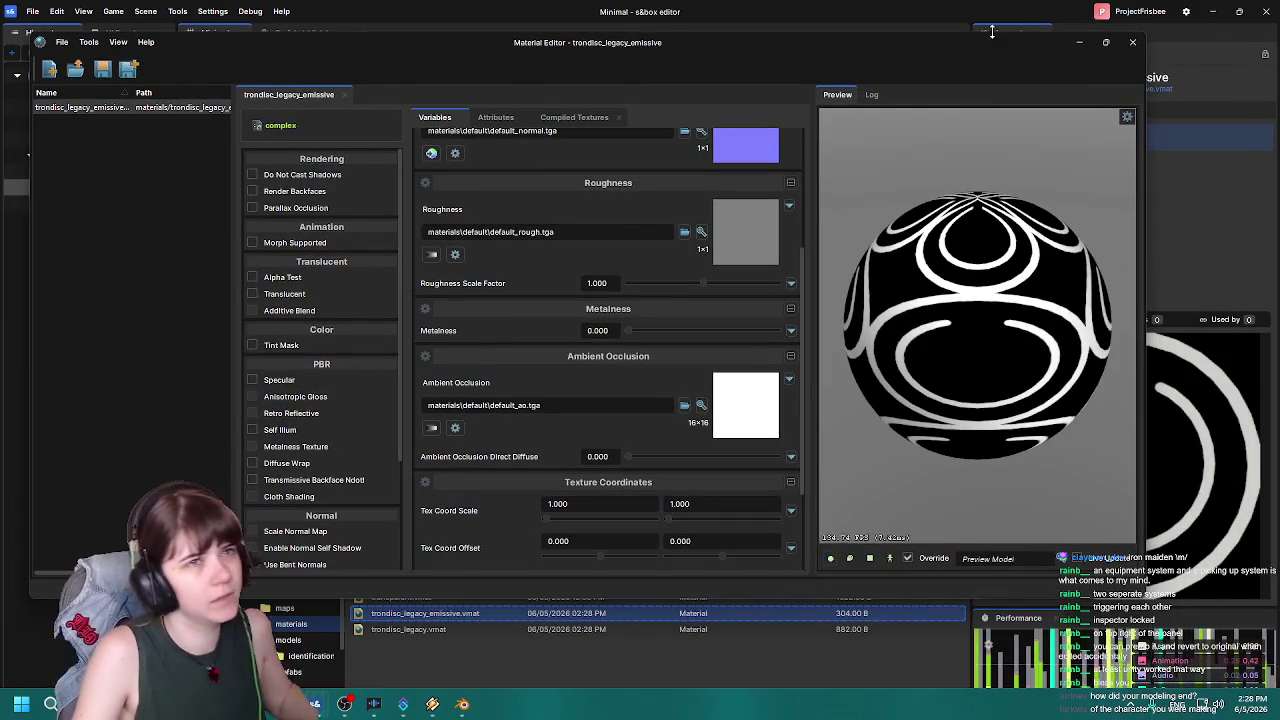
left_click(1106, 42)
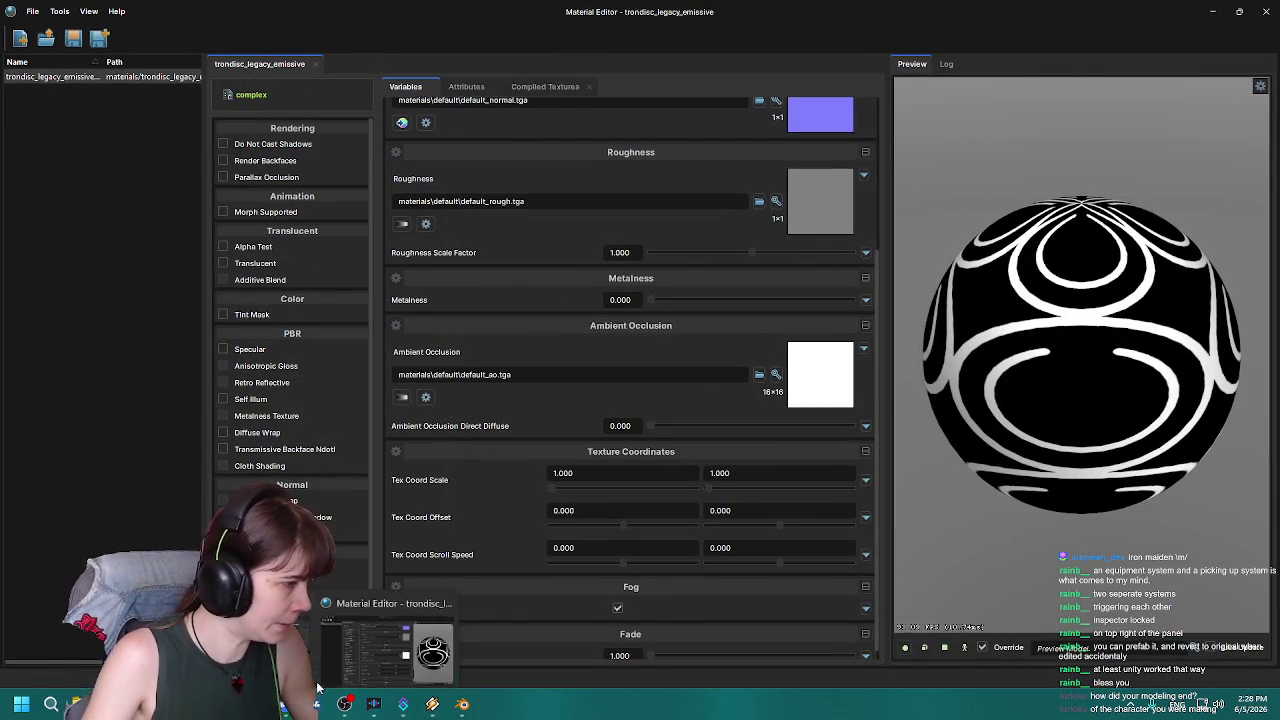
left_click(403, 704)
mouse_move(740, 209)
left_mouse_down()
mouse_move(808, 225)
mouse_move(777, 277)
mouse_move(707, 270)
mouse_move(766, 266)
mouse_move(752, 273)
left_mouse_up()
Select iddisk_legacy in the Hierarchy and frame it in the viewport.
scroll(443, 286, "down", 5)
scroll(619, 258, "up", 5)
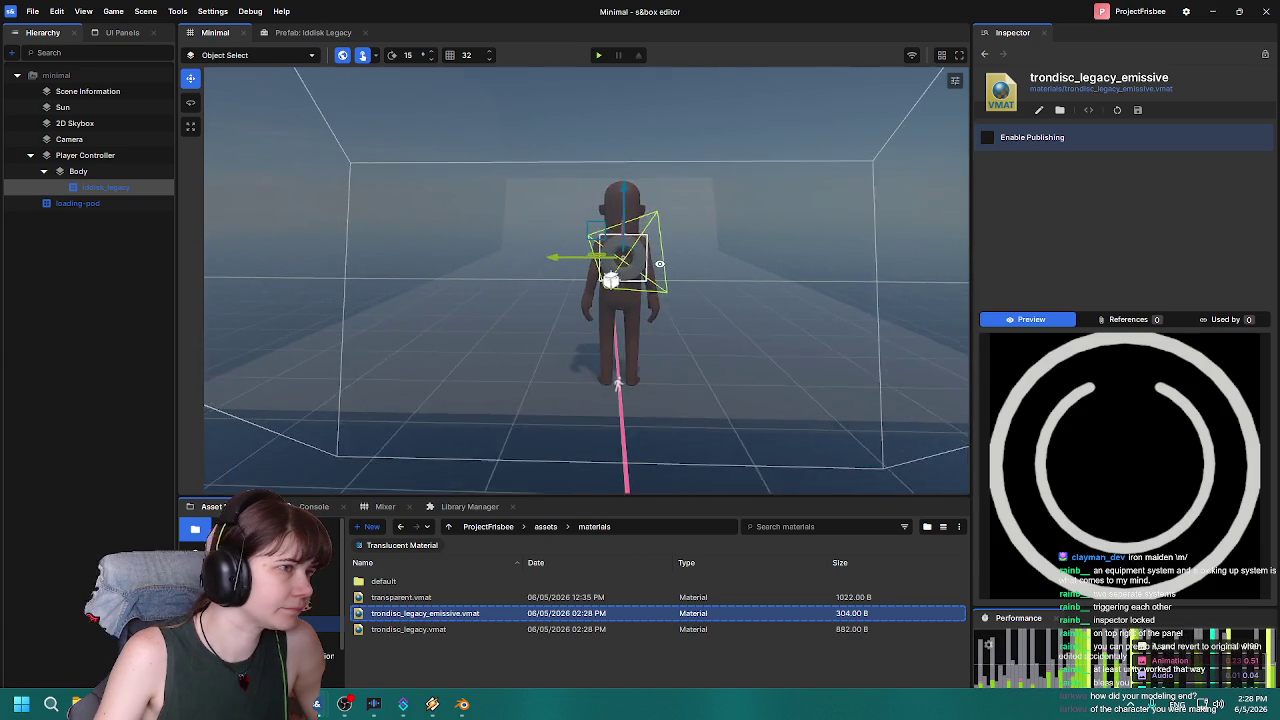
left_click(619, 264)
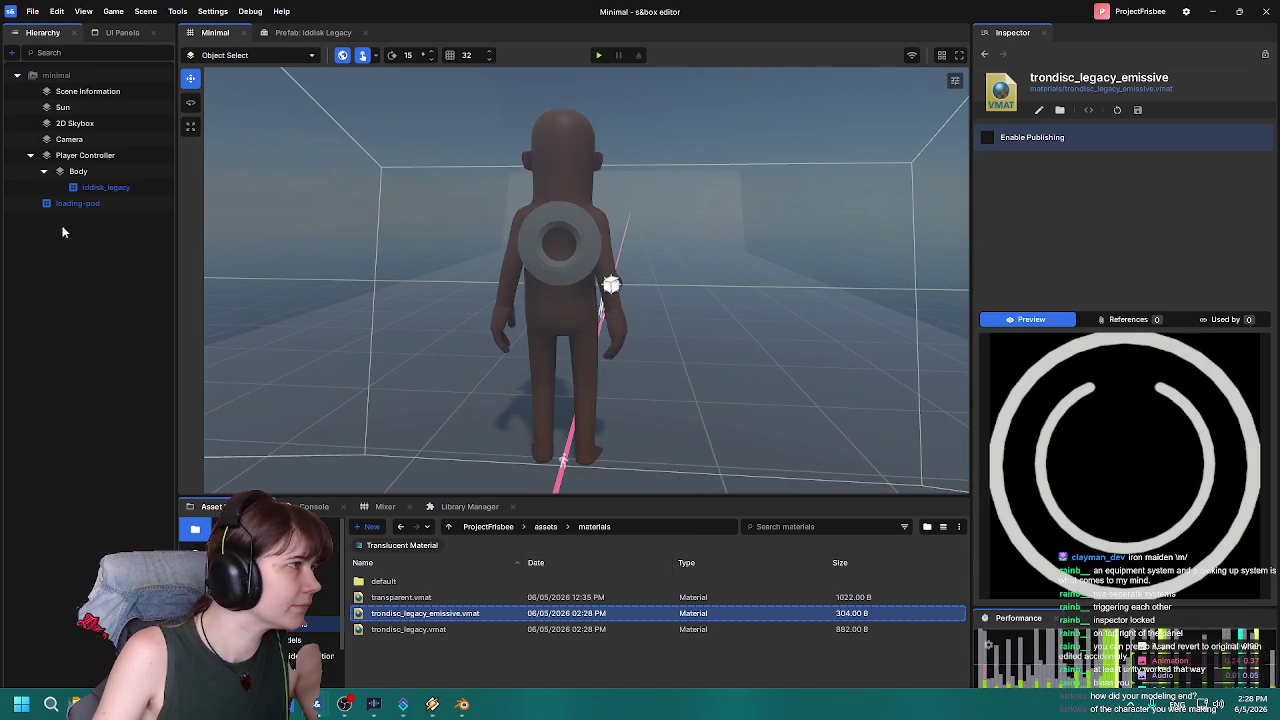
left_click(105, 189)
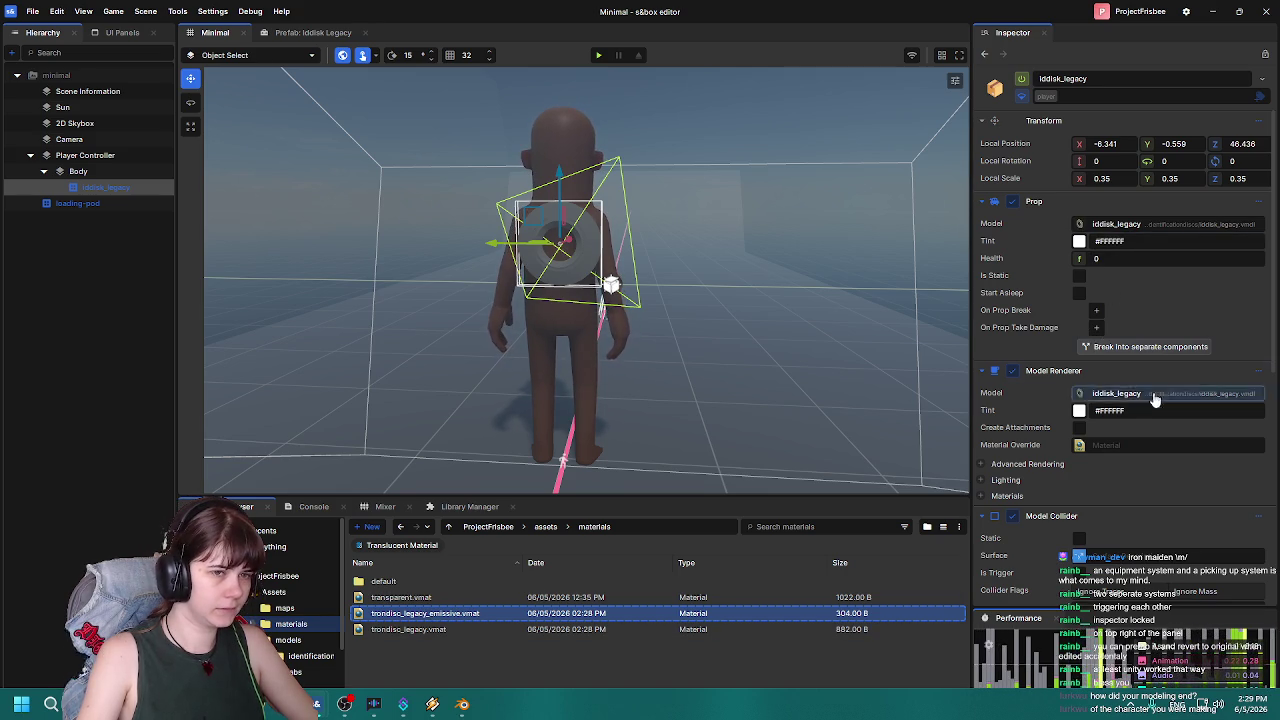
double_click(97, 190)
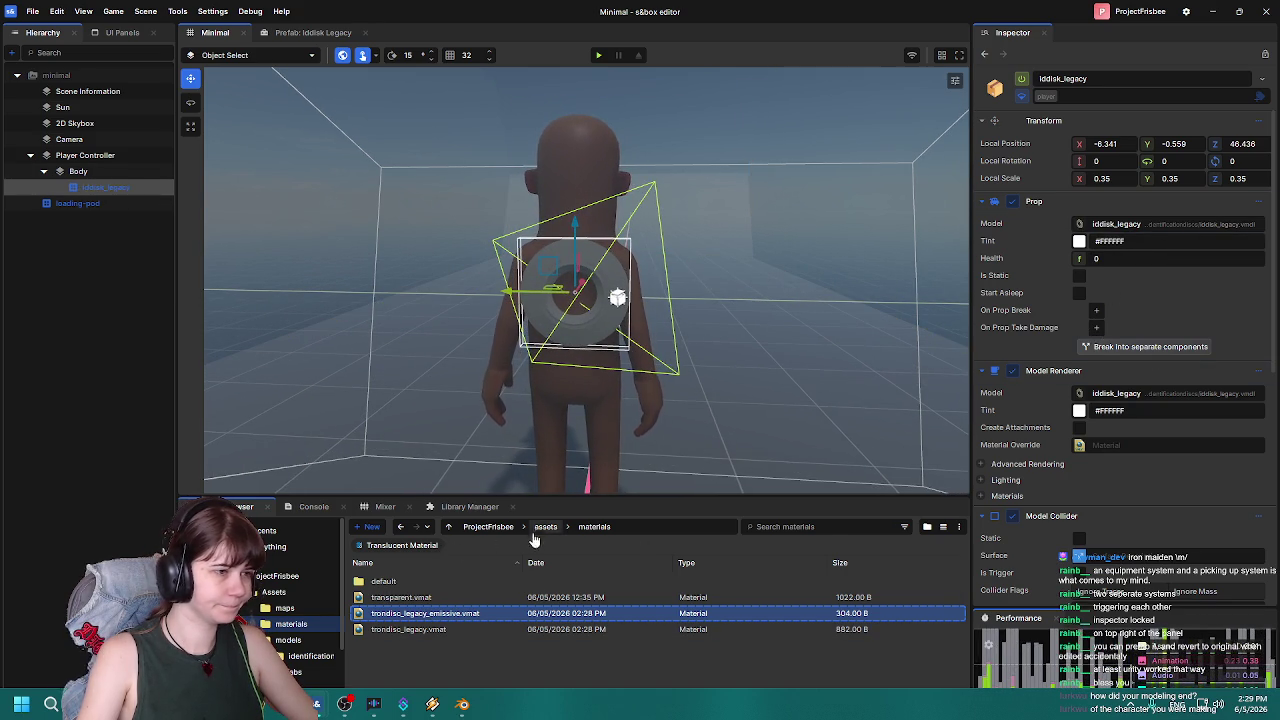
Open iddisk_legacy.prefab from Assets/prefabs in its own tab.
left_click(489, 527)
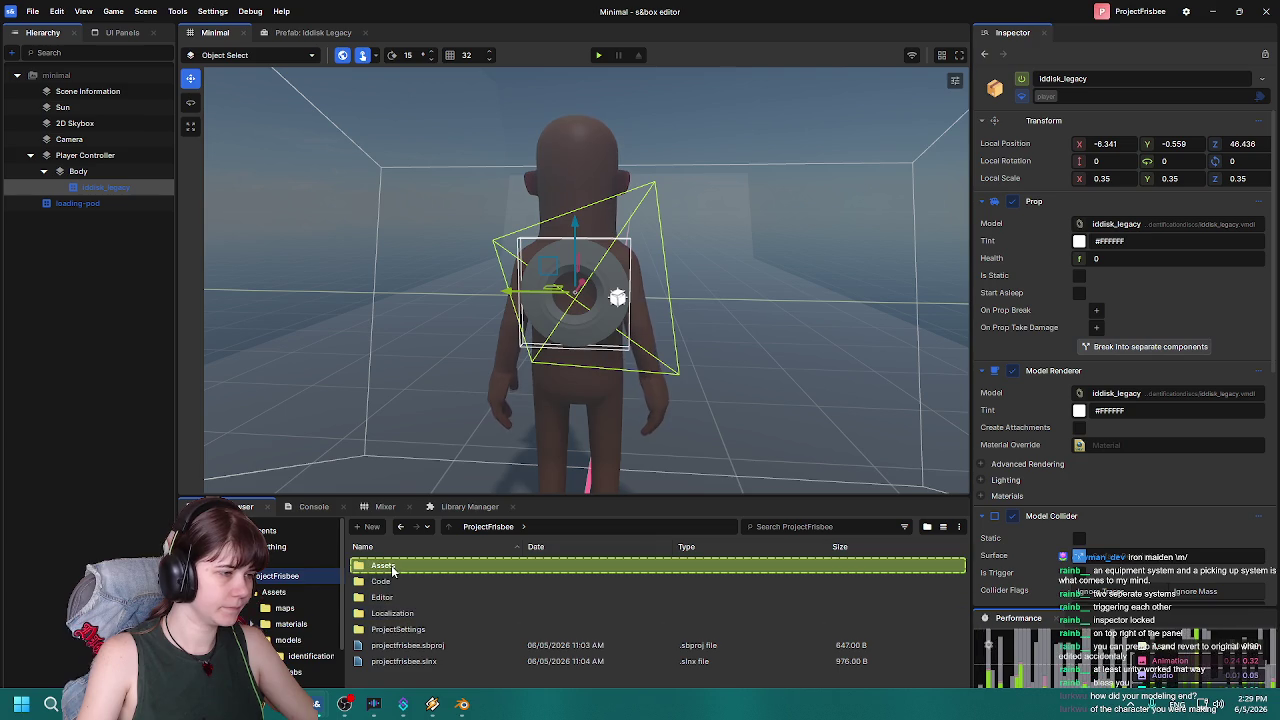
double_click(392, 566)
double_click(392, 613)
double_click(432, 567)
mouse_move(711, 362)
left_mouse_down()
mouse_move(780, 334)
mouse_move(603, 323)
mouse_move(684, 325)
left_mouse_up()
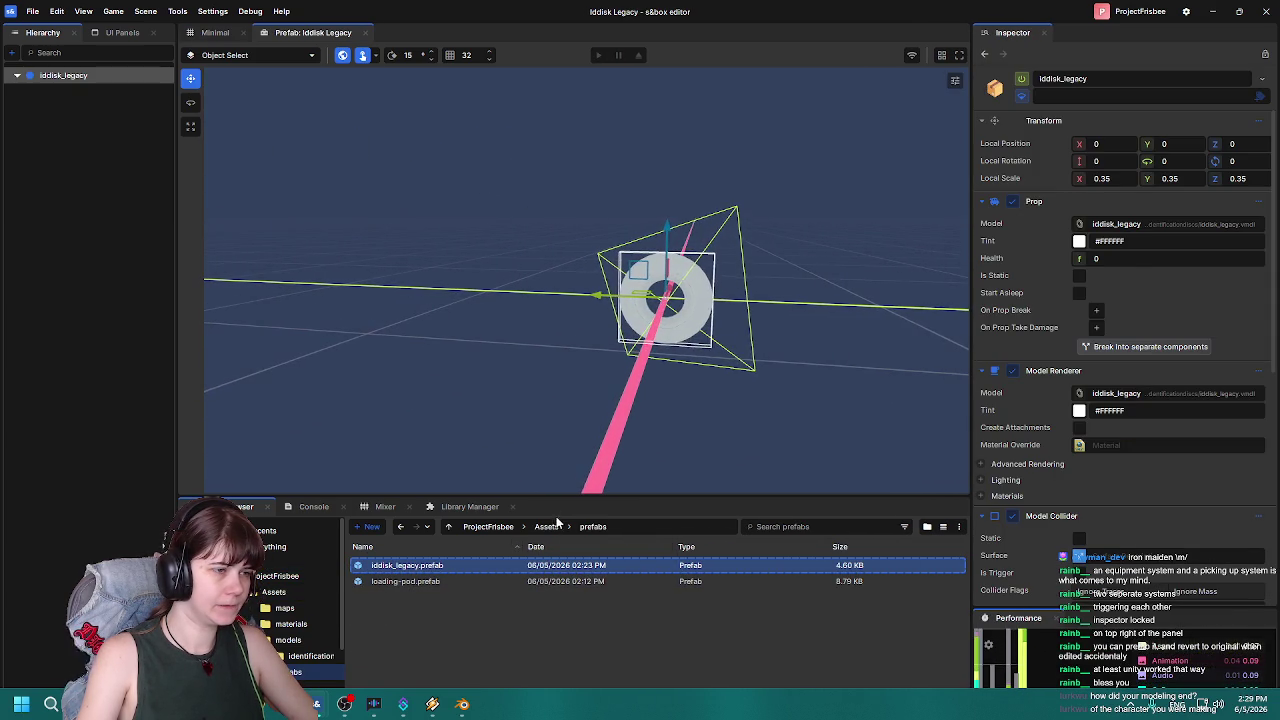
Browse to Assets > materials and select trondisc_legacy_emissive.vmat.
left_click(546, 526)
mouse_move(586, 365)
left_mouse_down()
mouse_move(437, 486)
mouse_move(395, 589)
left_mouse_up()
double_click(395, 584)
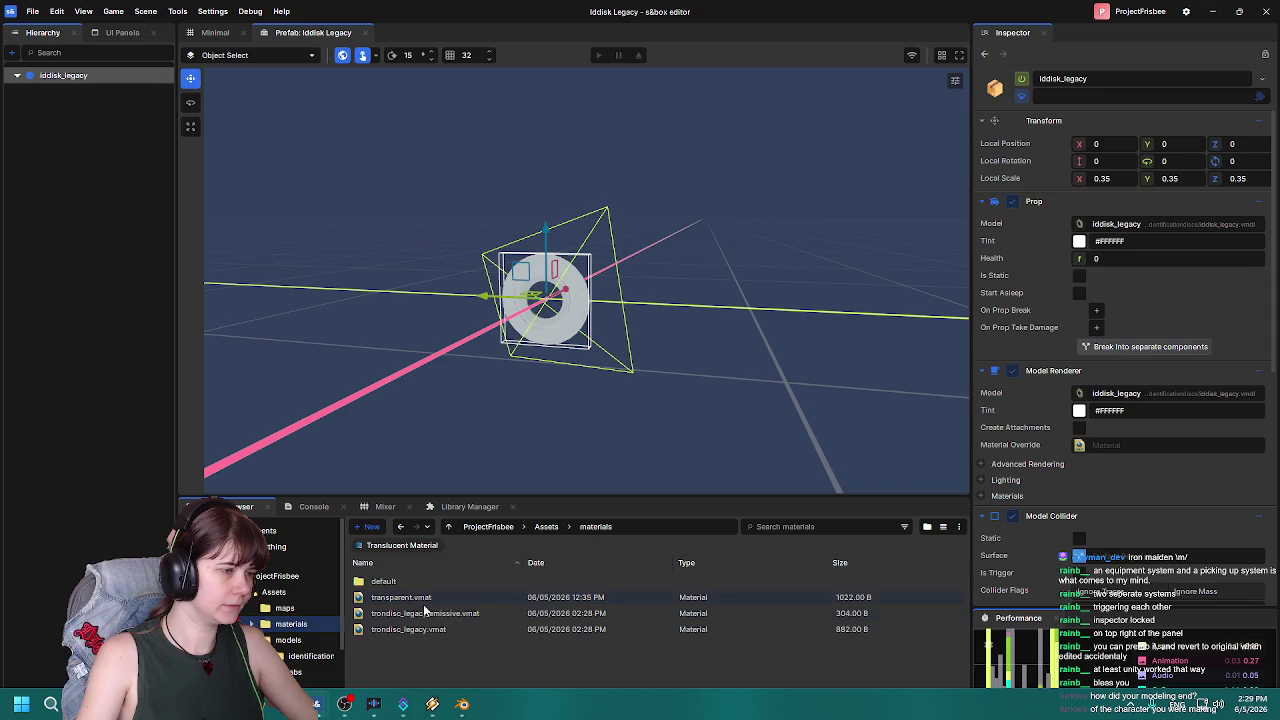
left_click(446, 614)
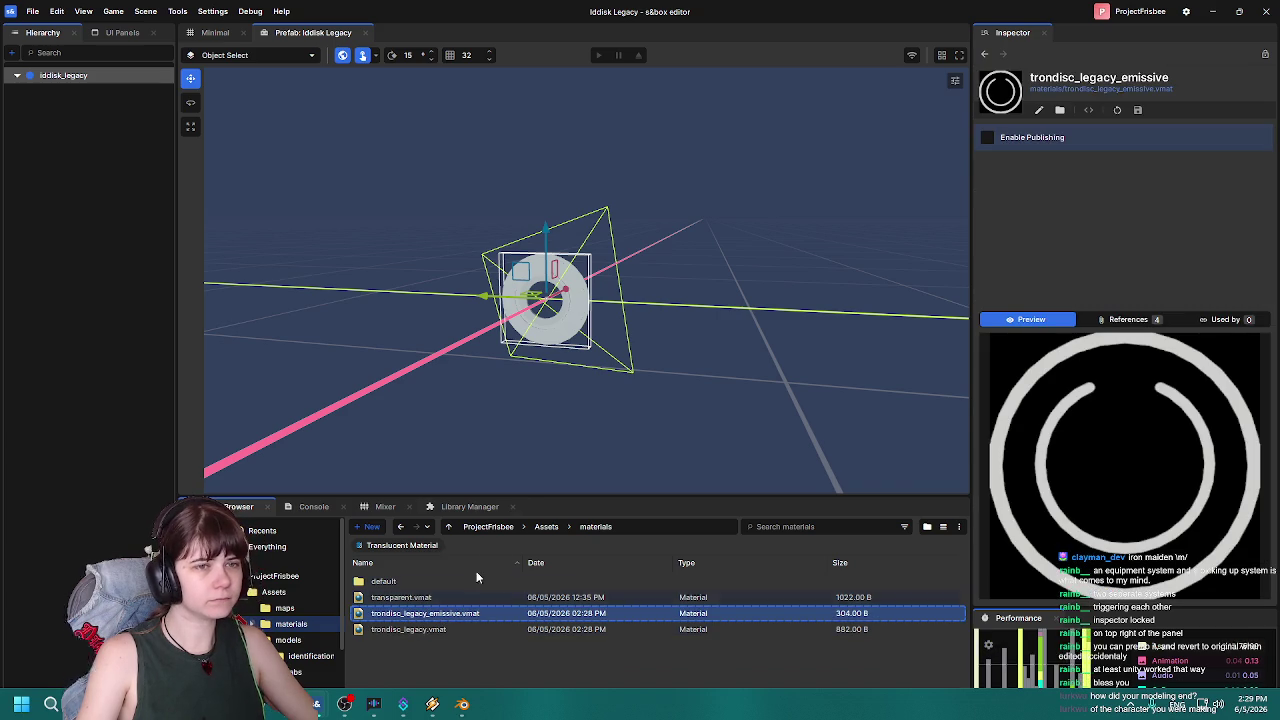
Drop trondisc_legacy_emissive onto the Model Renderer's default material slot.
left_click(82, 79)
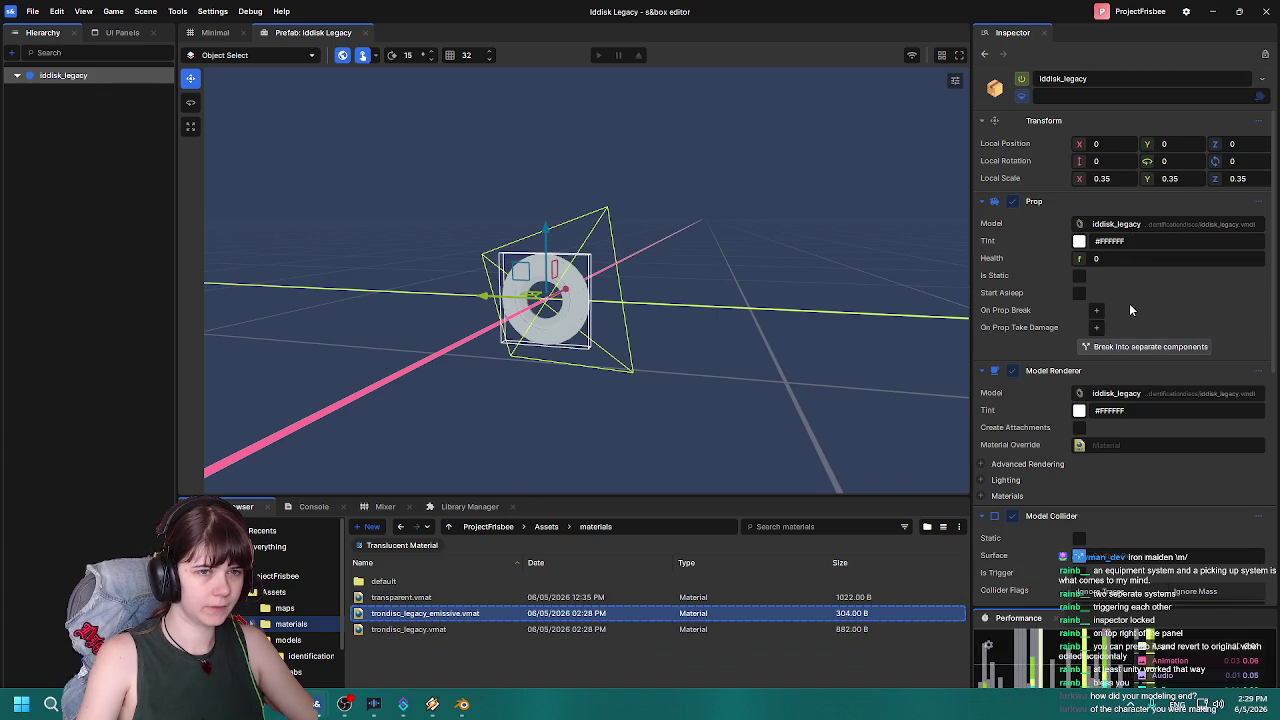
left_click(981, 497)
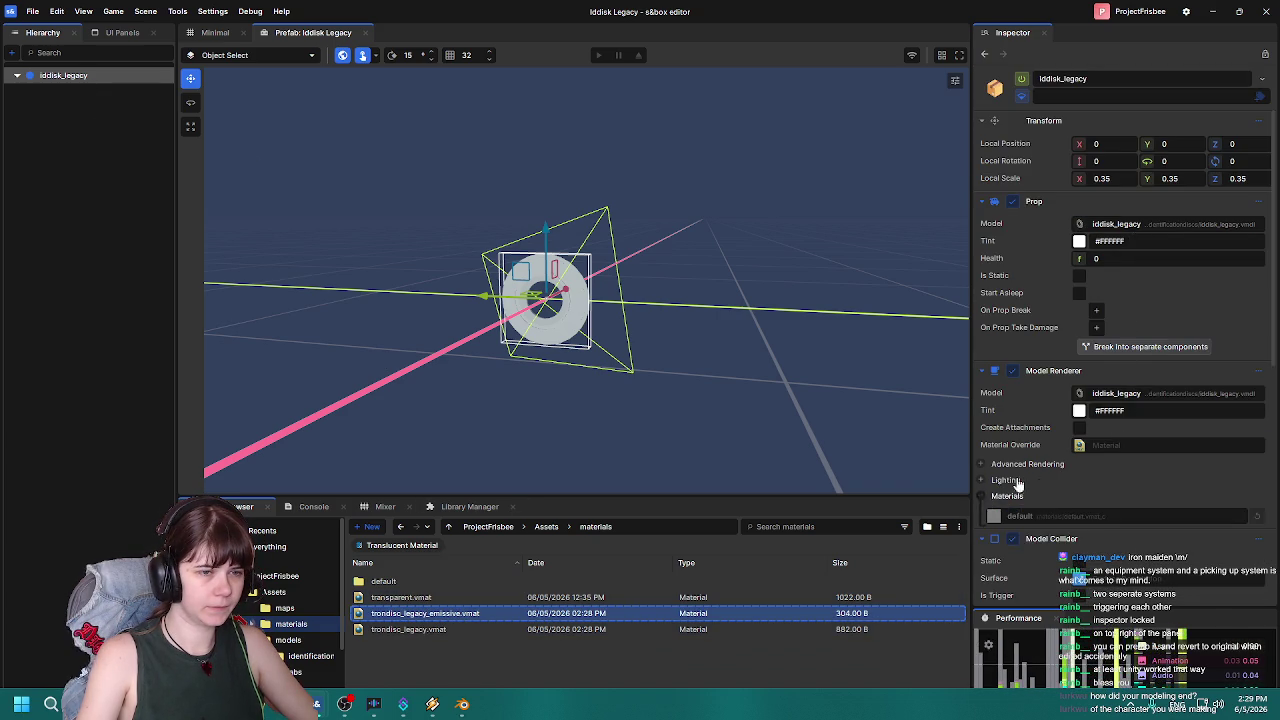
scroll(1000, 480, "down", 4)
left_click_drag(1020, 395, 1057, 320)
left_click(983, 296)
Close the iddisk_legacy prefab tab to return to the Minimal scene.
scroll(577, 311, "up", 5)
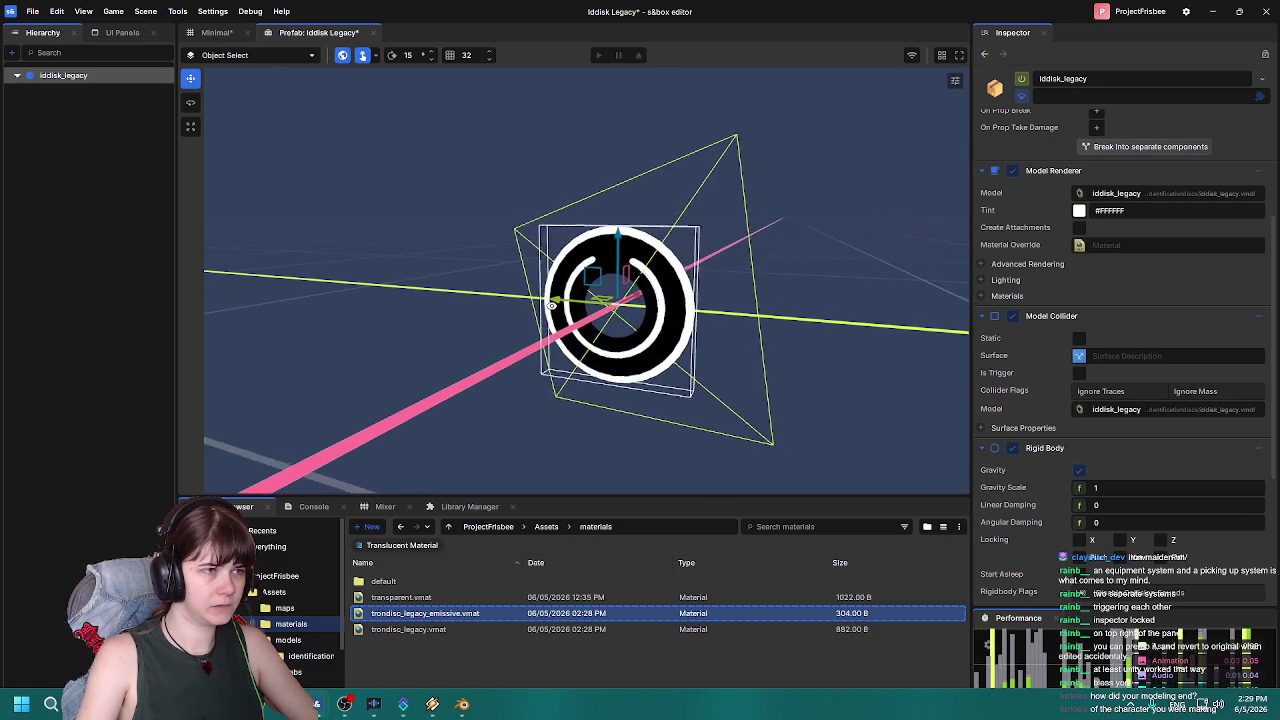
scroll(703, 267, "down", 1)
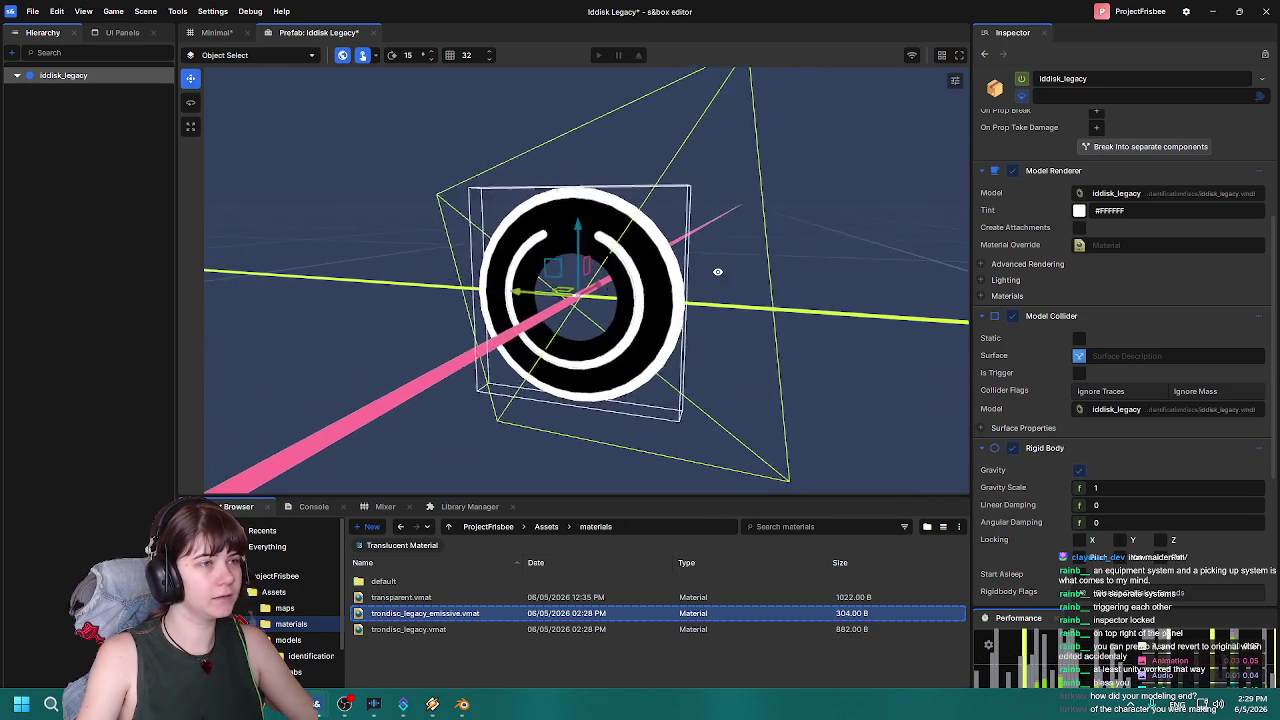
scroll(714, 271, "up", 5)
scroll(729, 260, "down", 4)
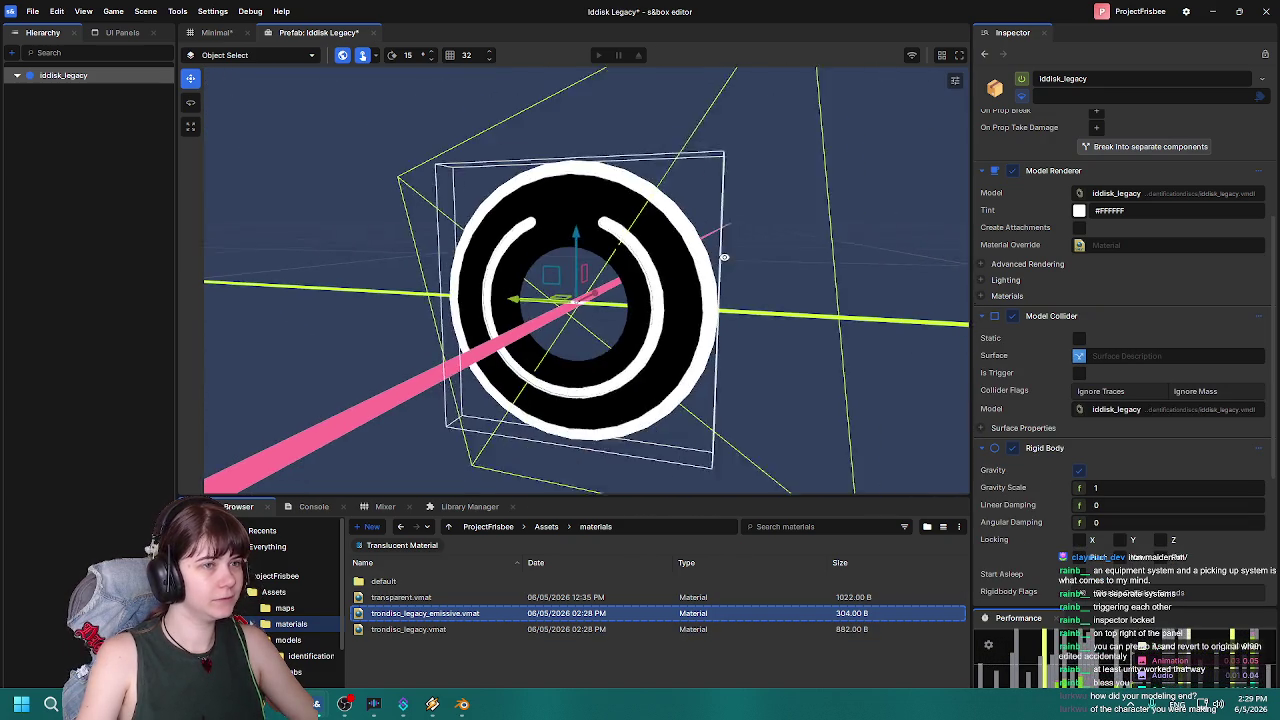
scroll(724, 257, "down", 2)
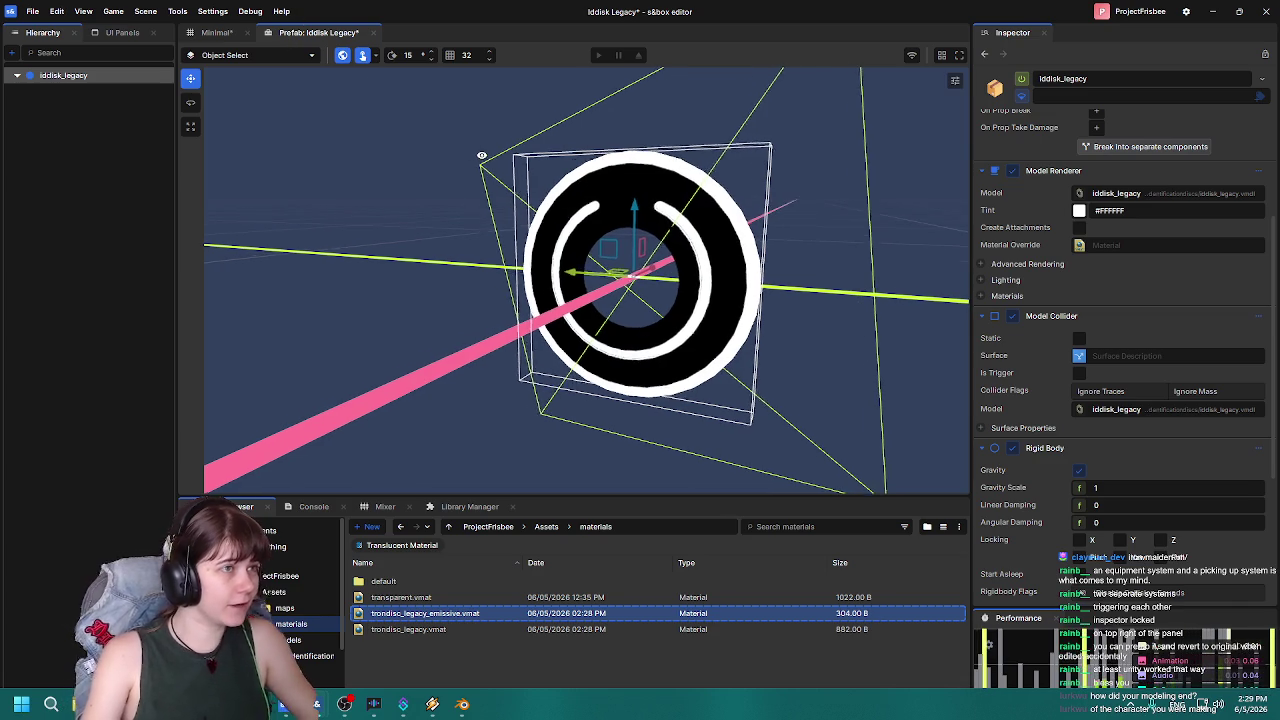
left_click(368, 34)
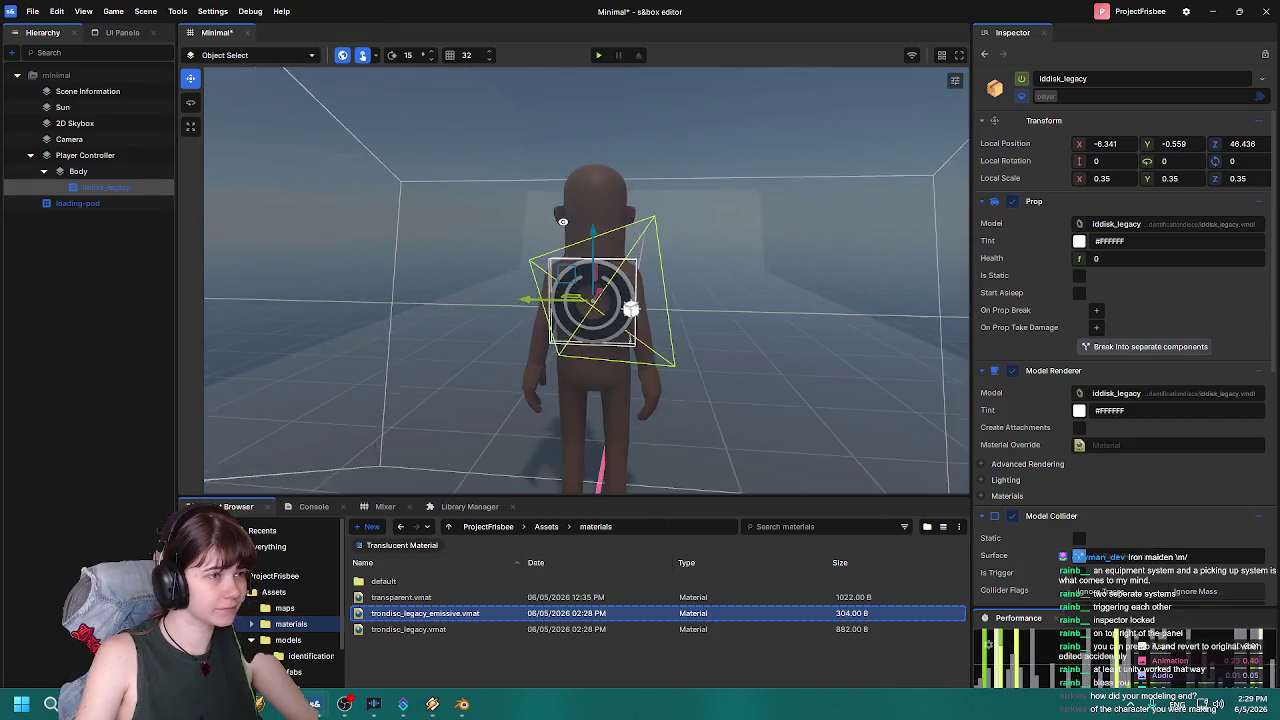
Save the Minimal scene and collapse the Model Renderer and Model Collider components.
key("ctrl+s")
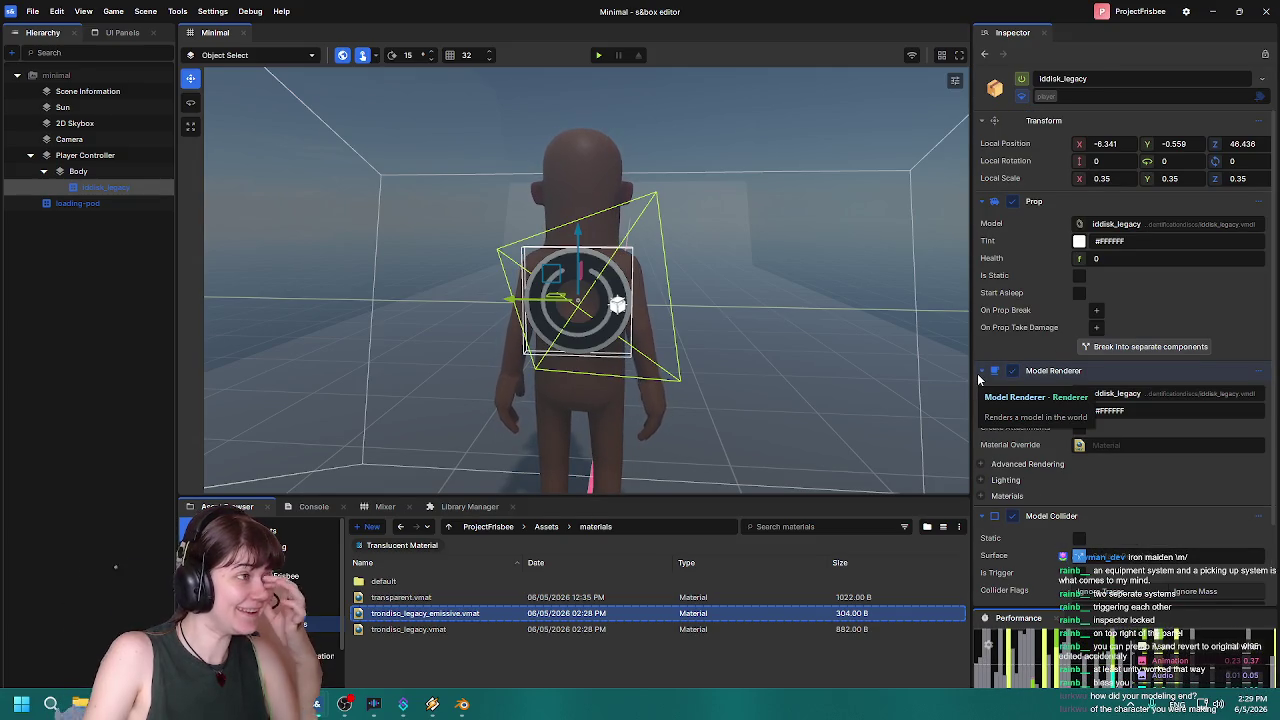
left_click(981, 371)
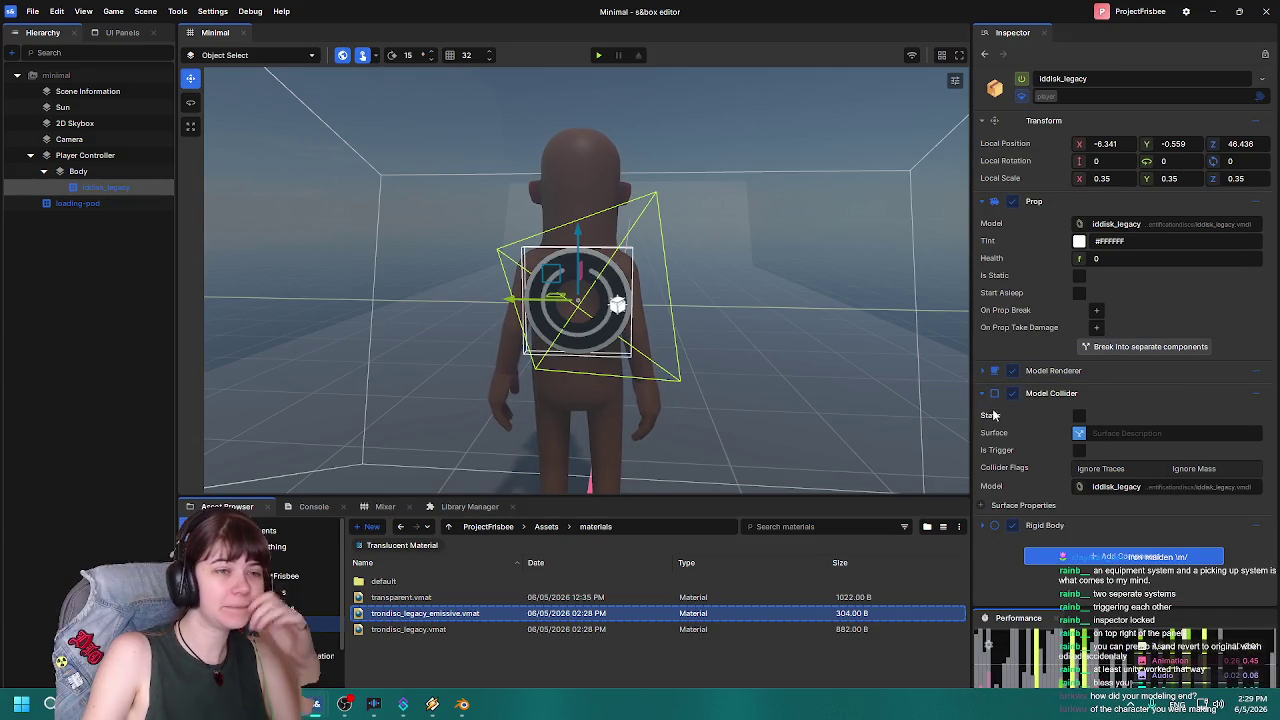
left_click(983, 393)
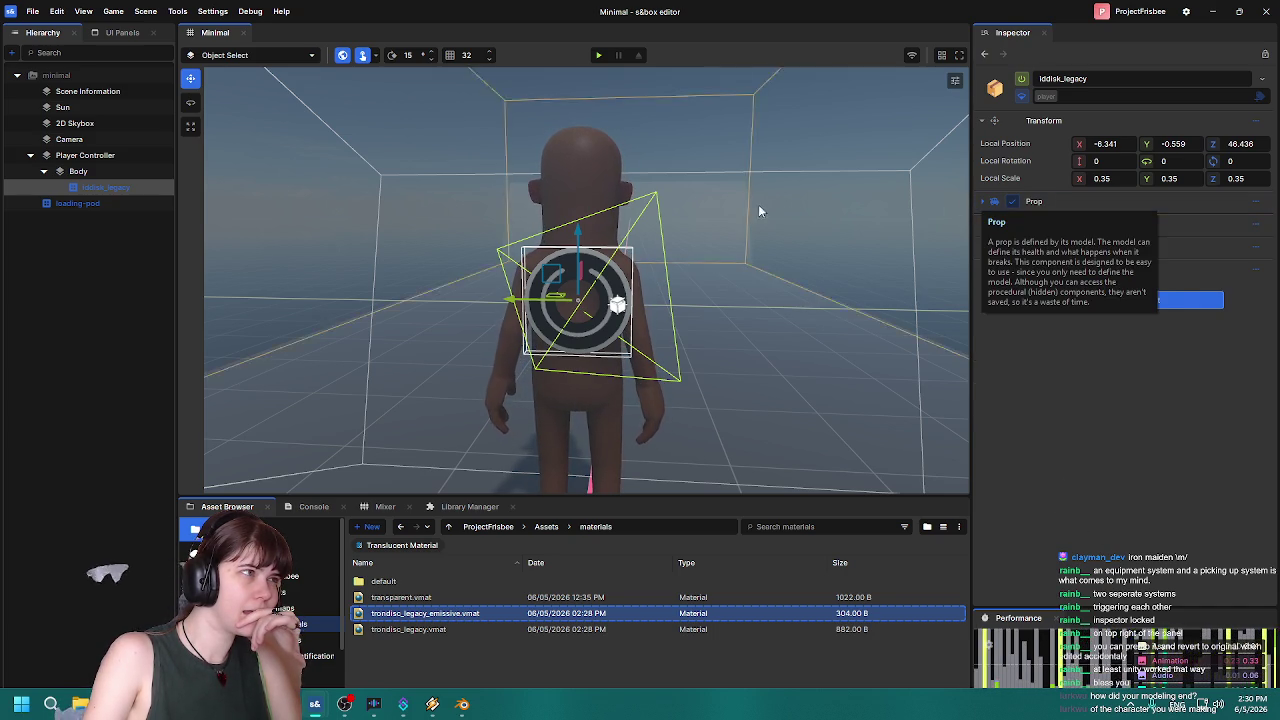
Check Player Controller's General and Animator tabs, reselect iddisk_legacy, and return to Assets.
left_click(80, 141)
left_click(86, 157)
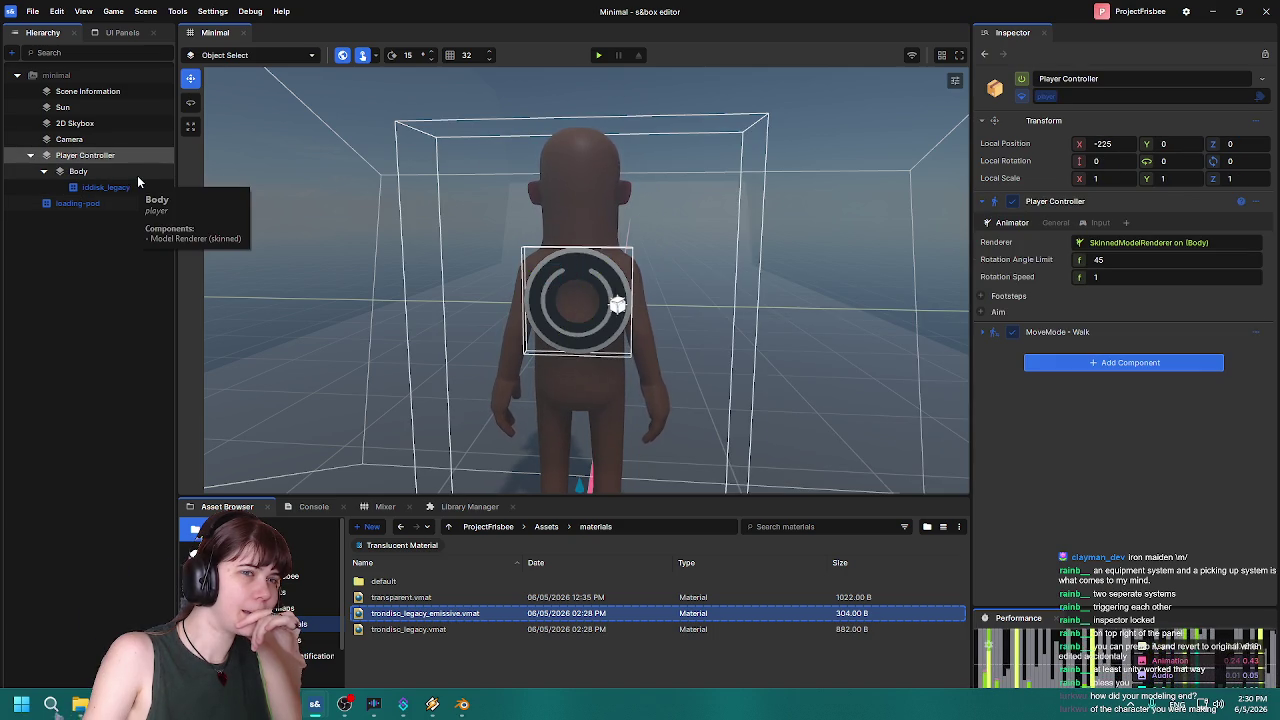
left_click(1058, 223)
left_click(1010, 223)
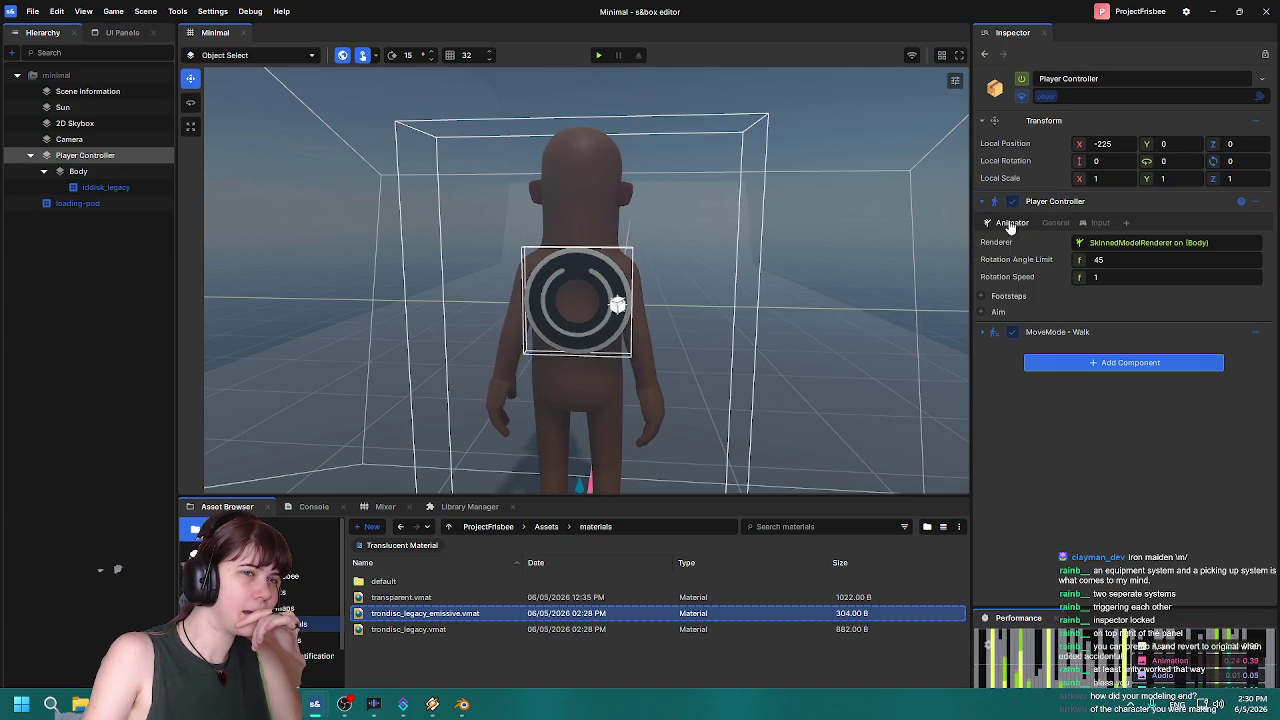
left_click(110, 187)
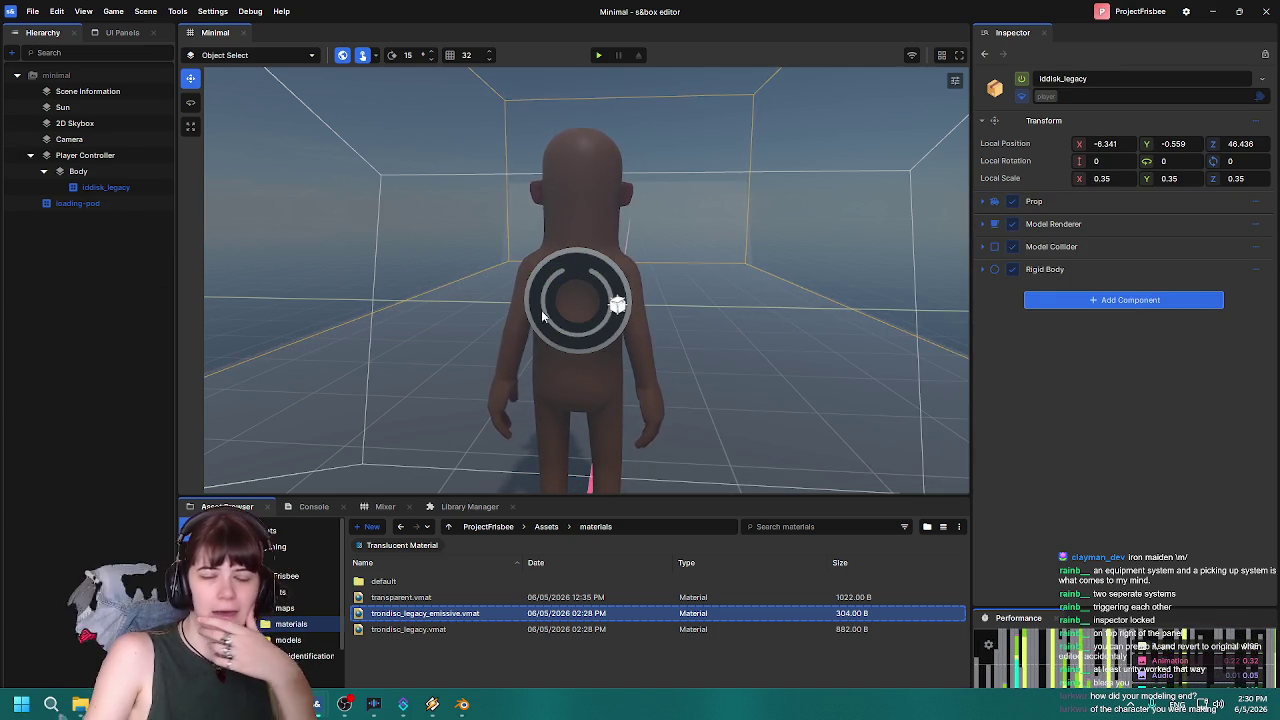
left_click(546, 528)
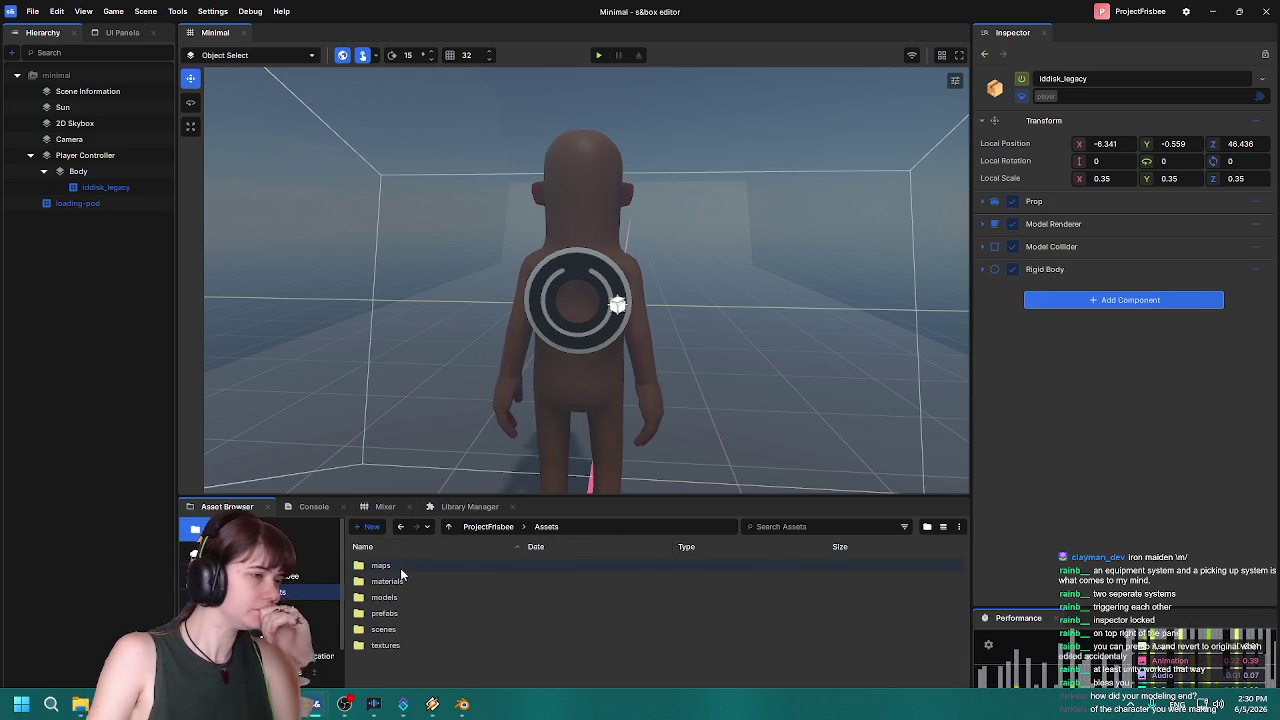
Open the iddisk_legacy prefab from Assets > prefabs for editing.
double_click(405, 582)
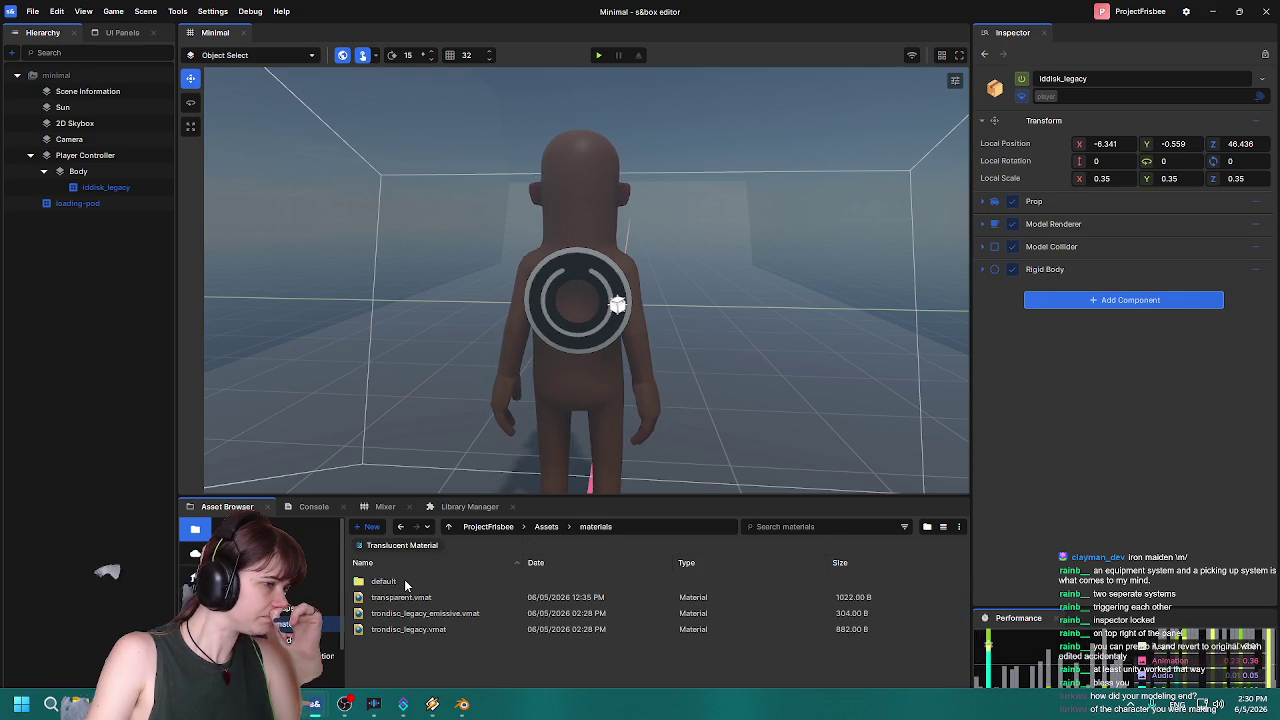
left_click(546, 526)
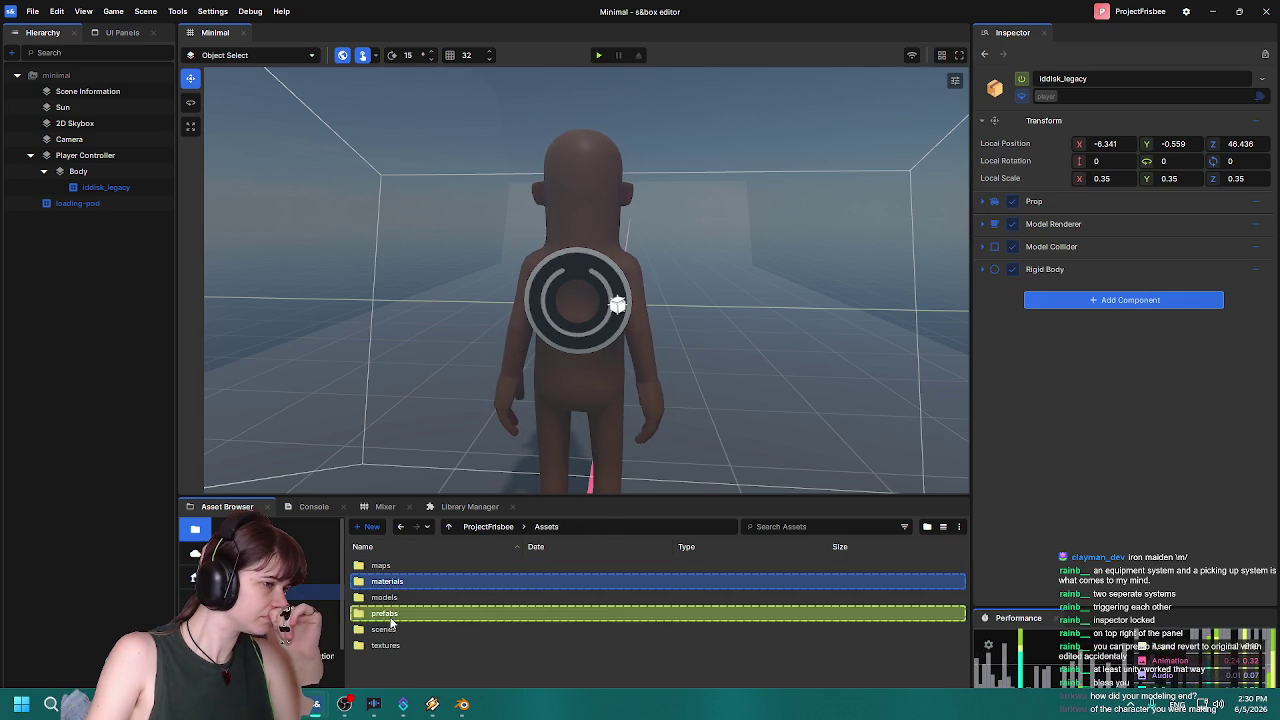
double_click(415, 597)
double_click(410, 566)
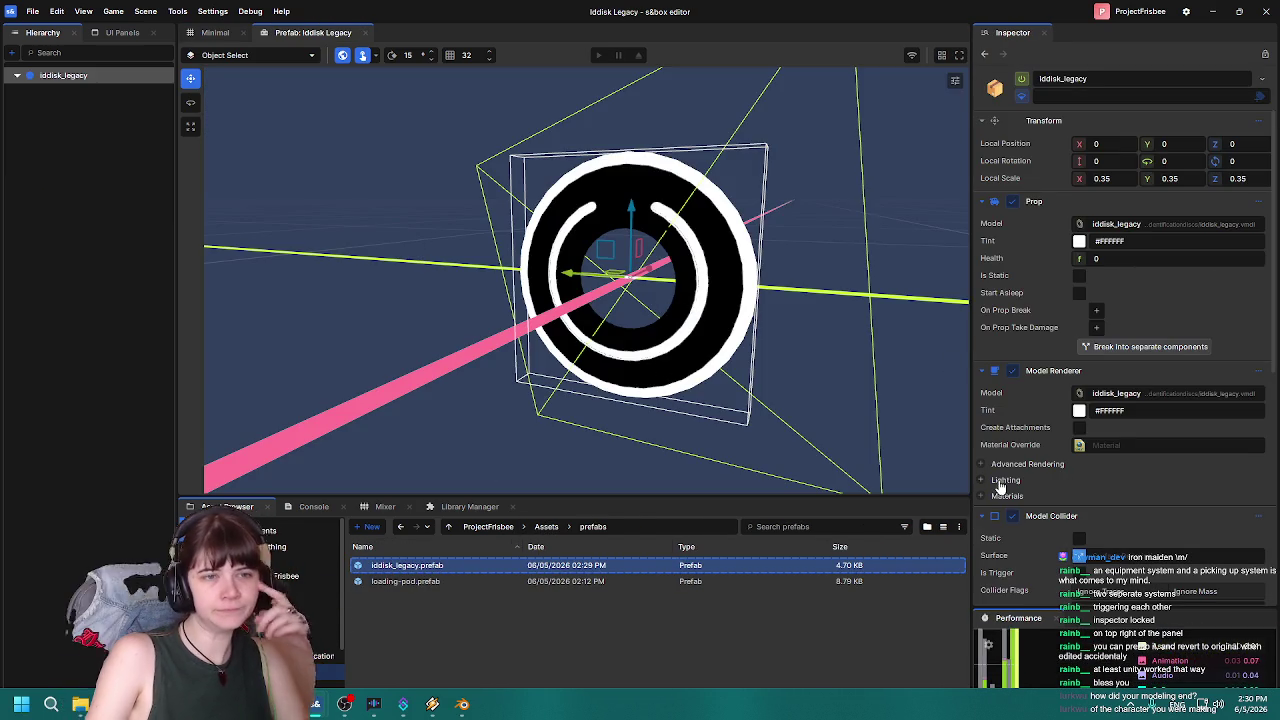
Review the disc's lighting and material settings, then collapse Prop, Model Collider and Rigid Body.
scroll(1000, 470, "down", 1)
left_click(982, 441)
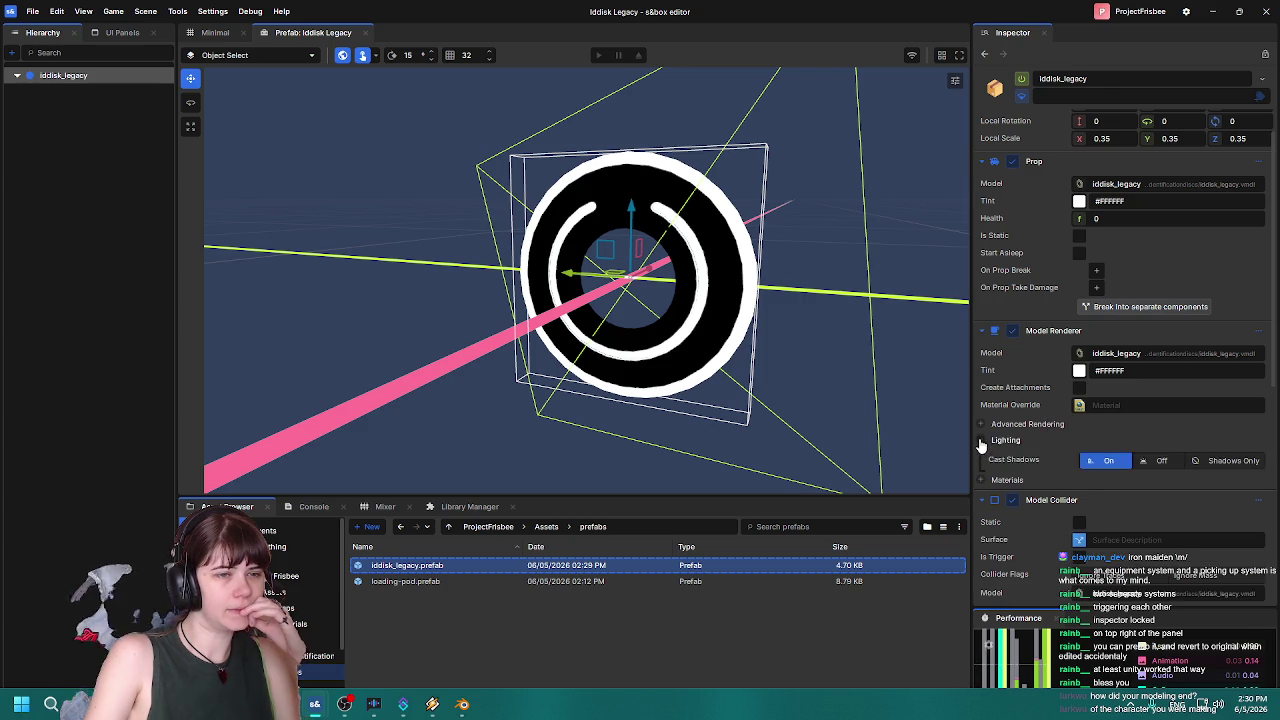
scroll(982, 446, "down", 2)
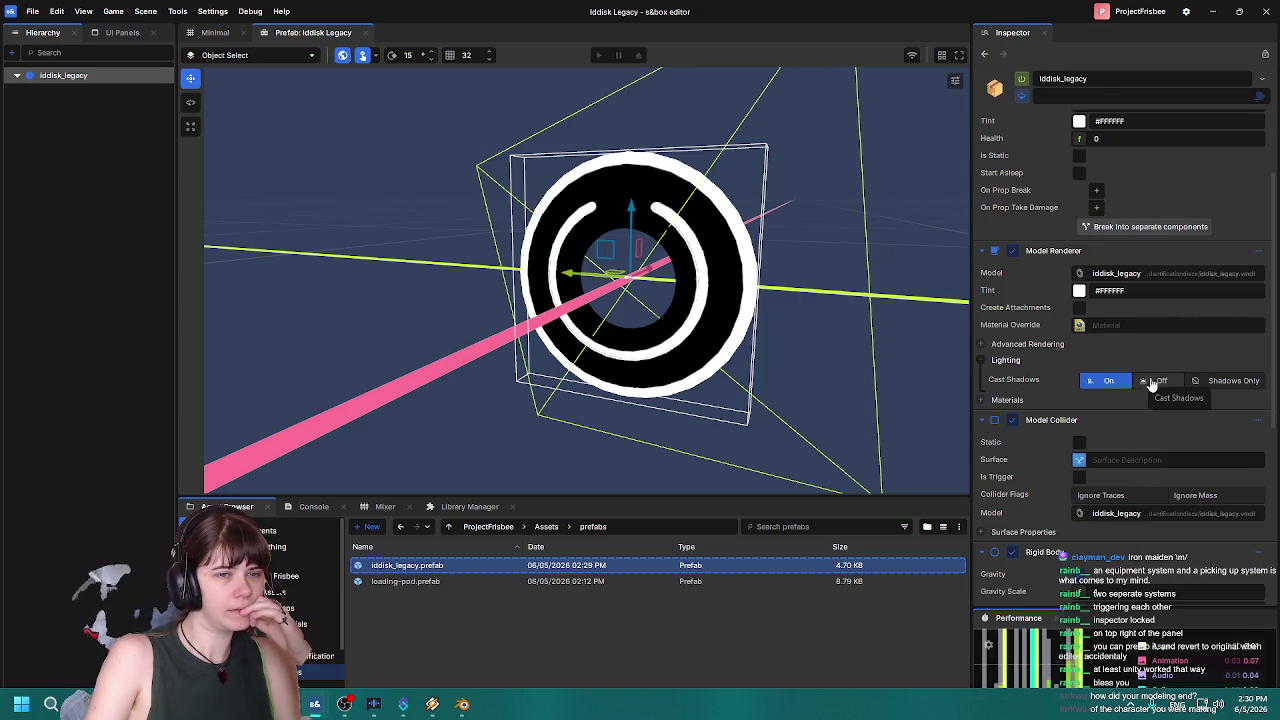
left_click(983, 360)
left_click(982, 377)
left_click(982, 377)
scroll(1008, 392, "up", 3)
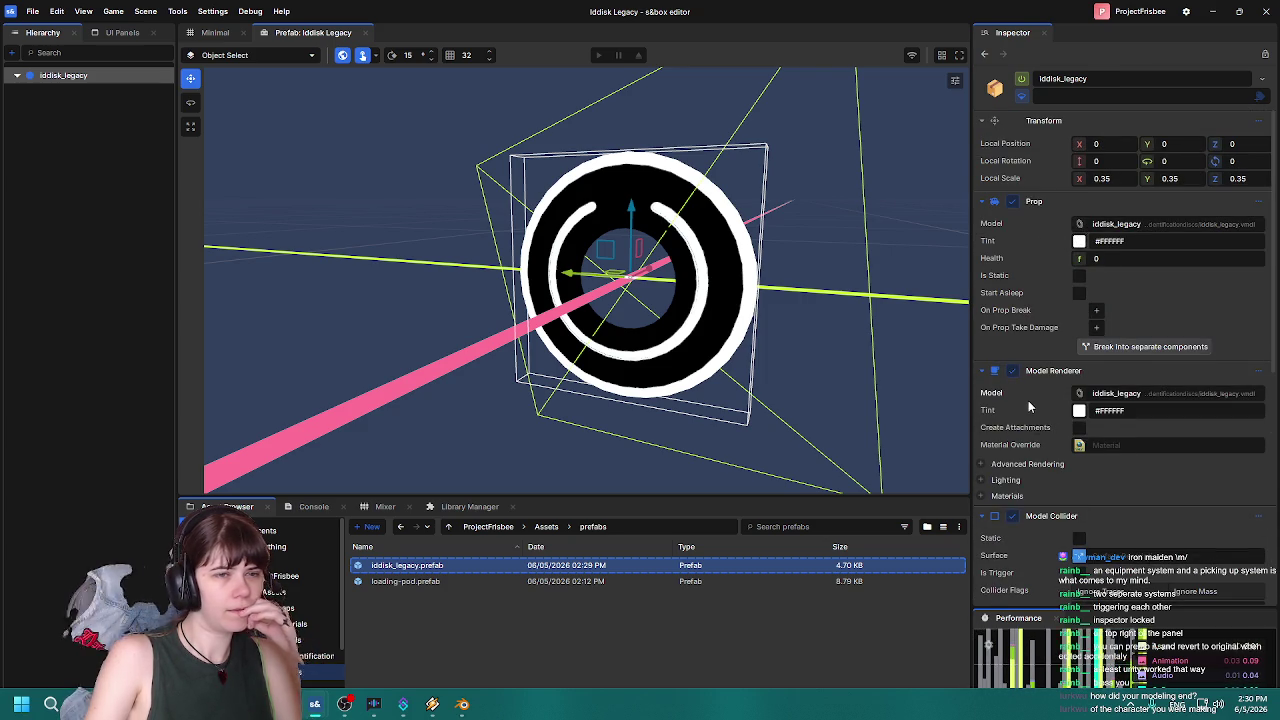
left_click(983, 203)
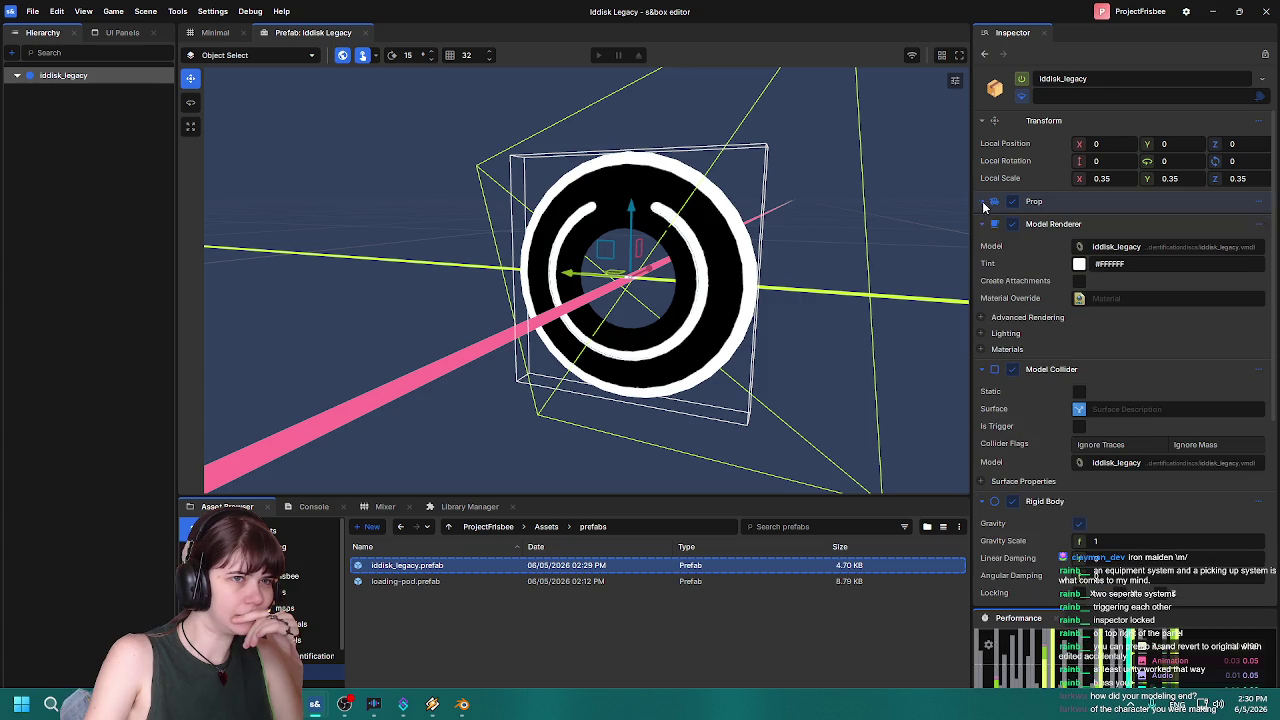
left_click(982, 370)
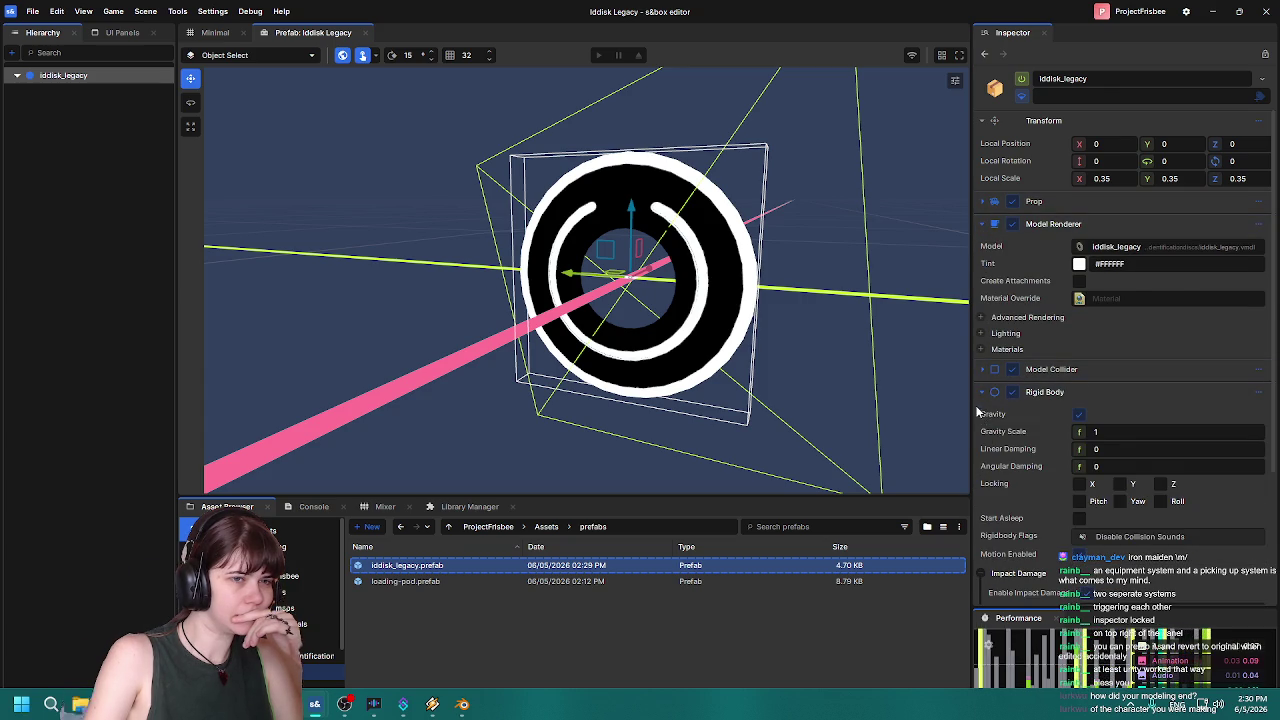
left_click(982, 392)
Search Add Component for 'light' and dismiss it without adding anything.
left_click(1122, 424)
type("light")
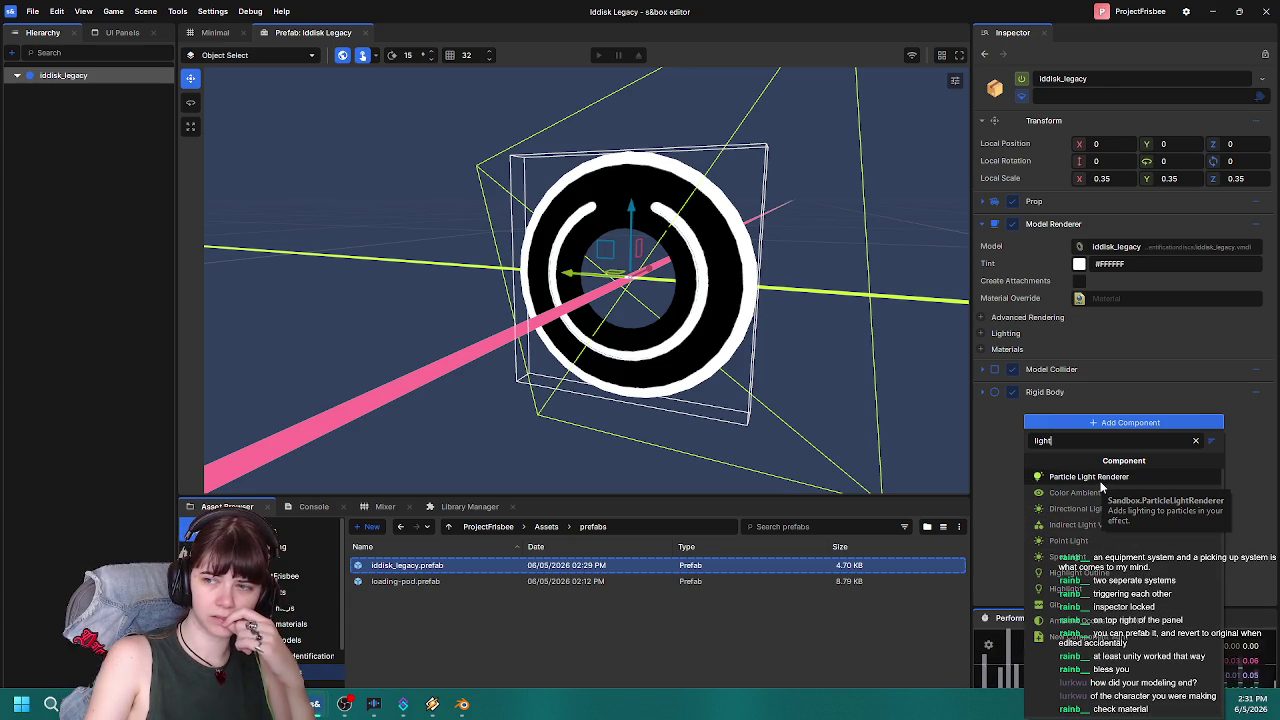
left_click(996, 477)
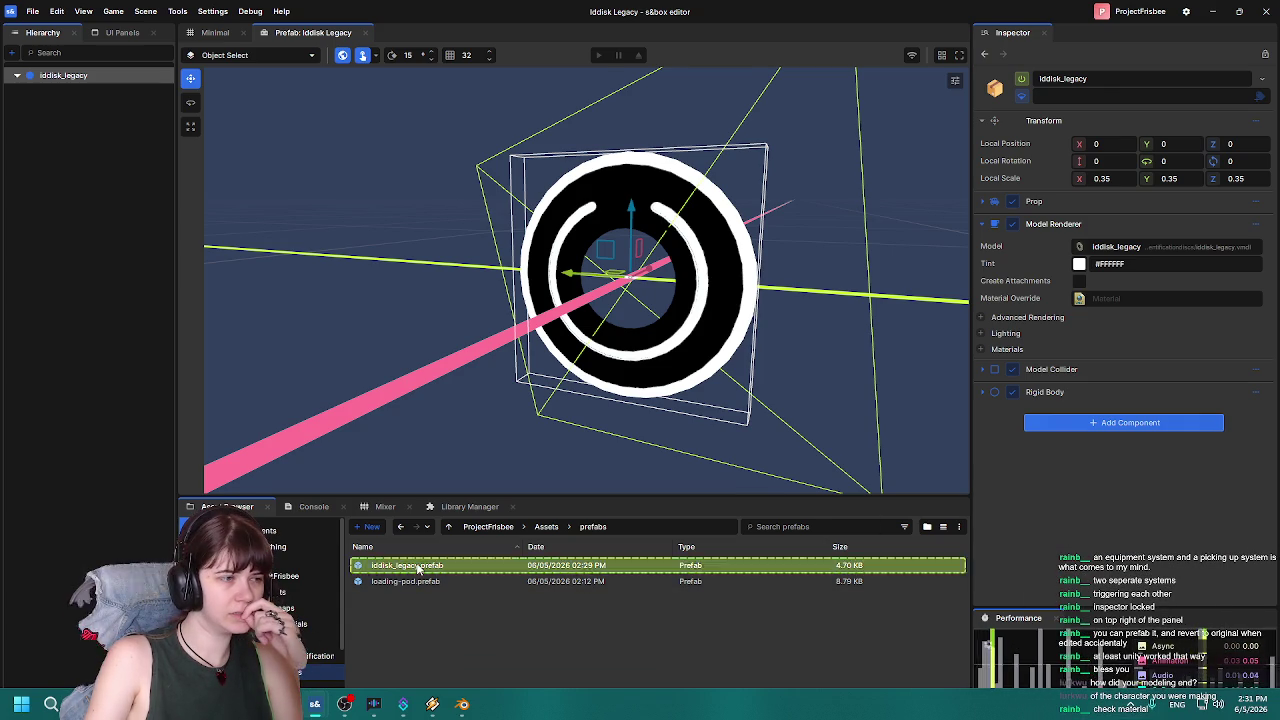
Open trondisc_legacy_emissive.vmat from Assets > materials in the Material Editor.
left_click(418, 569)
left_click(546, 527)
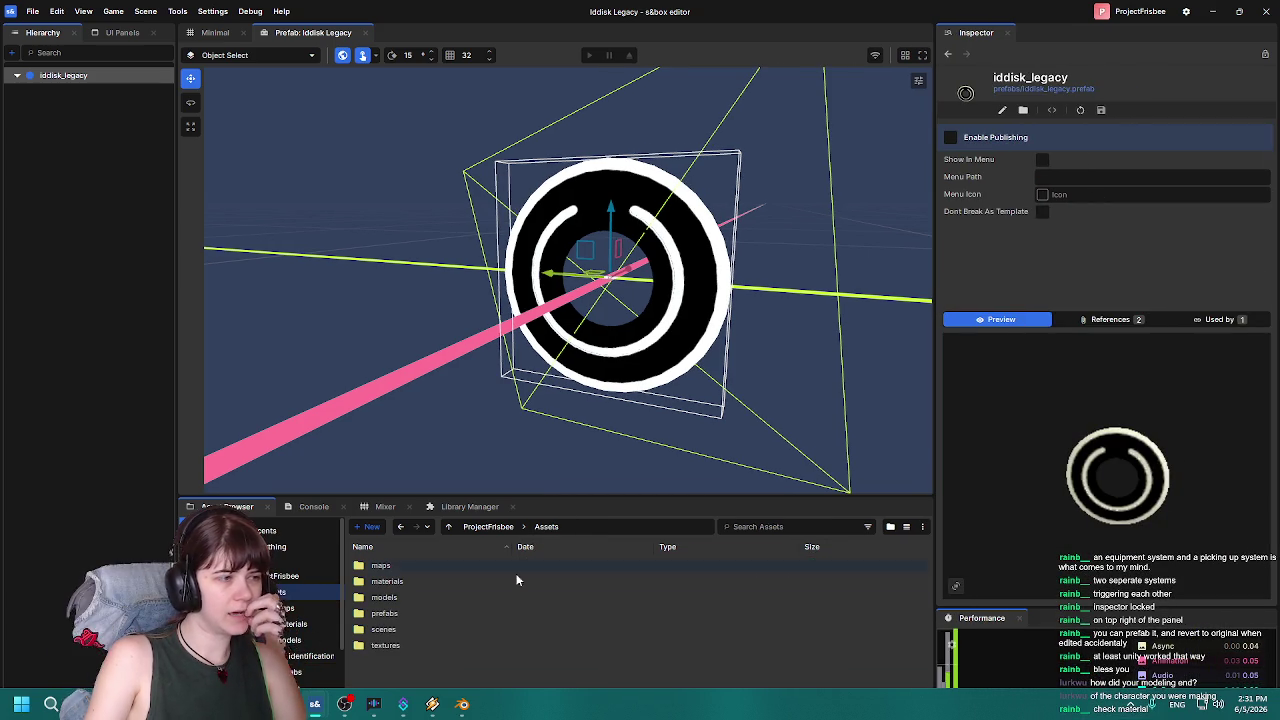
double_click(404, 584)
left_click(436, 614)
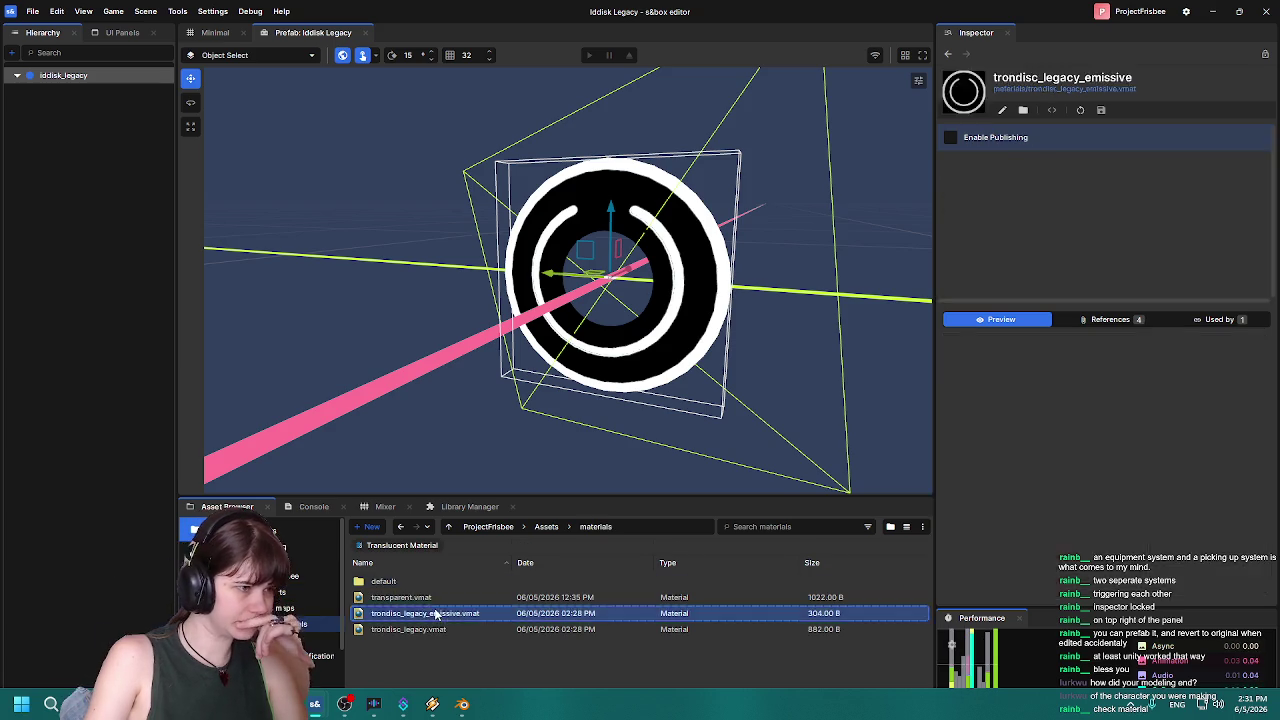
double_click(436, 614)
scroll(450, 252, "up", 3)
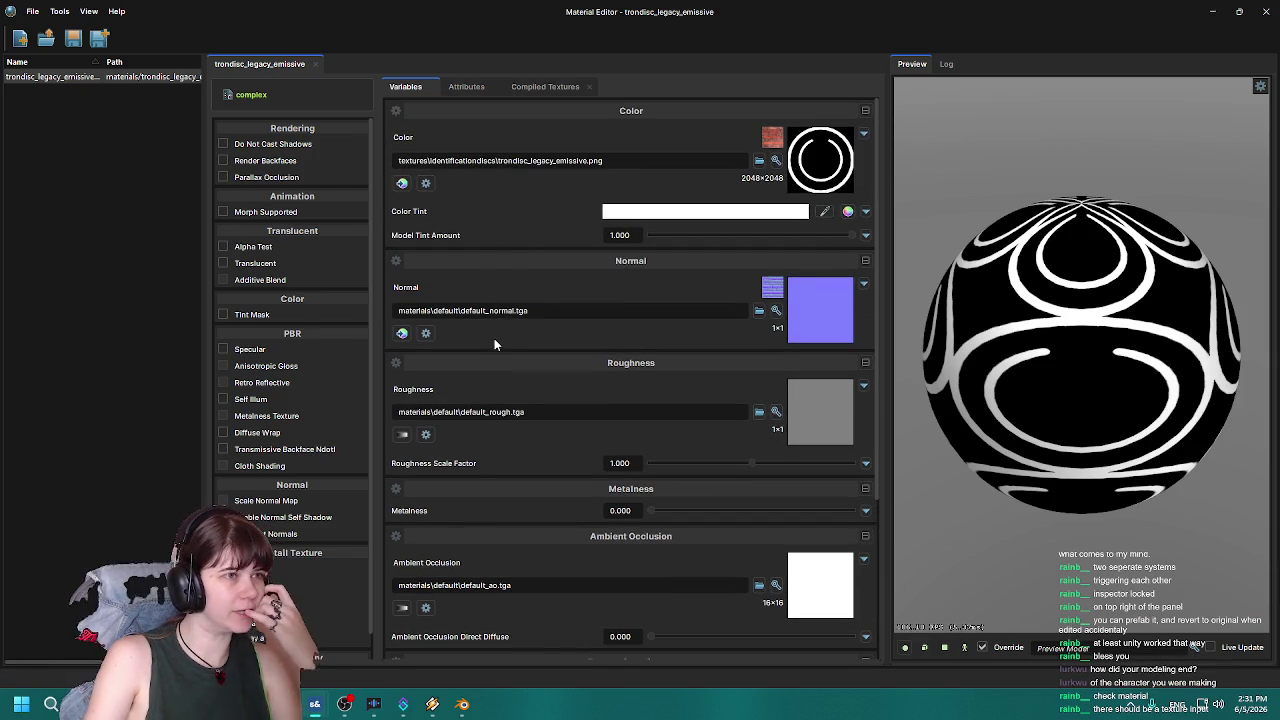
scroll(494, 338, "down", 3)
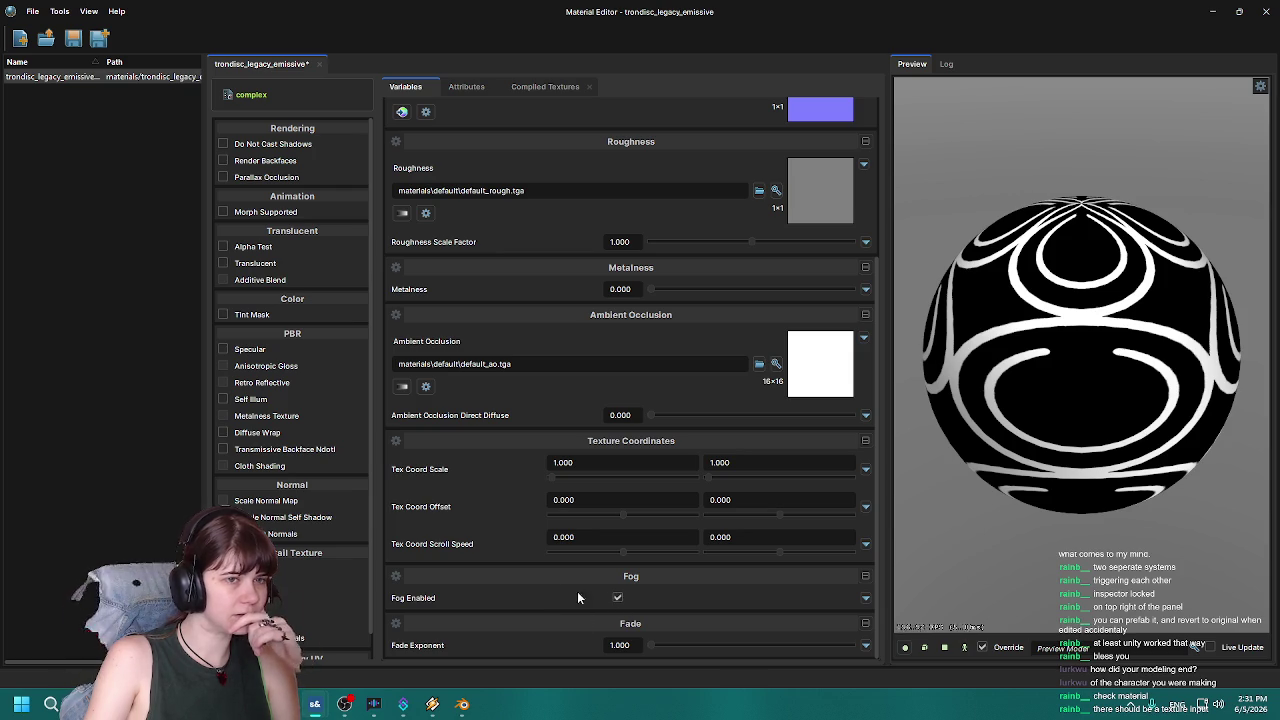
scroll(284, 516, "down", 1)
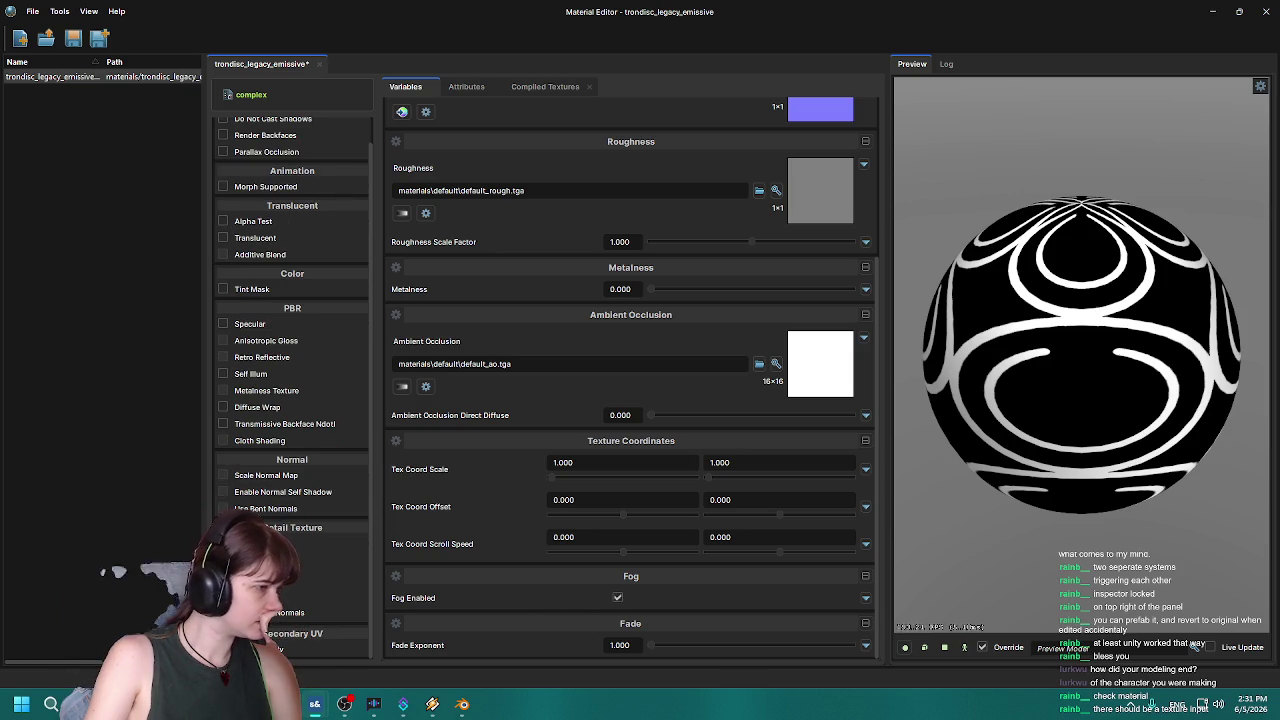
scroll(290, 380, "up", 1)
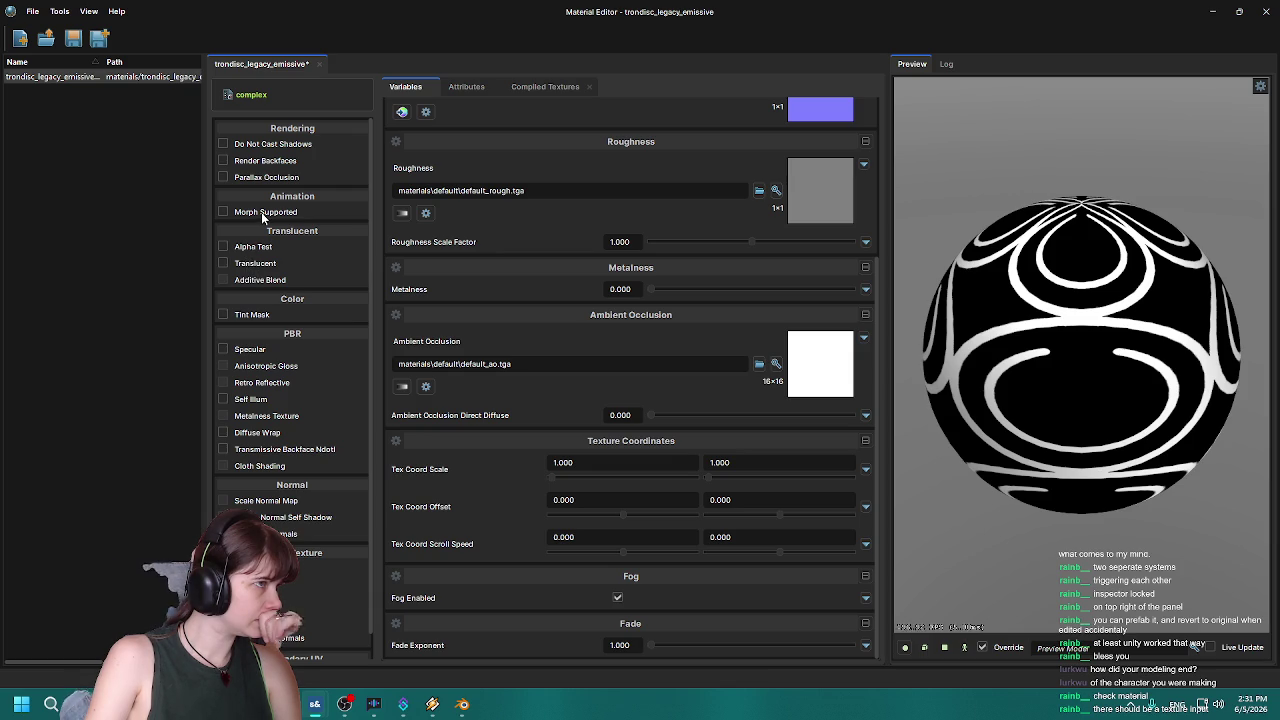
left_click(466, 88)
left_click(405, 87)
left_click(545, 87)
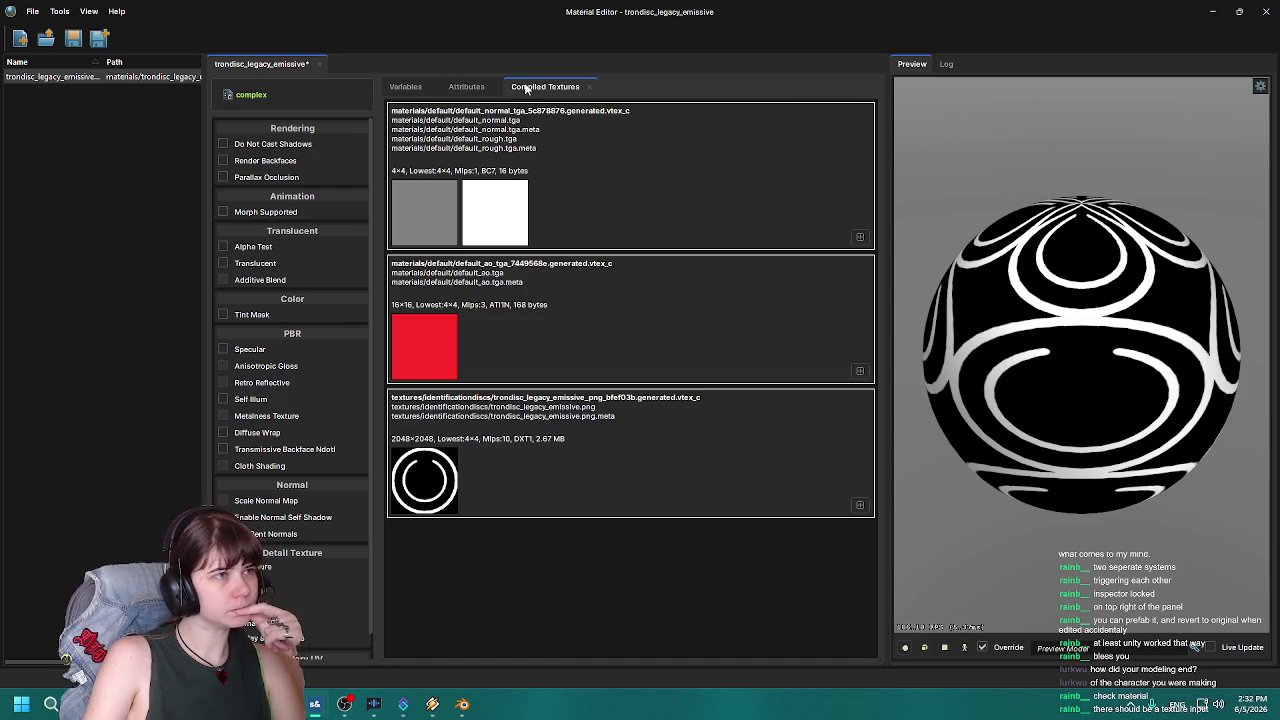
left_click(406, 87)
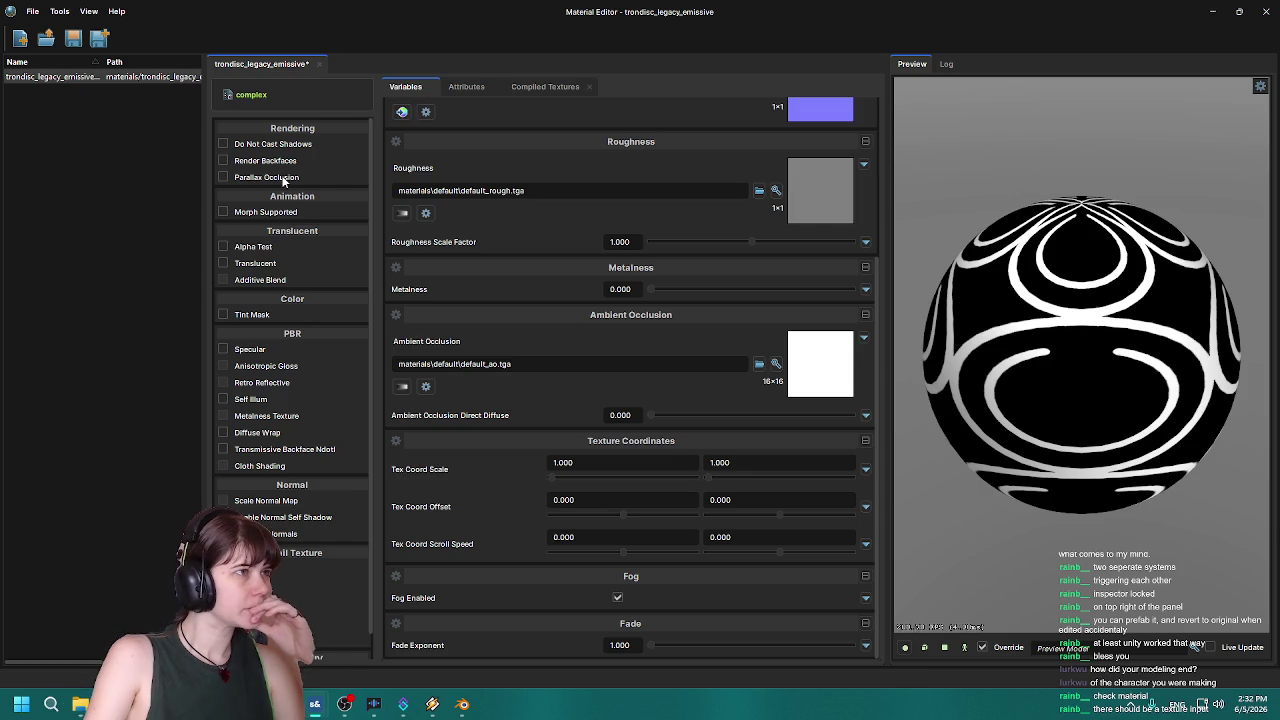
scroll(489, 180, "up", 4)
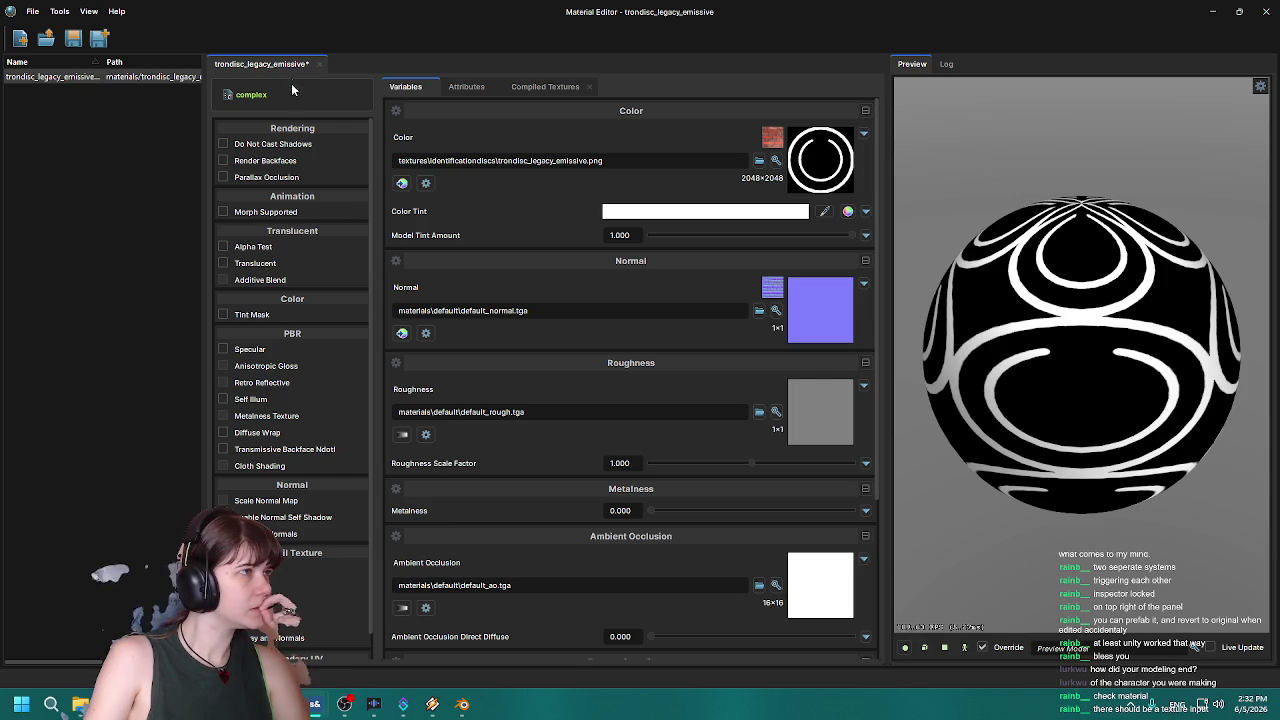
Open the shader picker and try searching 'emis' and 'glo' before clearing the search.
left_click(452, 88)
left_click(405, 87)
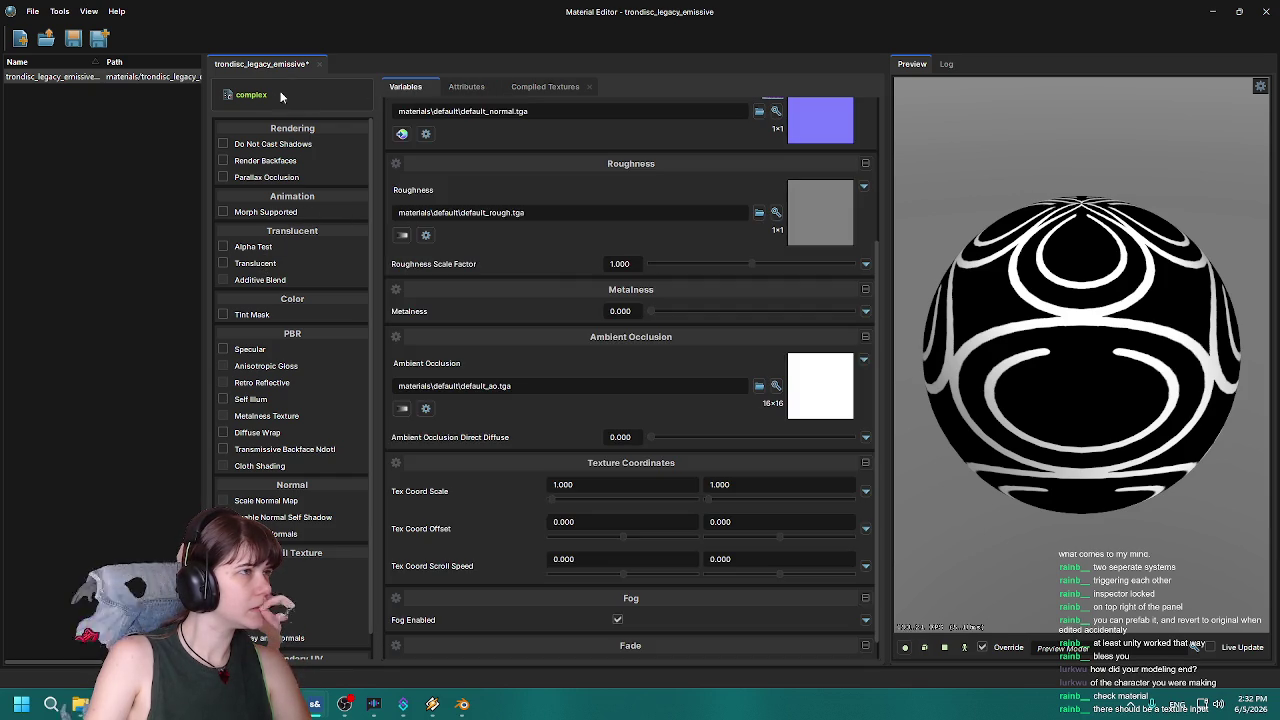
left_click(255, 95)
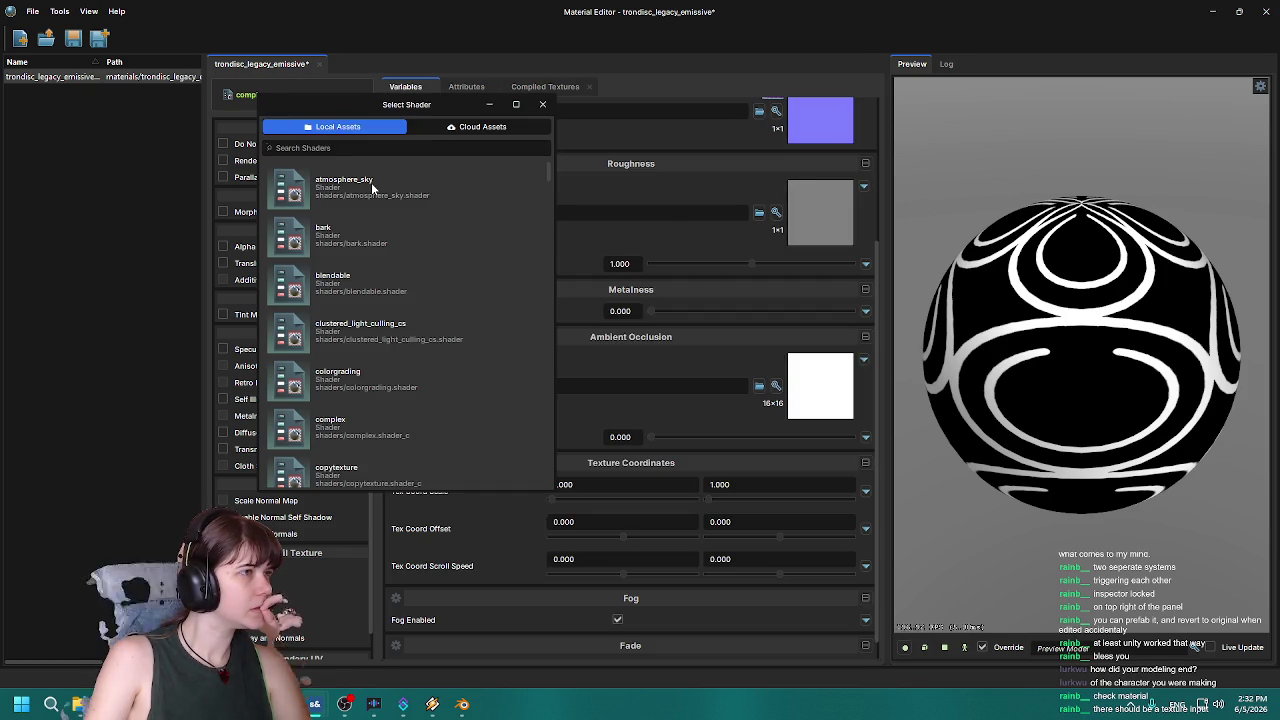
type("emis")
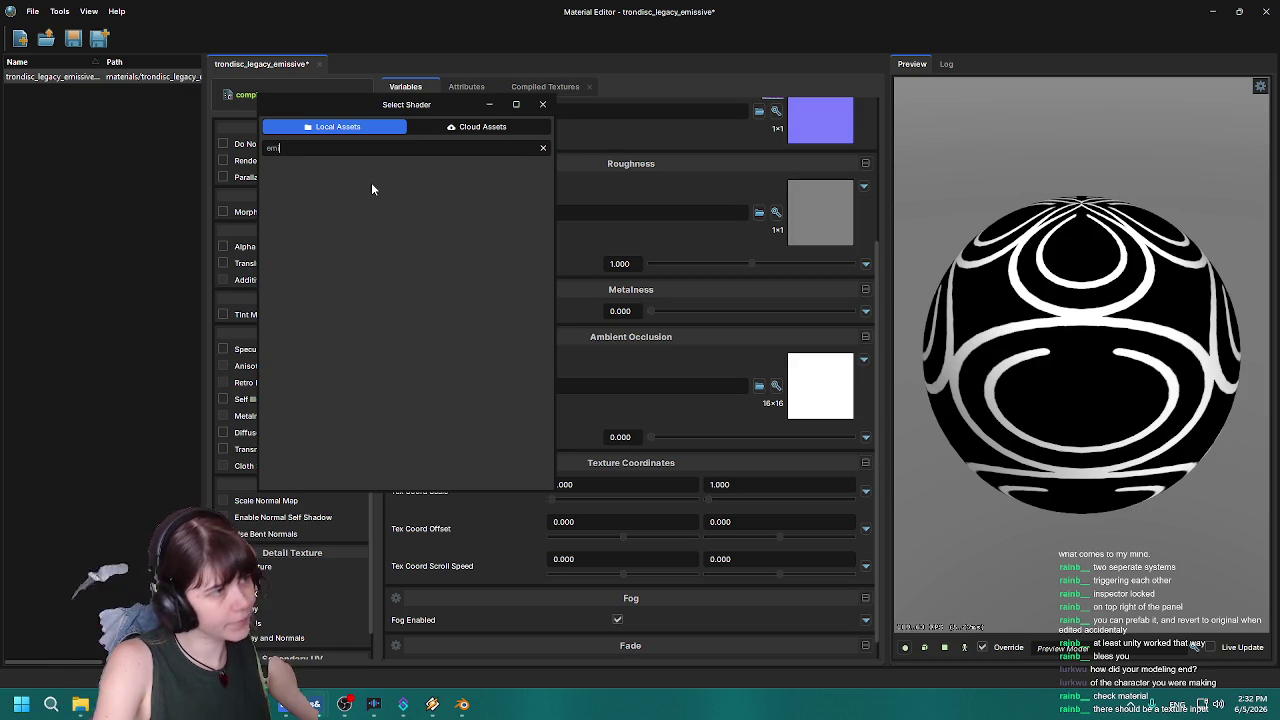
key("BackSpace")
key("BackSpace")
key("BackSpace")
type("glo")
key("BackSpace")
key("BackSpace")
key("BackSpace")
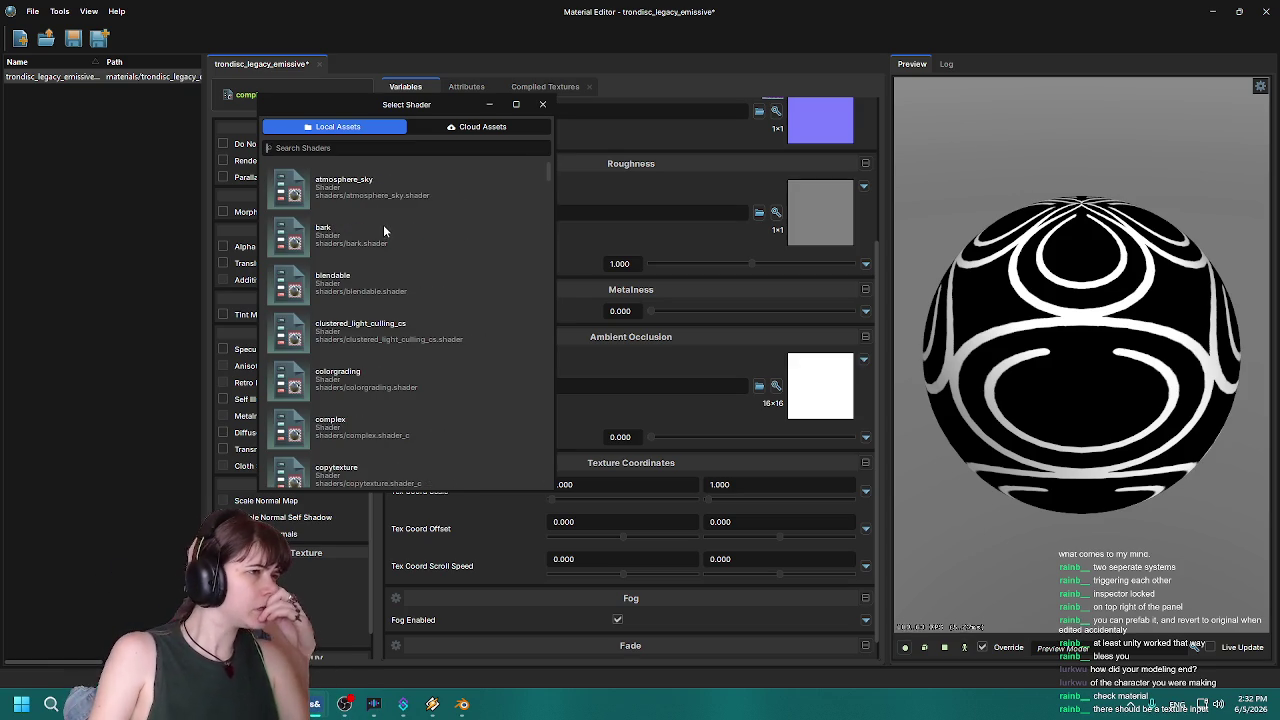
Browse the full shader list, then close it keeping the complex shader.
scroll(383, 224, "down", 4)
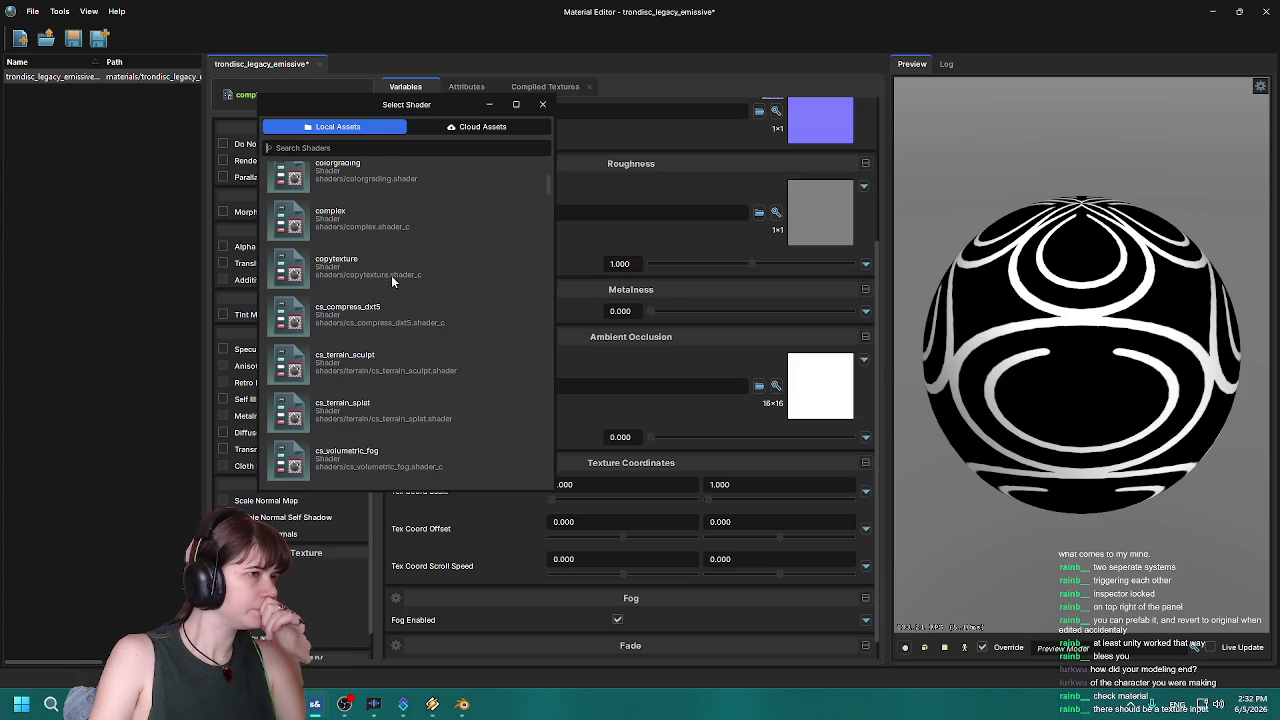
scroll(391, 275, "down", 2)
scroll(398, 264, "down", 2)
scroll(400, 262, "down", 2)
scroll(400, 263, "down", 2)
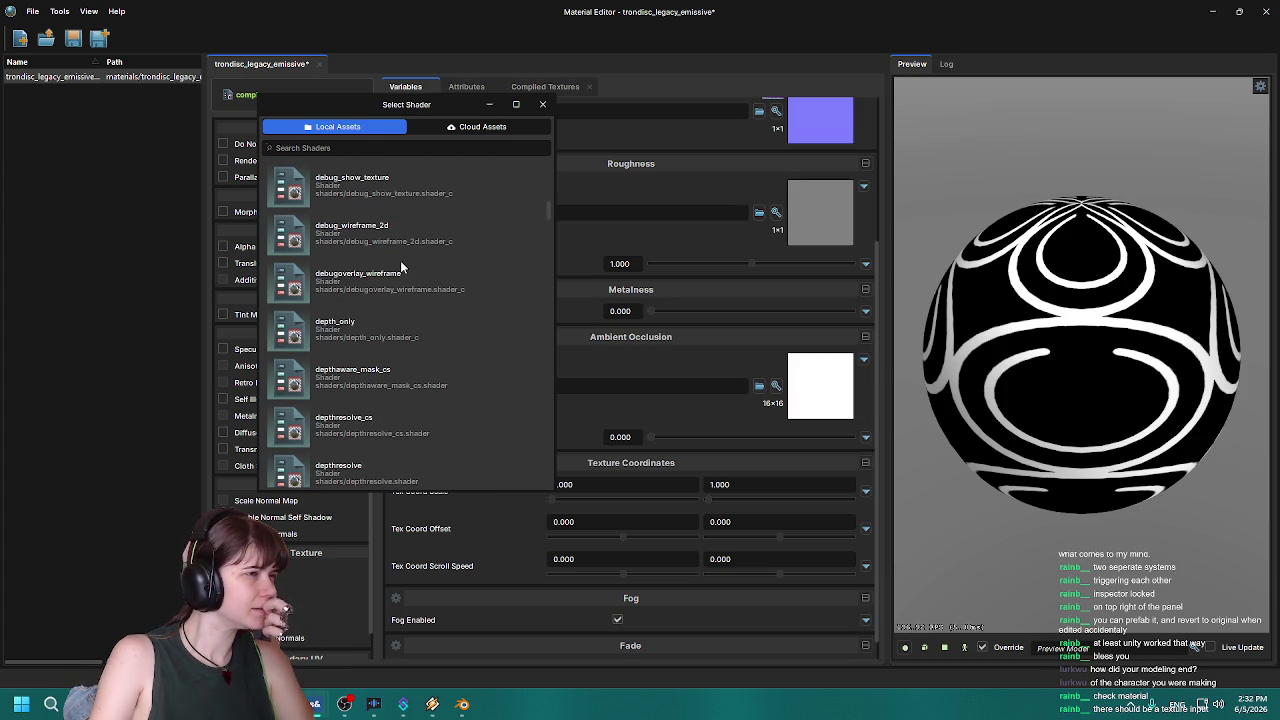
scroll(398, 330, "down", 2)
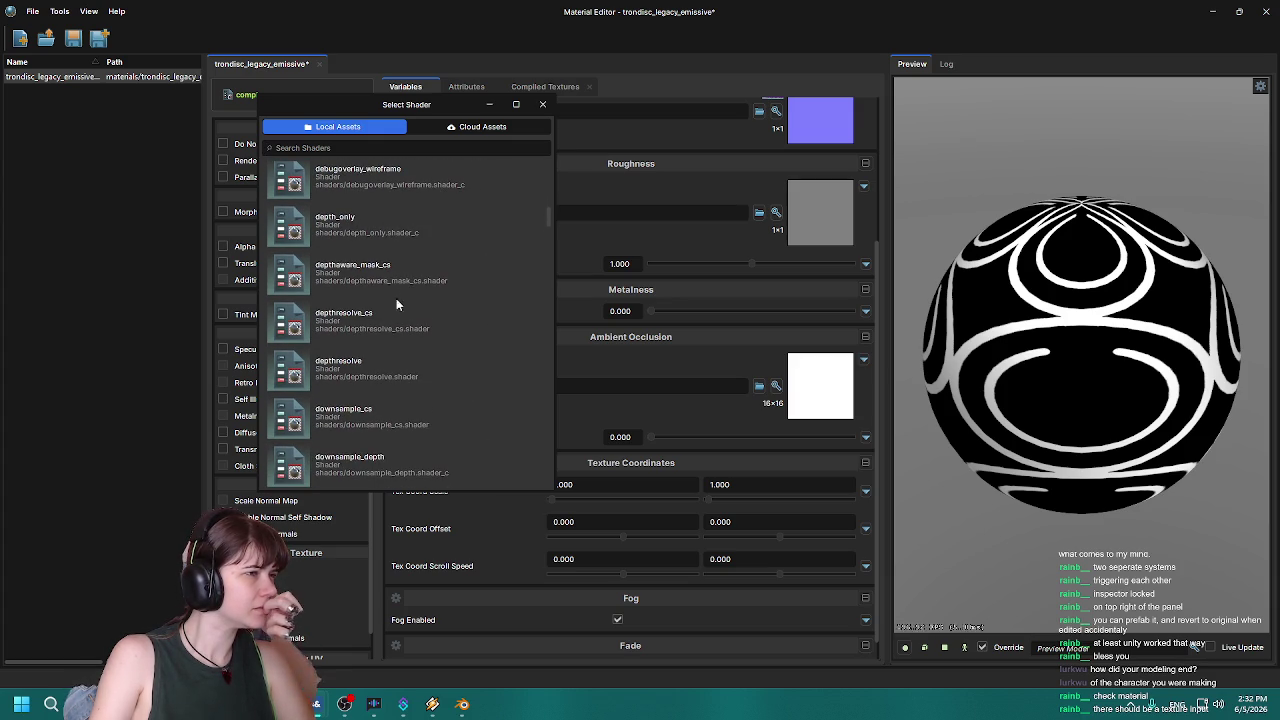
scroll(387, 321, "down", 2)
scroll(387, 320, "down", 4)
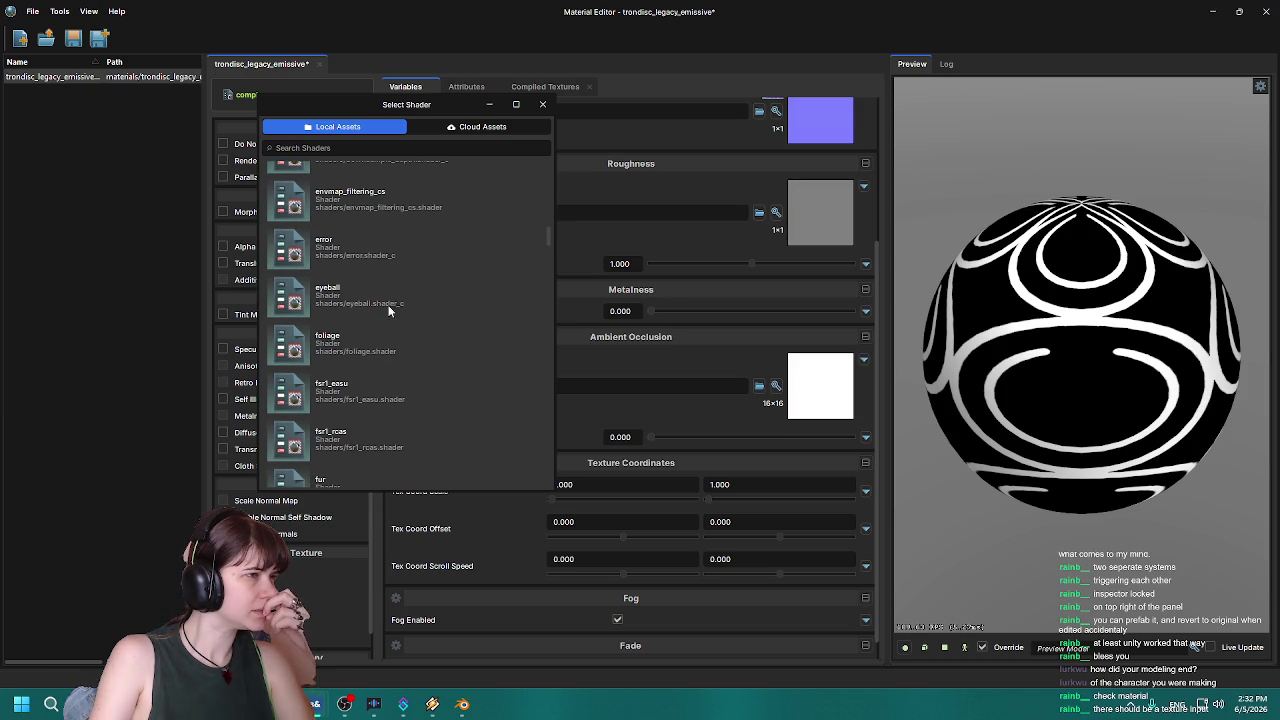
scroll(381, 392, "down", 7)
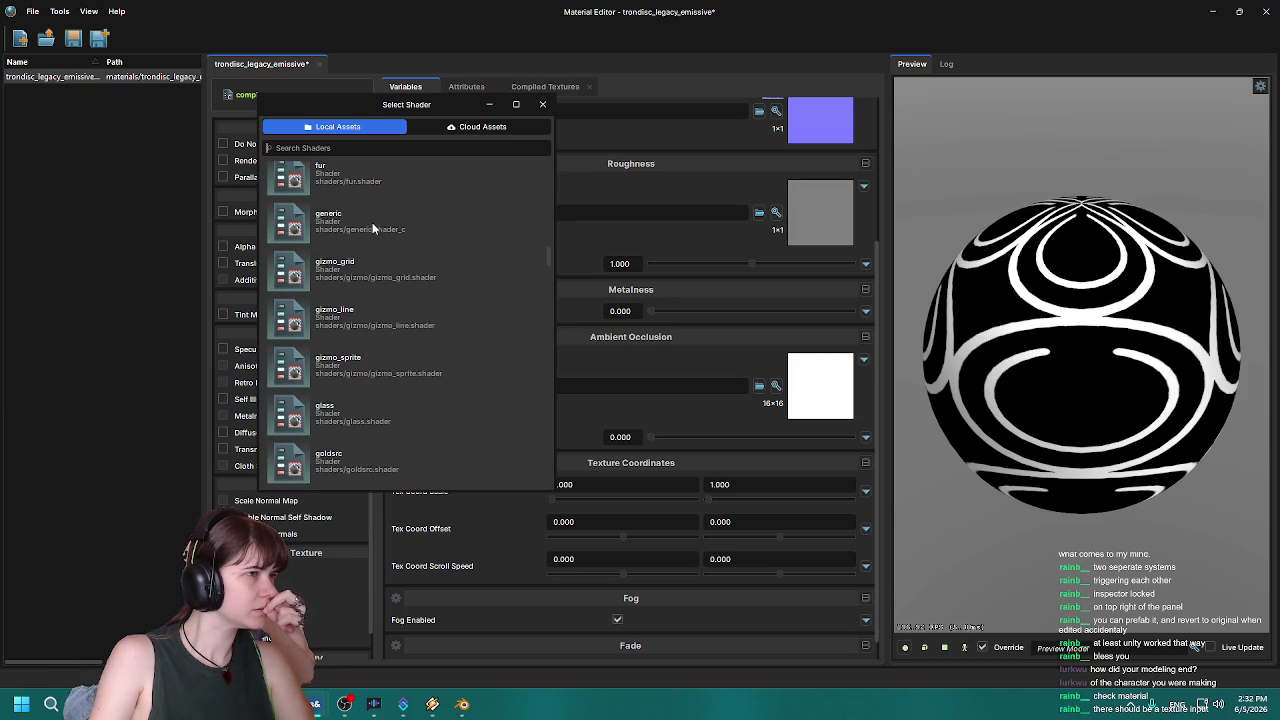
scroll(360, 402, "down", 2)
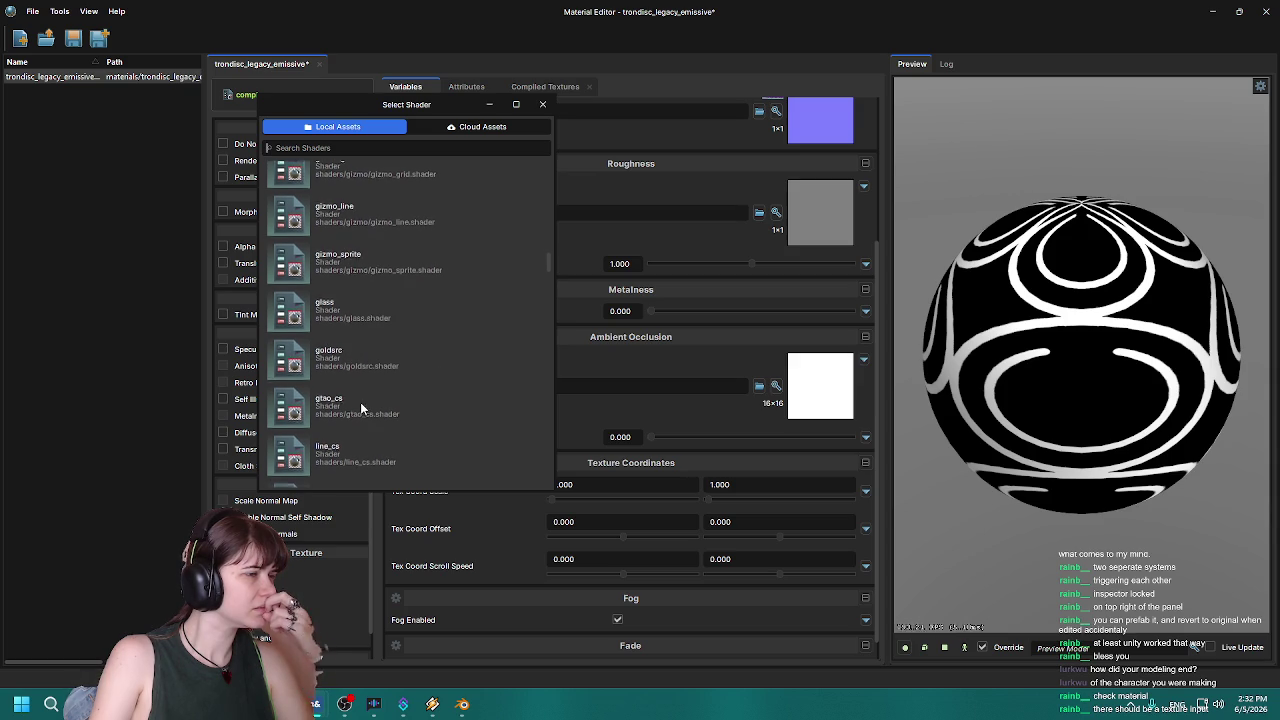
scroll(360, 402, "down", 2)
scroll(360, 402, "down", 2)
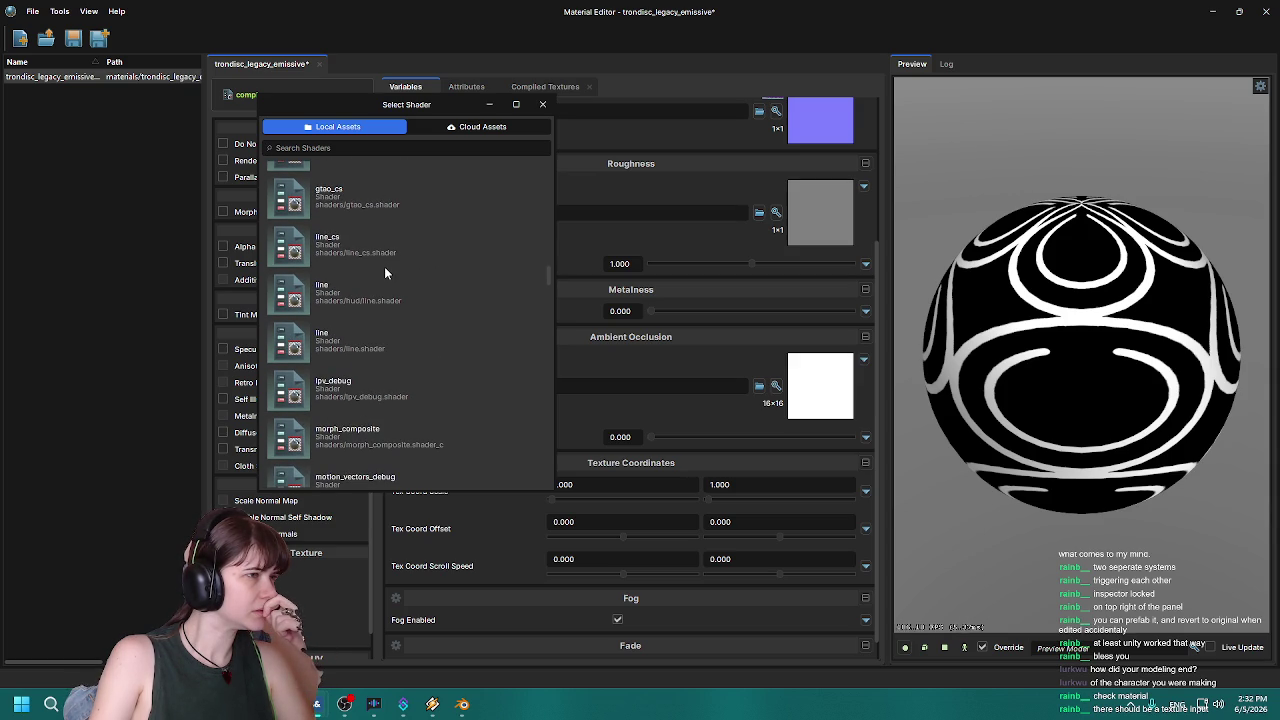
scroll(387, 267, "down", 4)
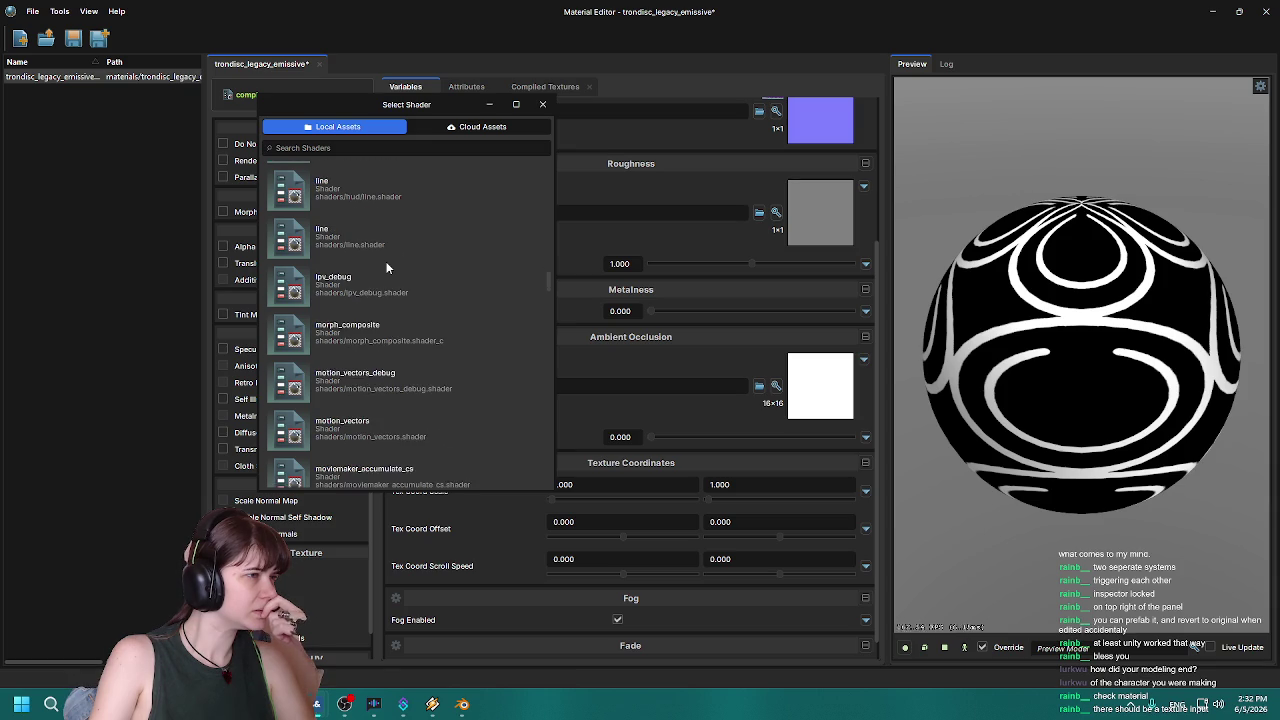
scroll(387, 267, "down", 2)
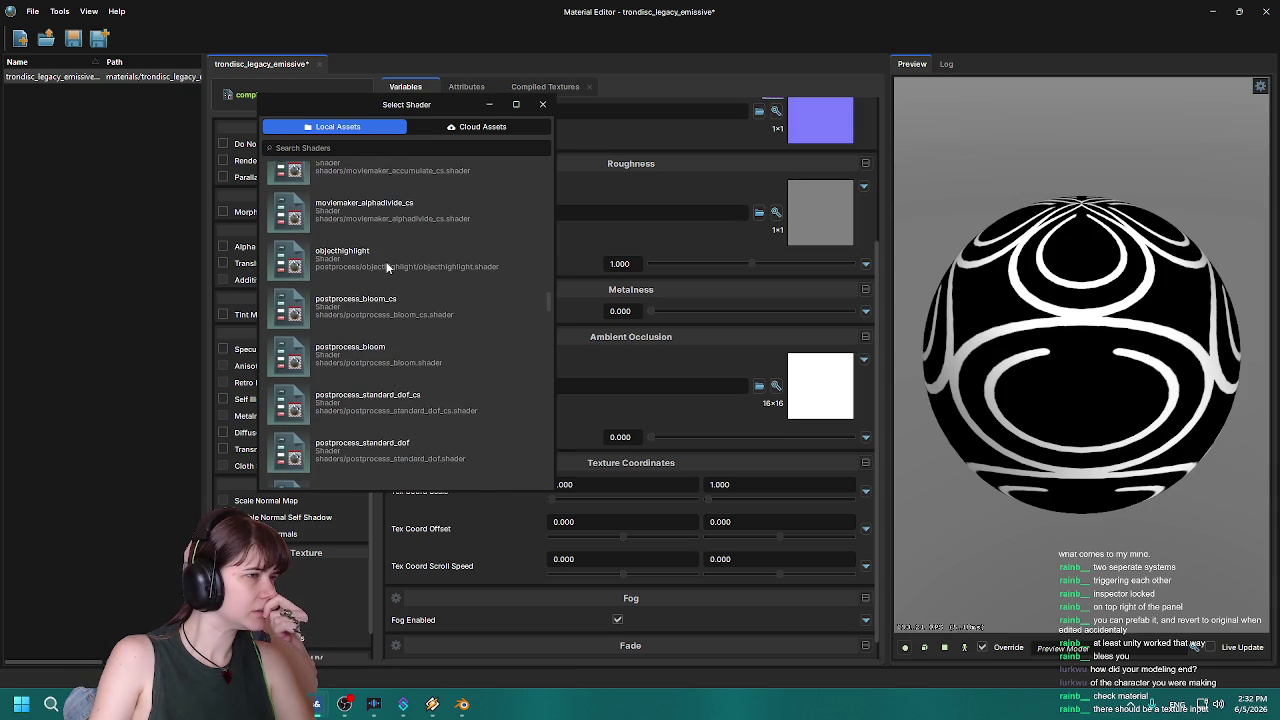
scroll(387, 267, "down", 5)
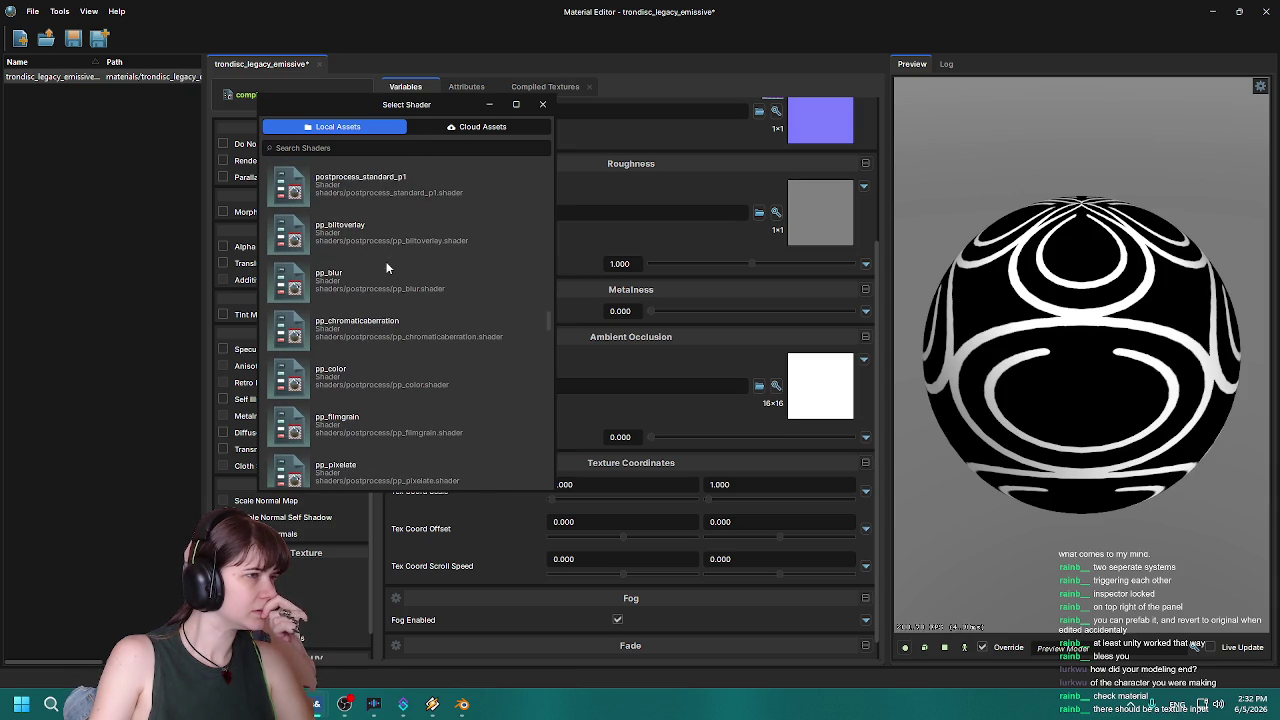
scroll(387, 267, "down", 4)
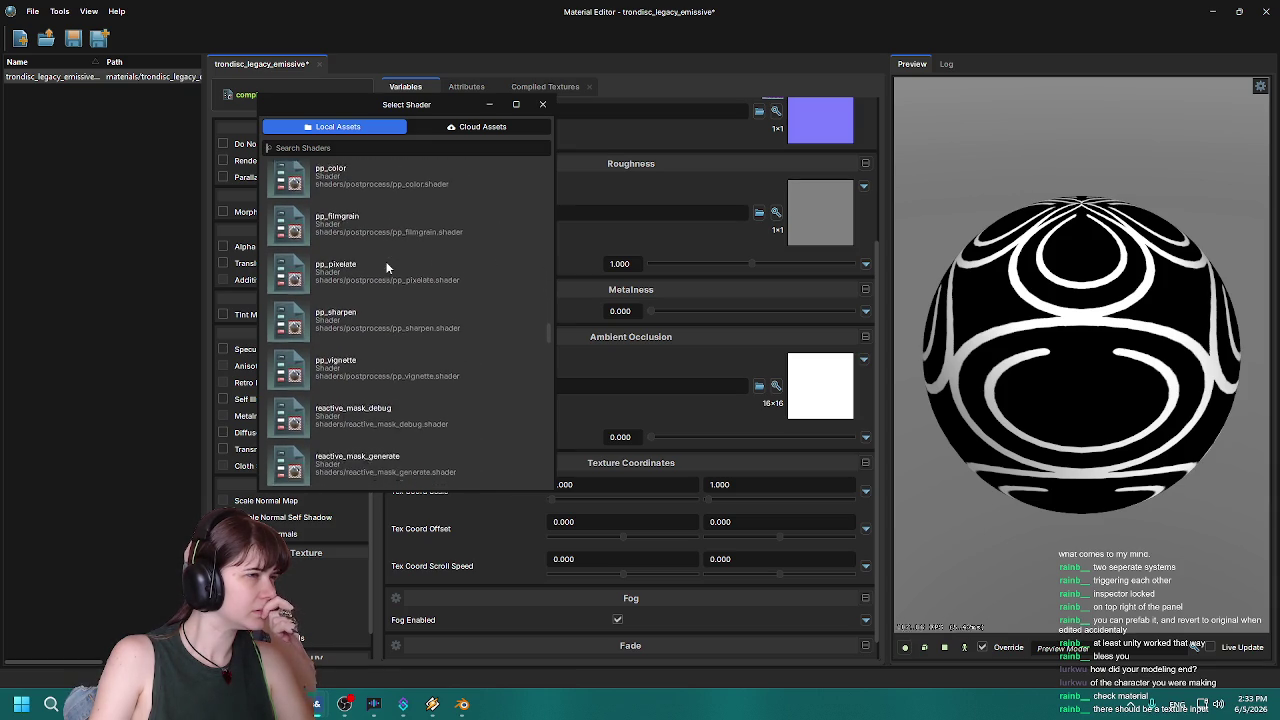
scroll(387, 267, "down", 8)
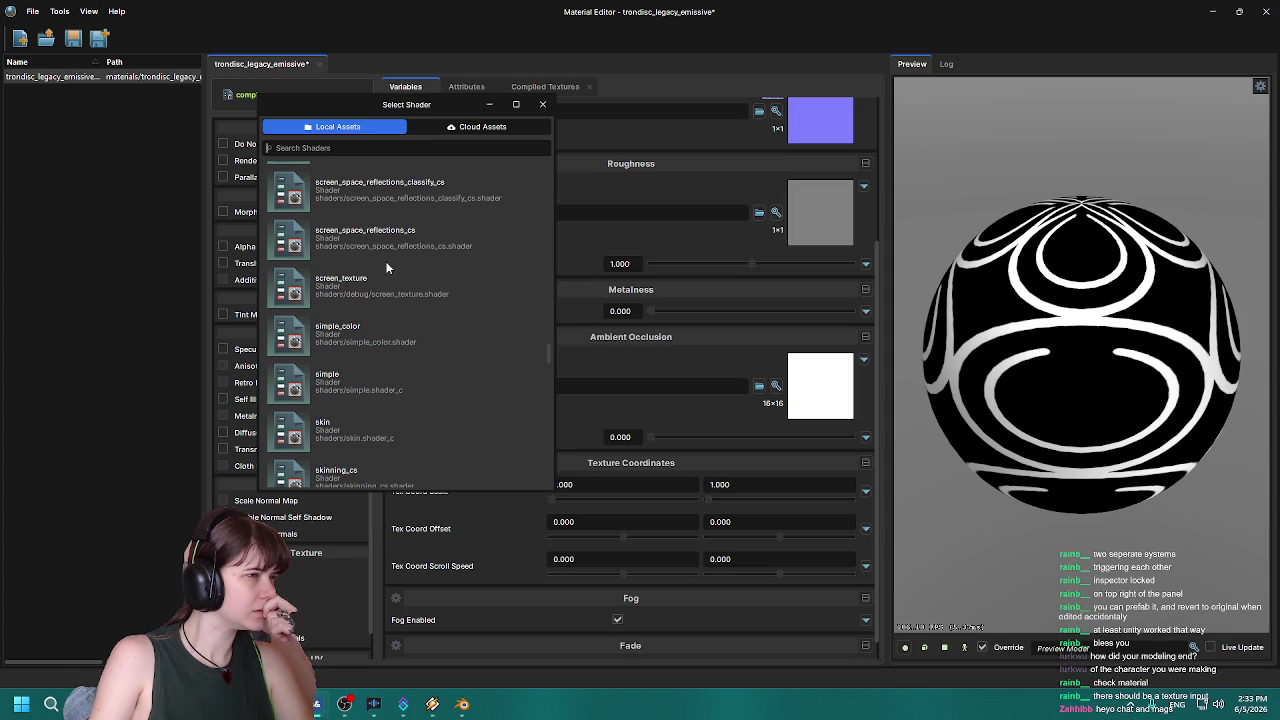
scroll(387, 267, "down", 2)
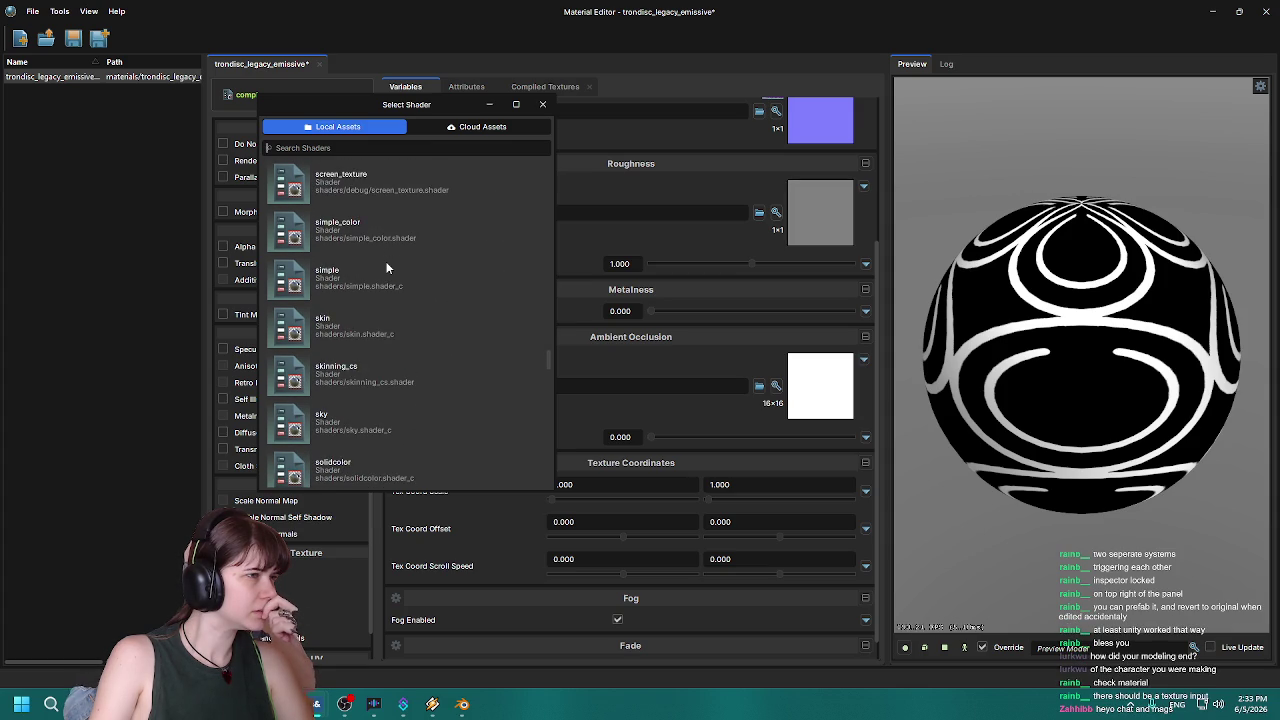
scroll(387, 267, "down", 6)
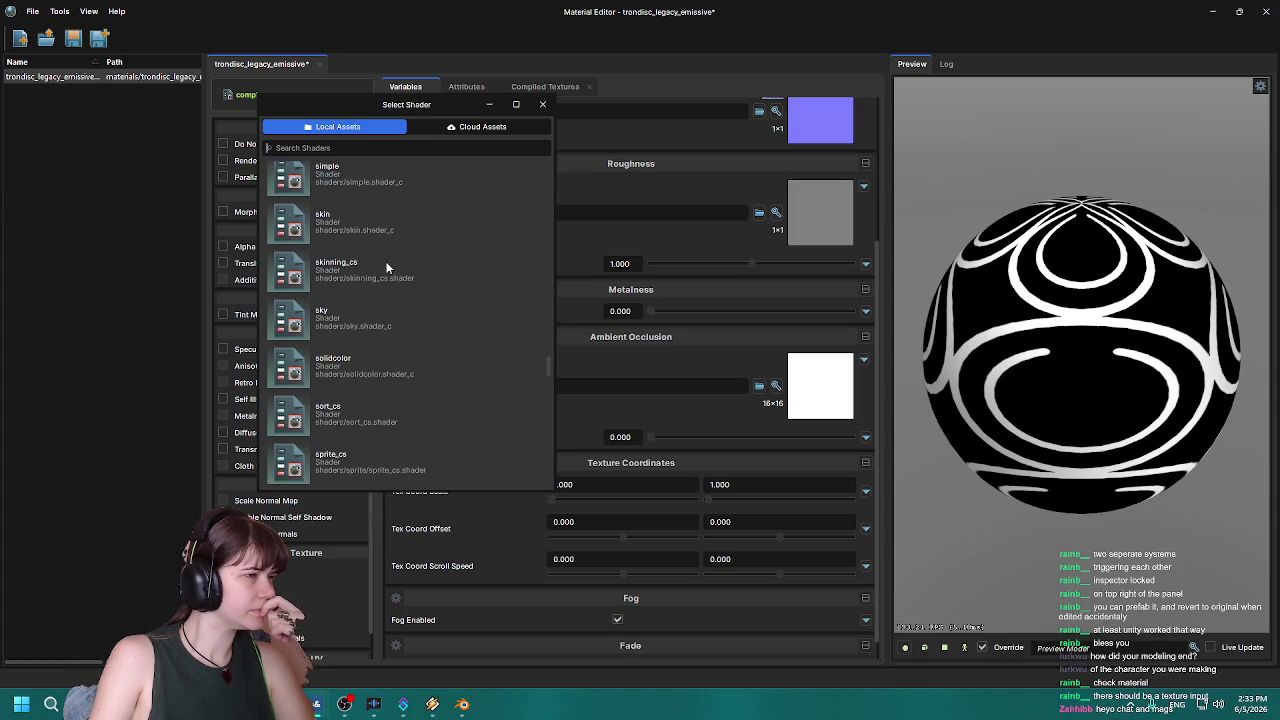
scroll(387, 267, "down", 4)
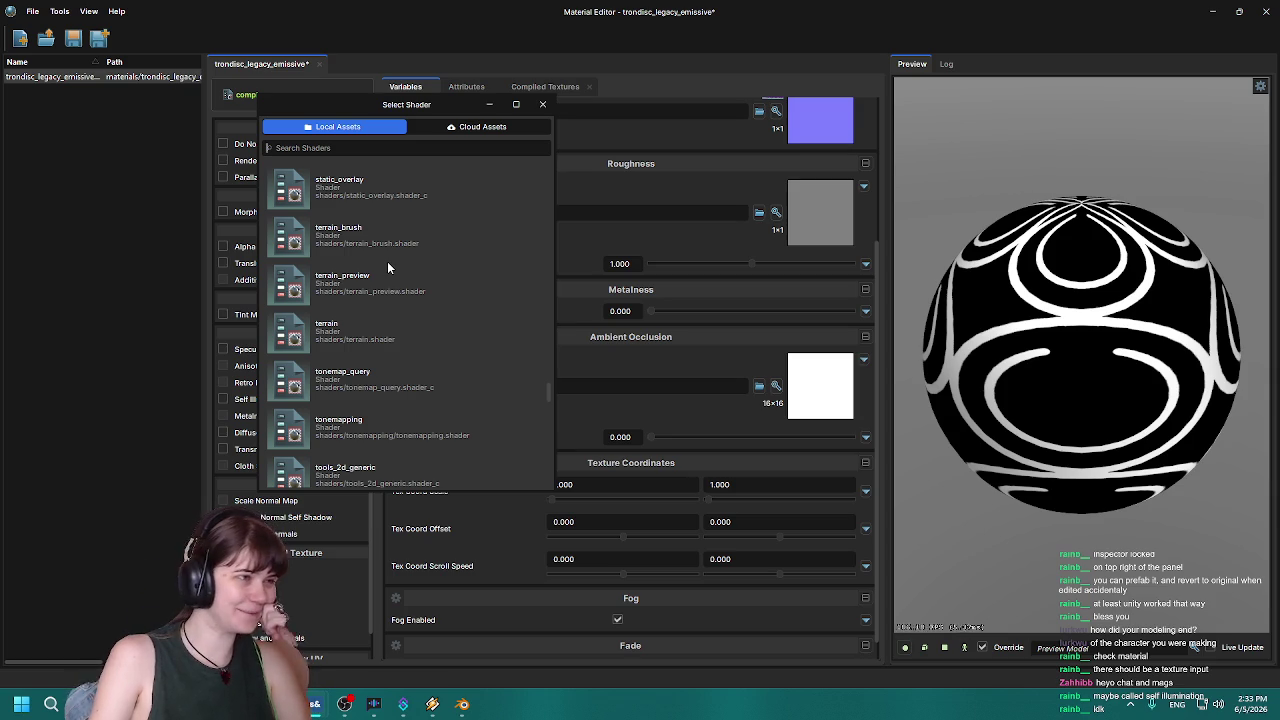
scroll(379, 309, "down", 8)
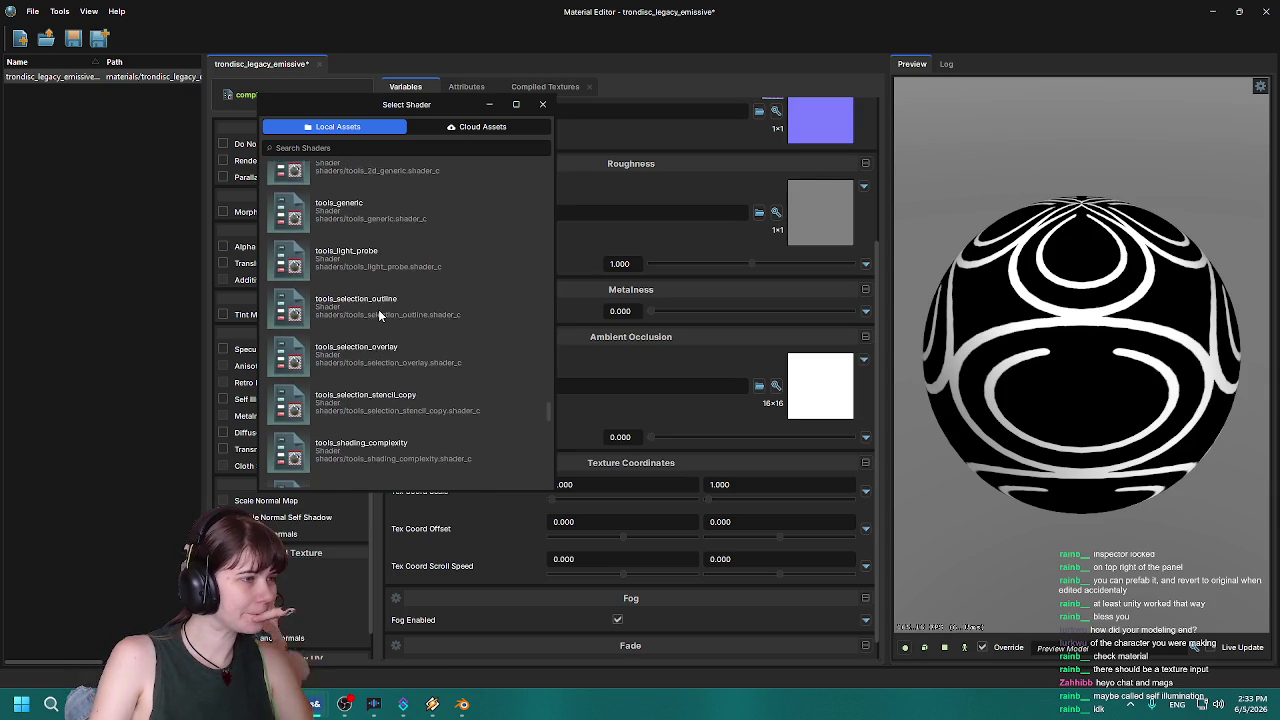
scroll(379, 316, "down", 2)
scroll(379, 316, "down", 2)
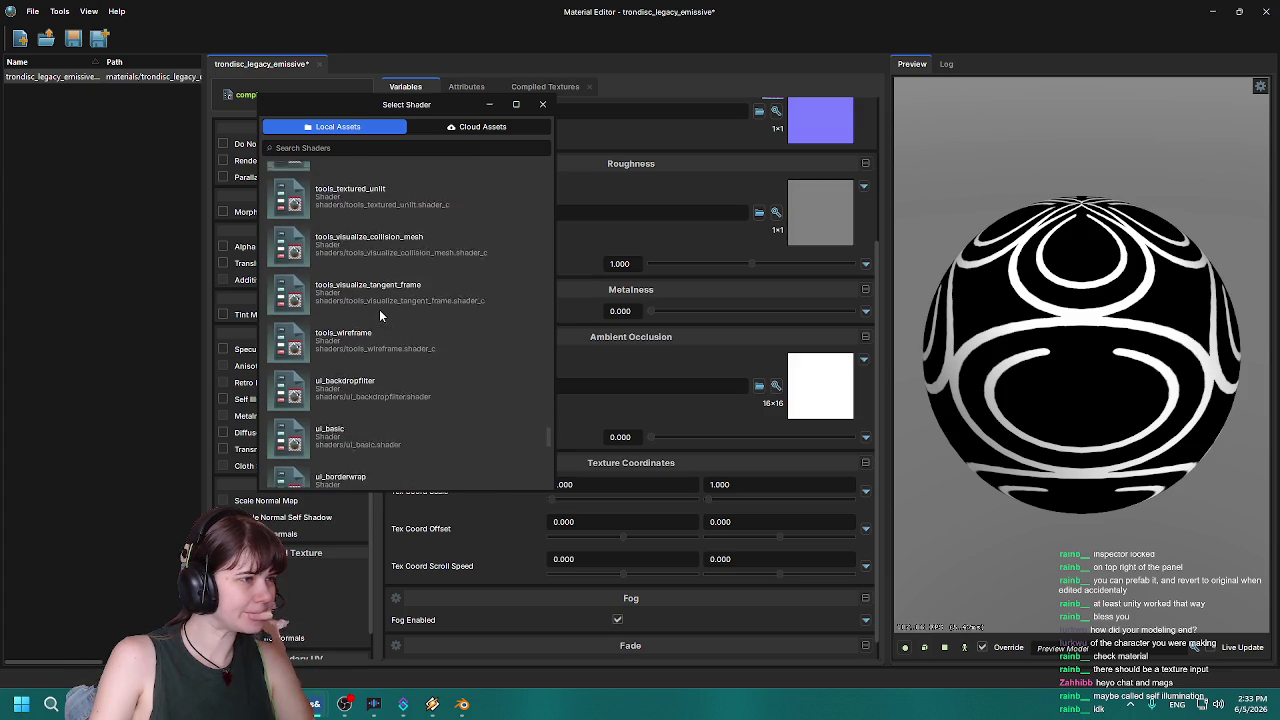
scroll(379, 316, "up", 2)
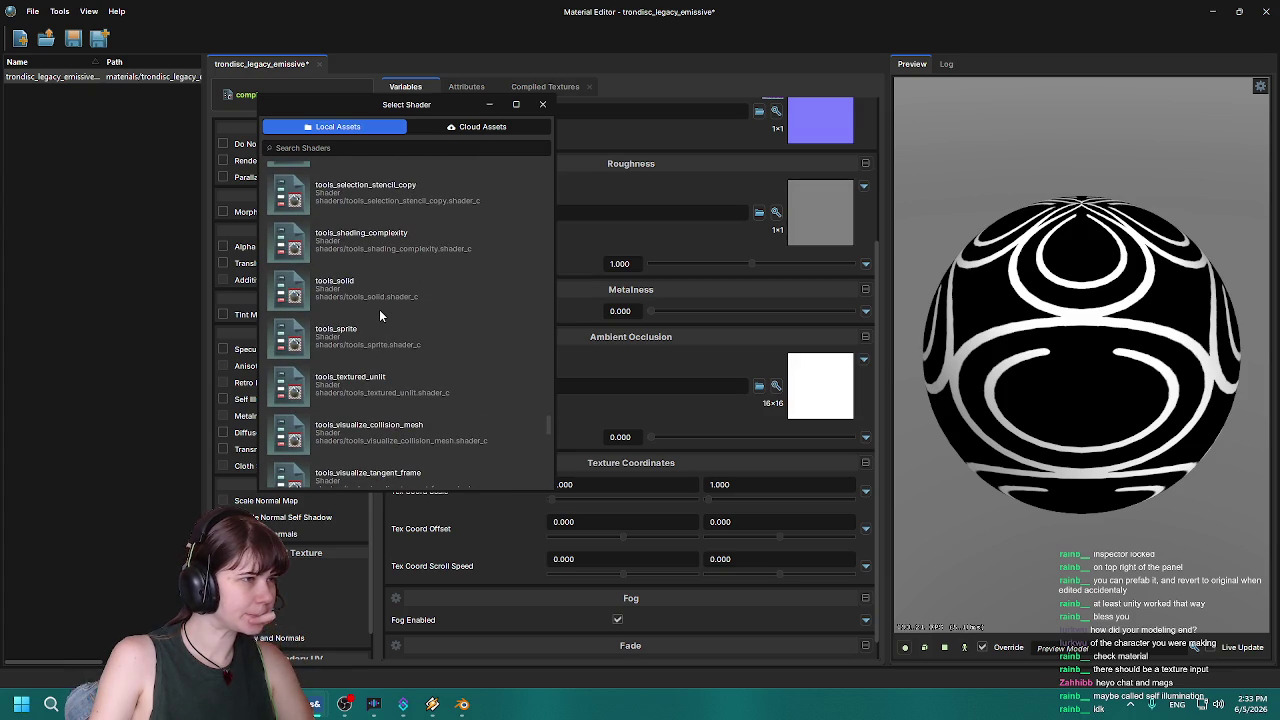
scroll(380, 338, "down", 6)
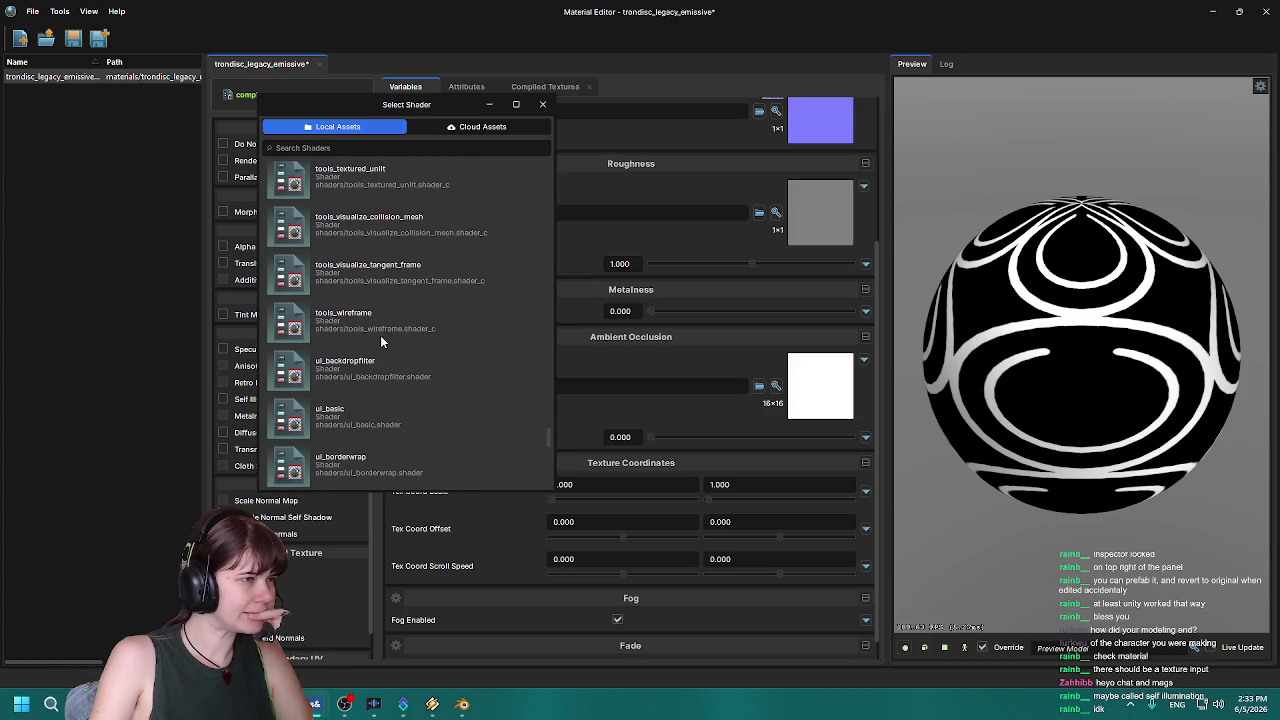
scroll(380, 341, "down", 8)
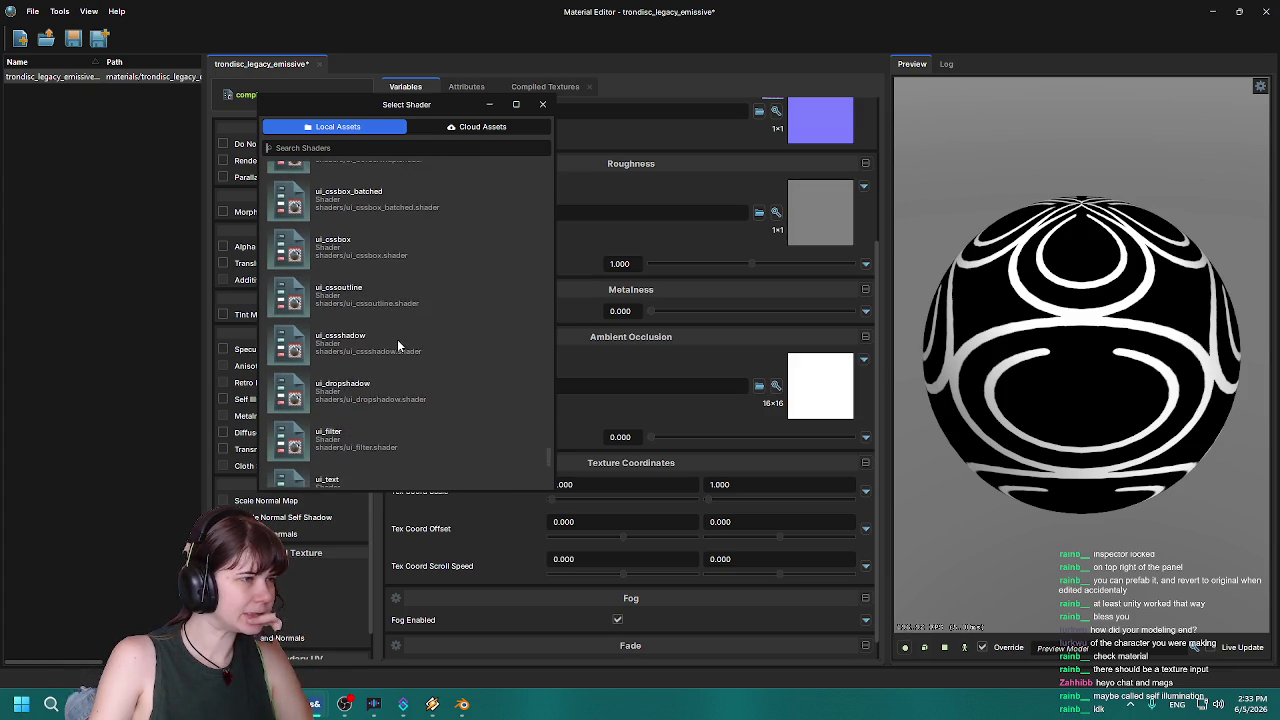
scroll(396, 346, "down", 2)
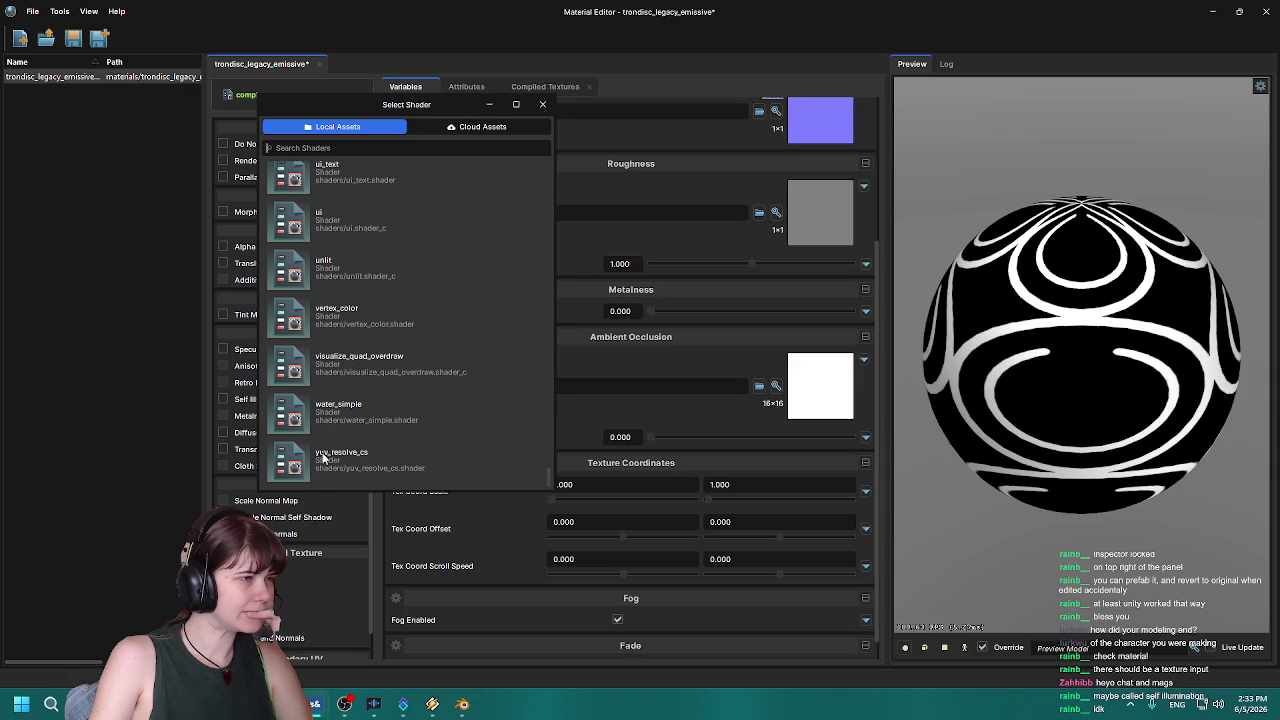
left_click(170, 393)
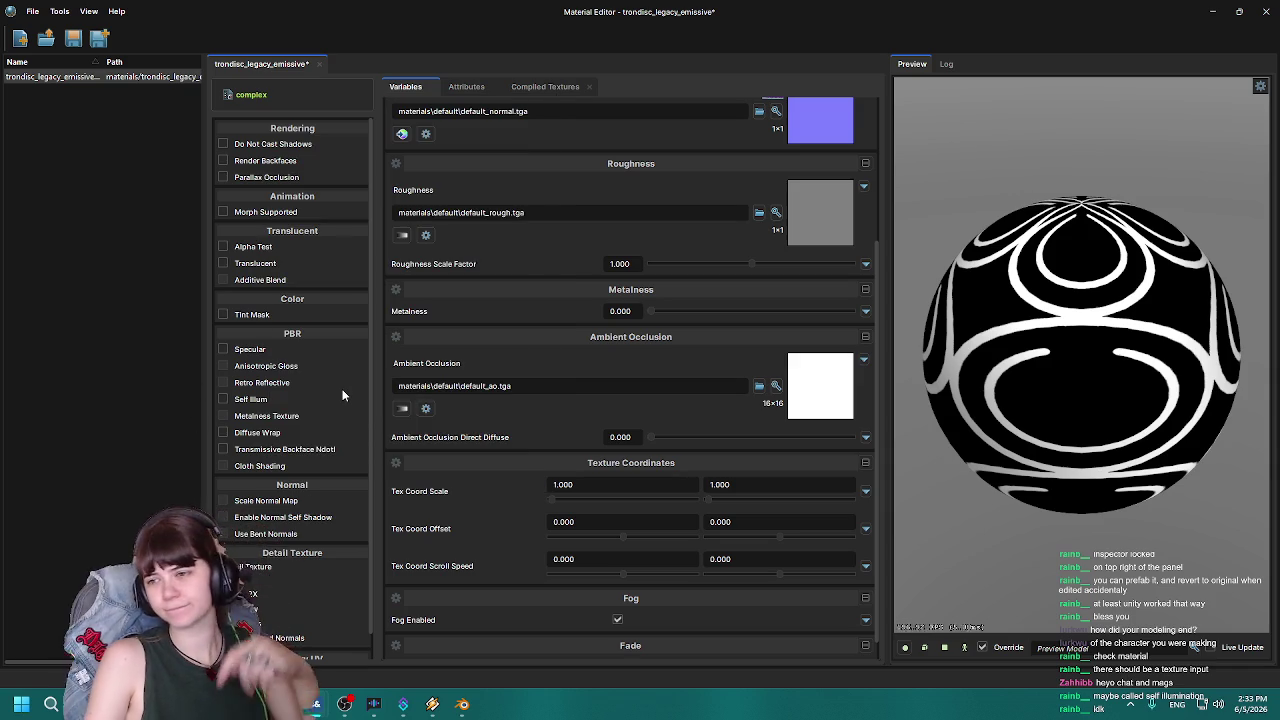
Enable Self Illum and browse textures/identificationdiscs for a mask, cancelling without choosing one.
left_click(223, 399)
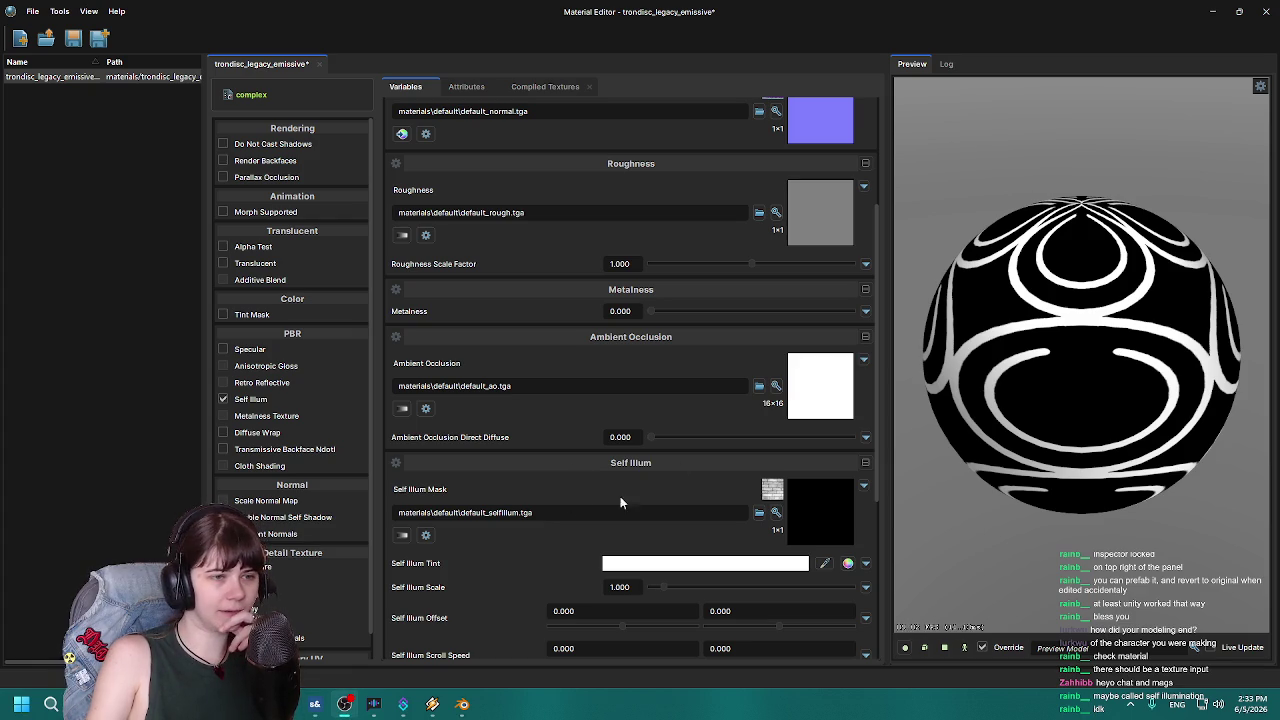
scroll(538, 495, "down", 4)
left_click(759, 352)
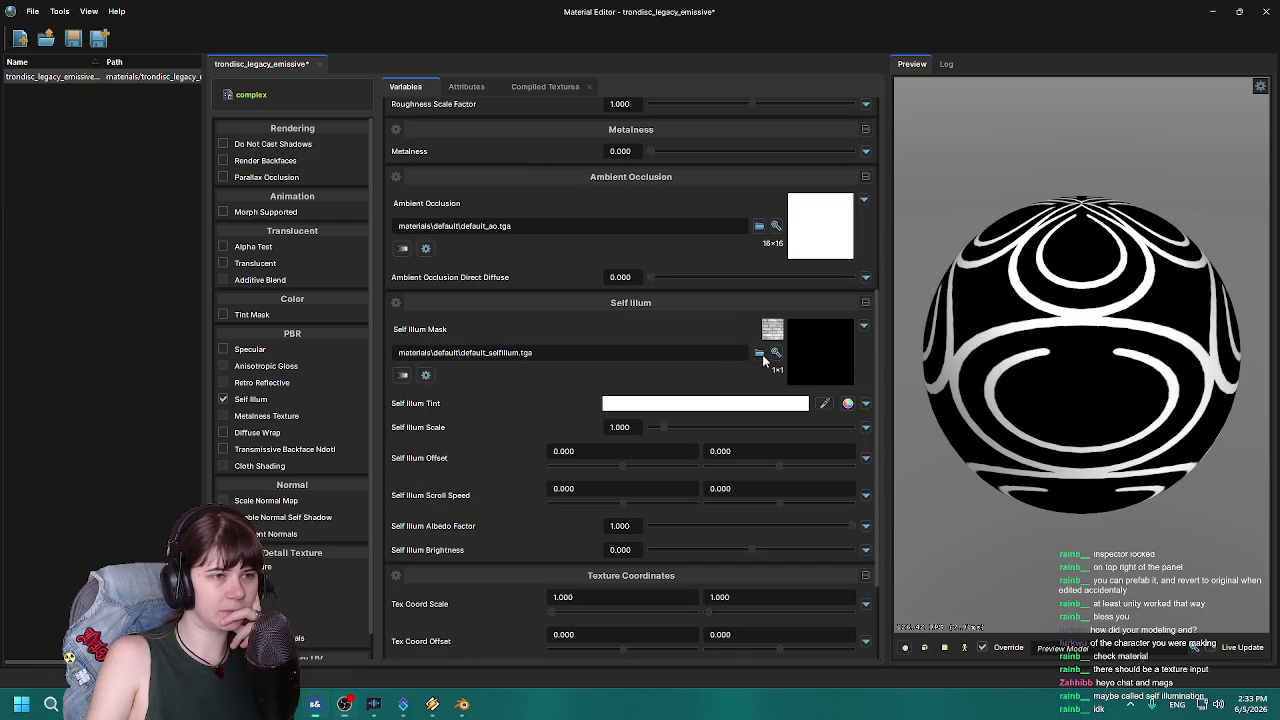
double_click(163, 201)
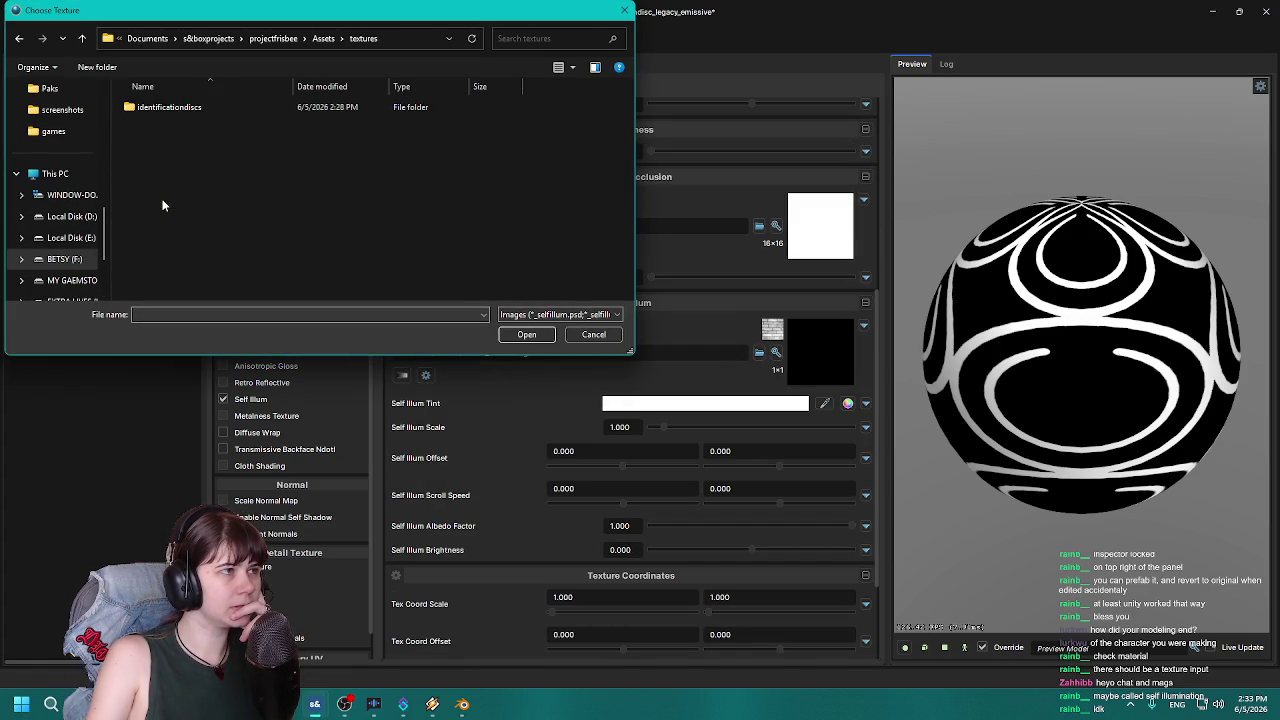
double_click(192, 108)
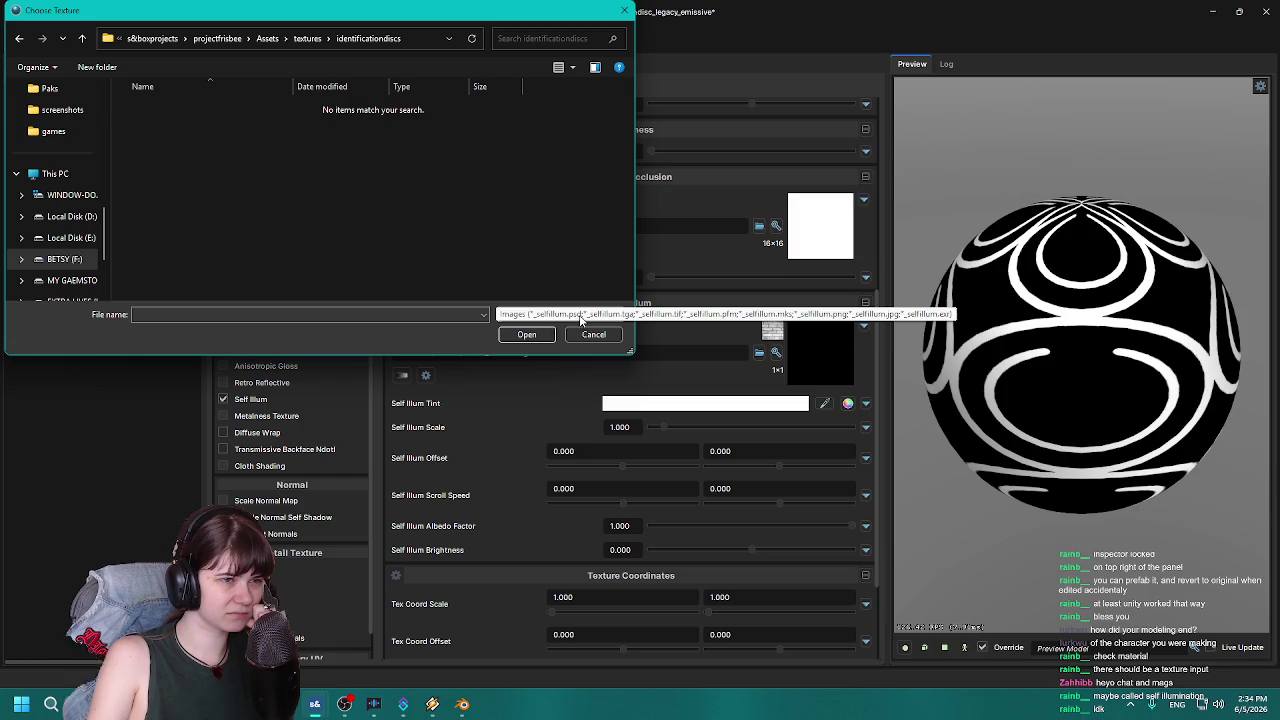
left_click(594, 334)
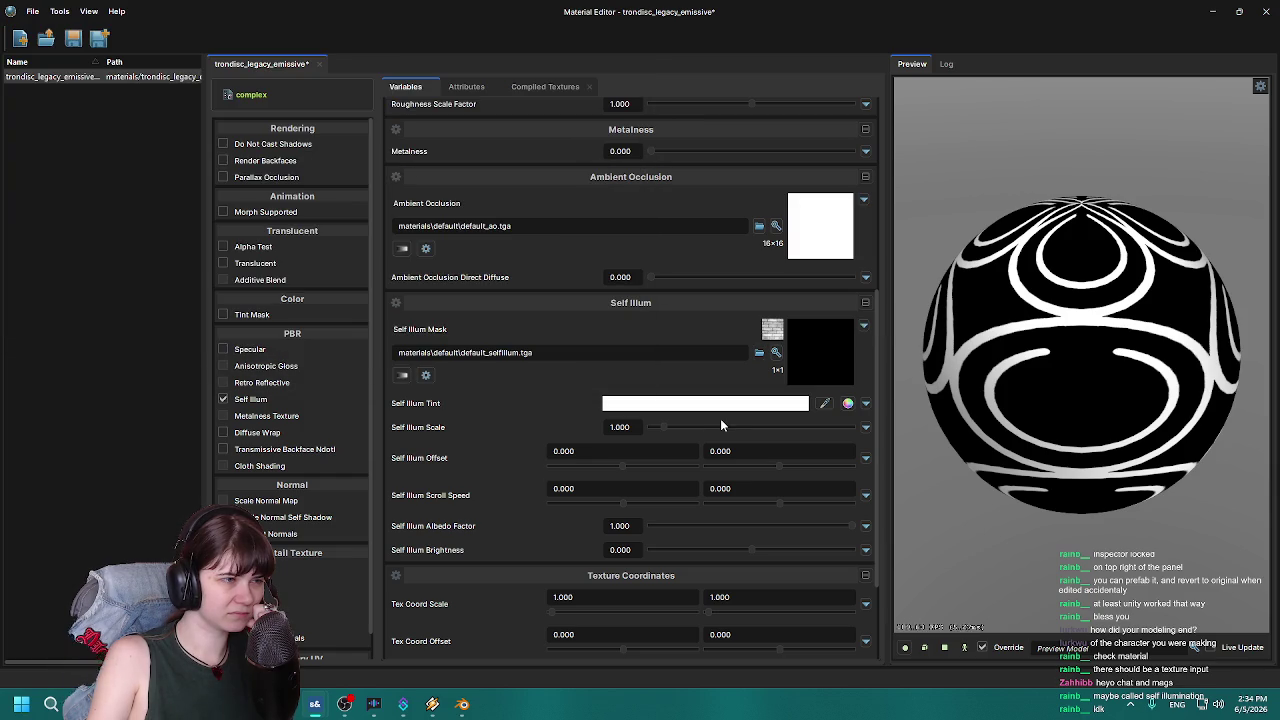
Leave the Self Illum tint white and move the Material Editor window aside.
left_click(650, 405)
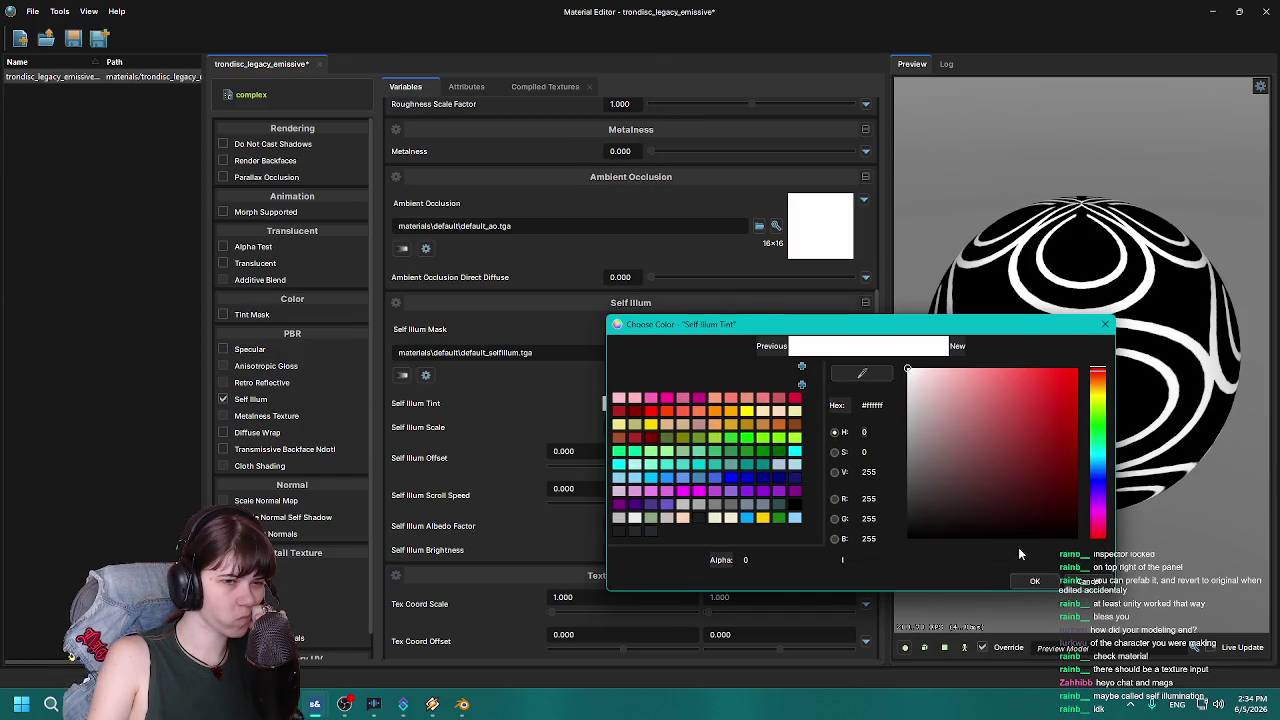
left_click(1035, 581)
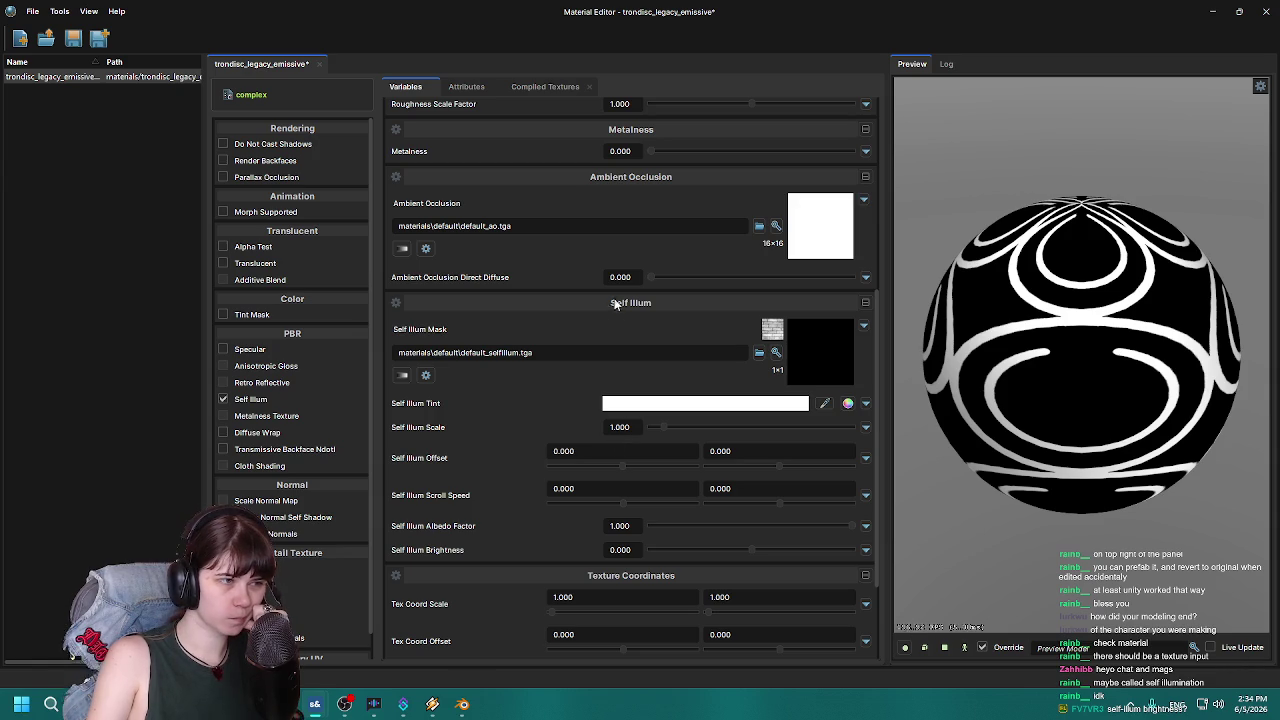
mouse_move(662, 14)
left_mouse_down()
mouse_move(1169, 108)
mouse_move(1275, 100)
mouse_move(1279, 70)
left_mouse_up()
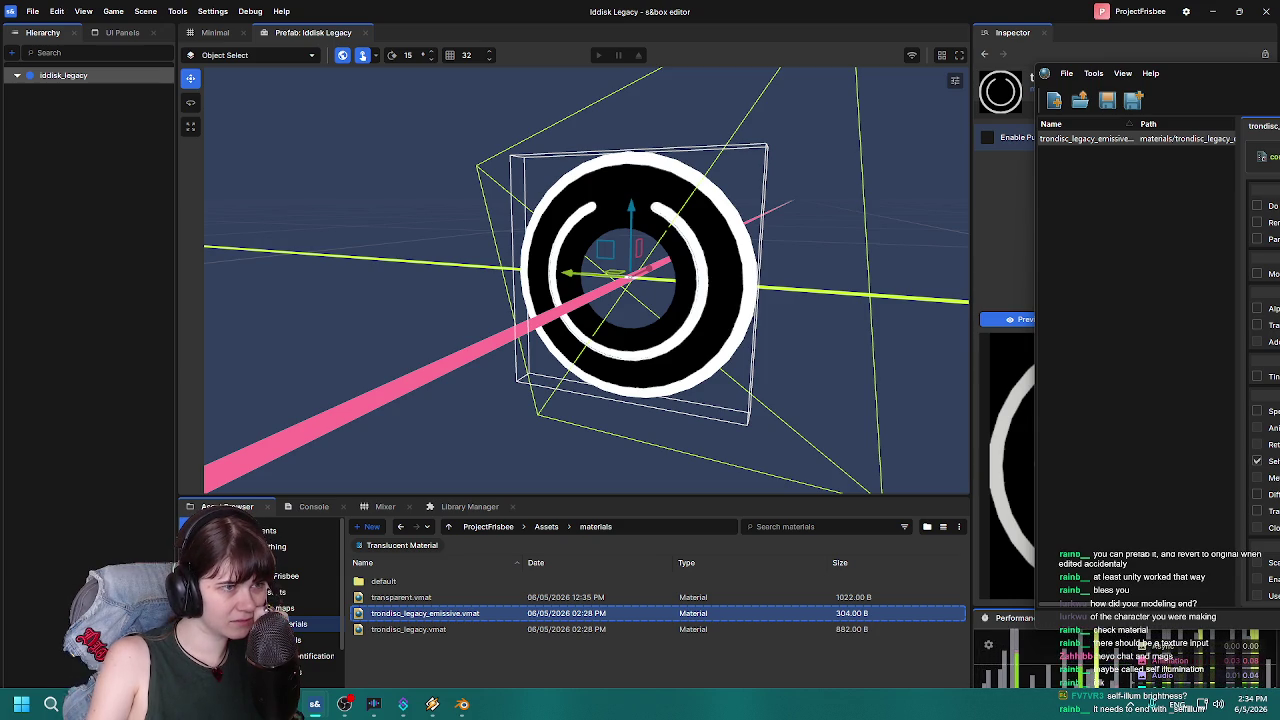
Switch to the Minimal scene tab and slide the Material Editor off the Inspector.
left_click(215, 32)
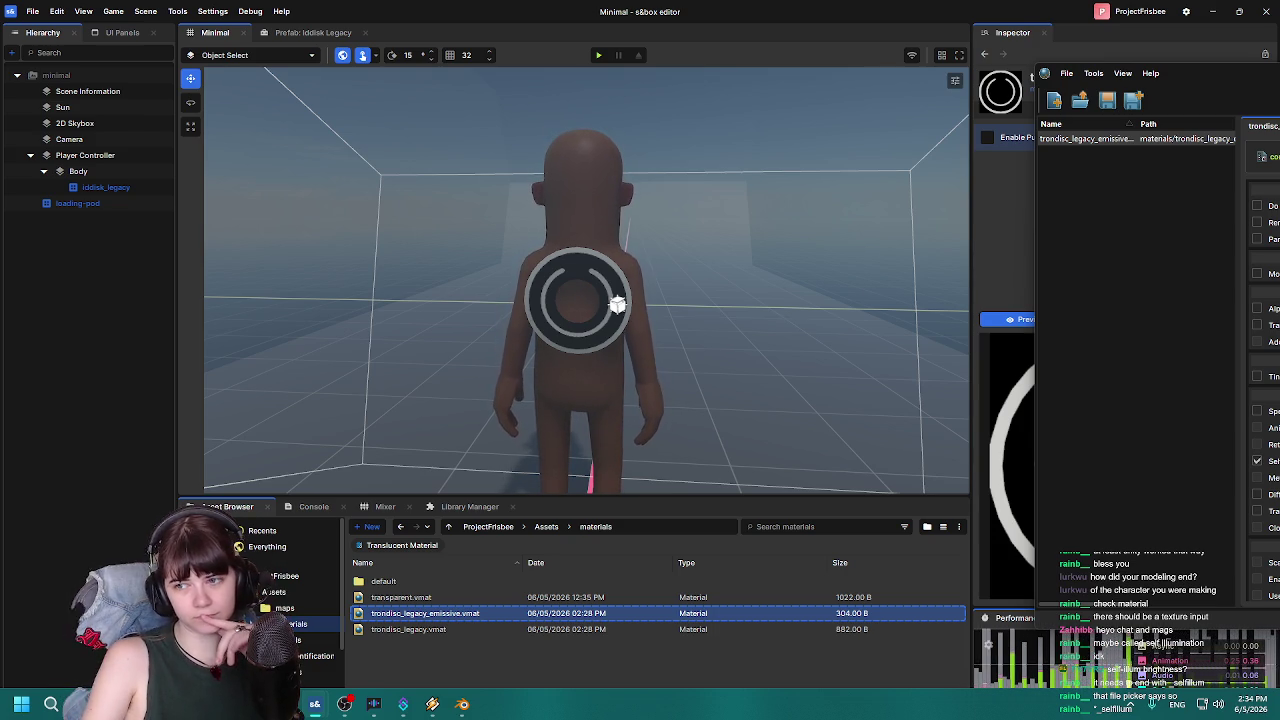
left_click_drag(1160, 73, 1259, 73)
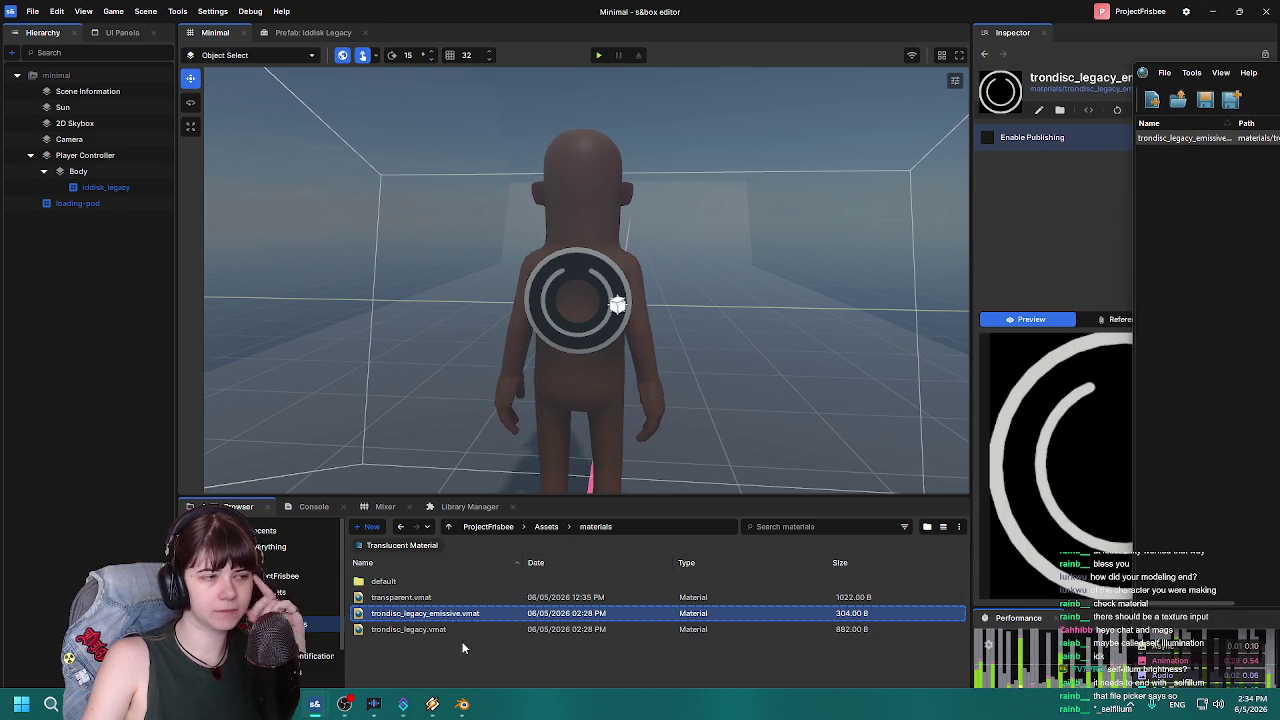
Close the Material Editor and browse to Assets/textures/identificationdiscs.
left_click(472, 634)
left_click(545, 528)
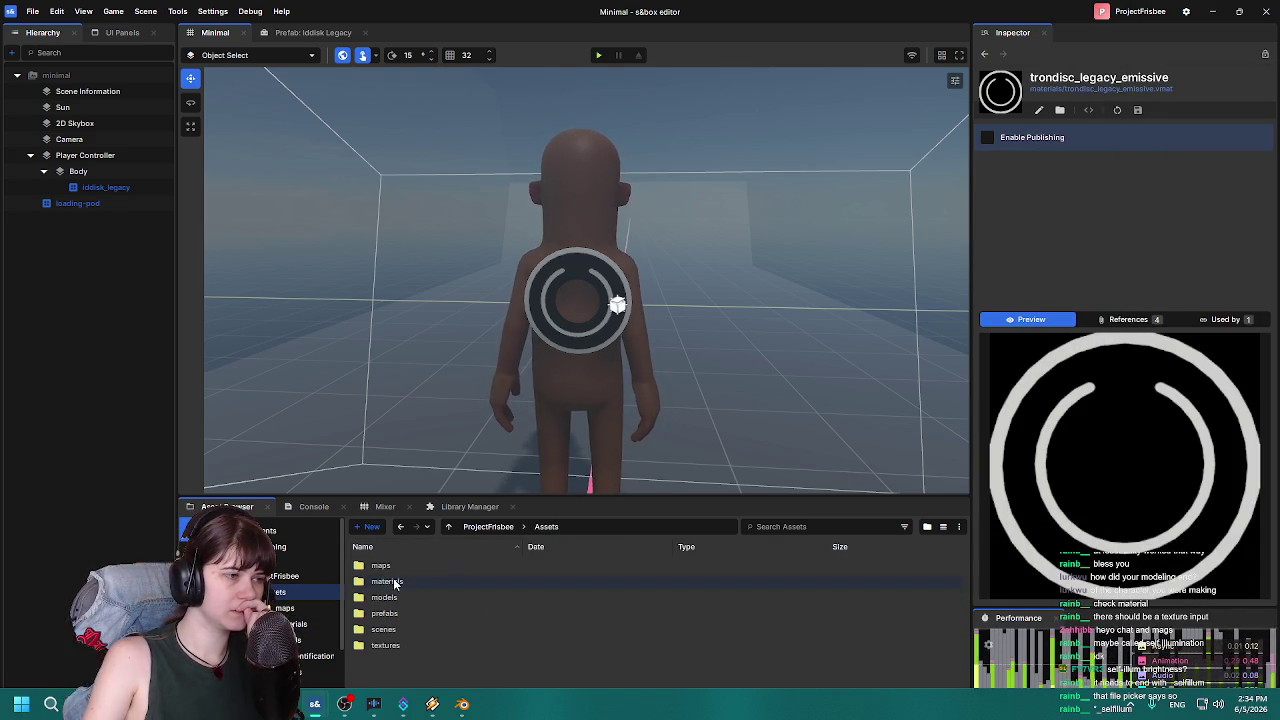
double_click(394, 645)
double_click(437, 567)
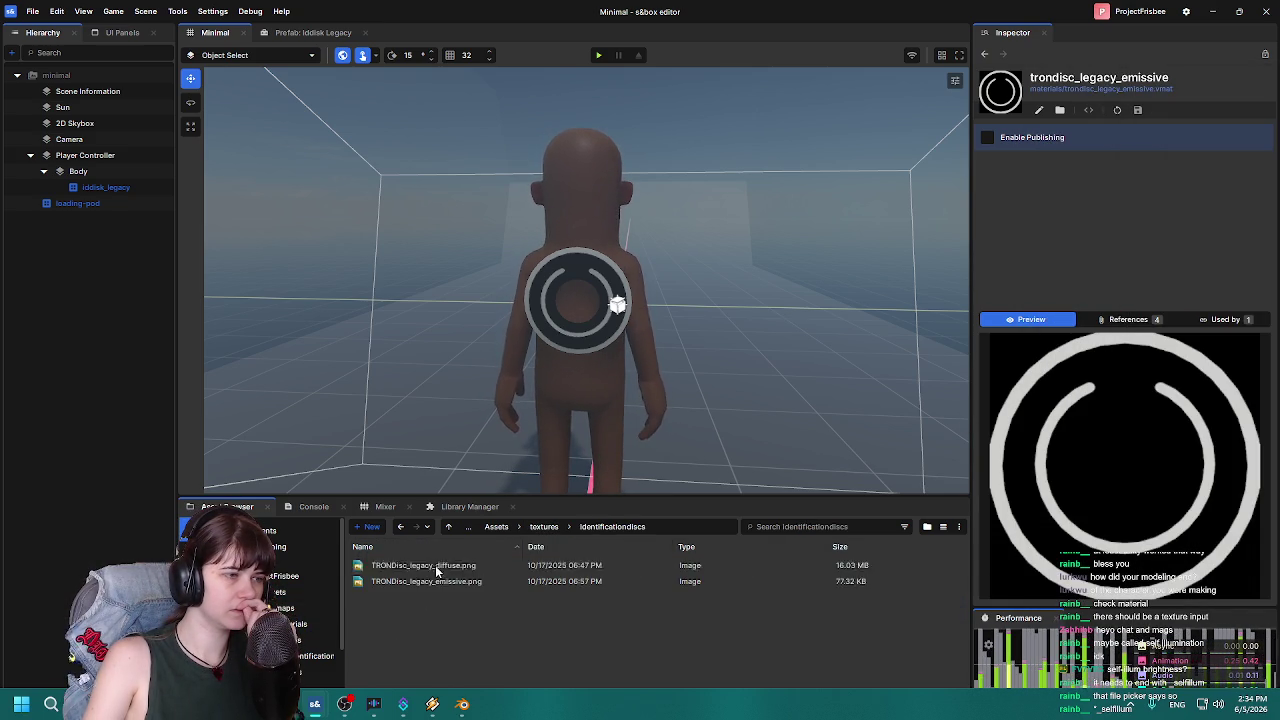
Reveal the TRONDisc_legacy diffuse texture in Explorer, then return to the editor.
right_click(456, 584)
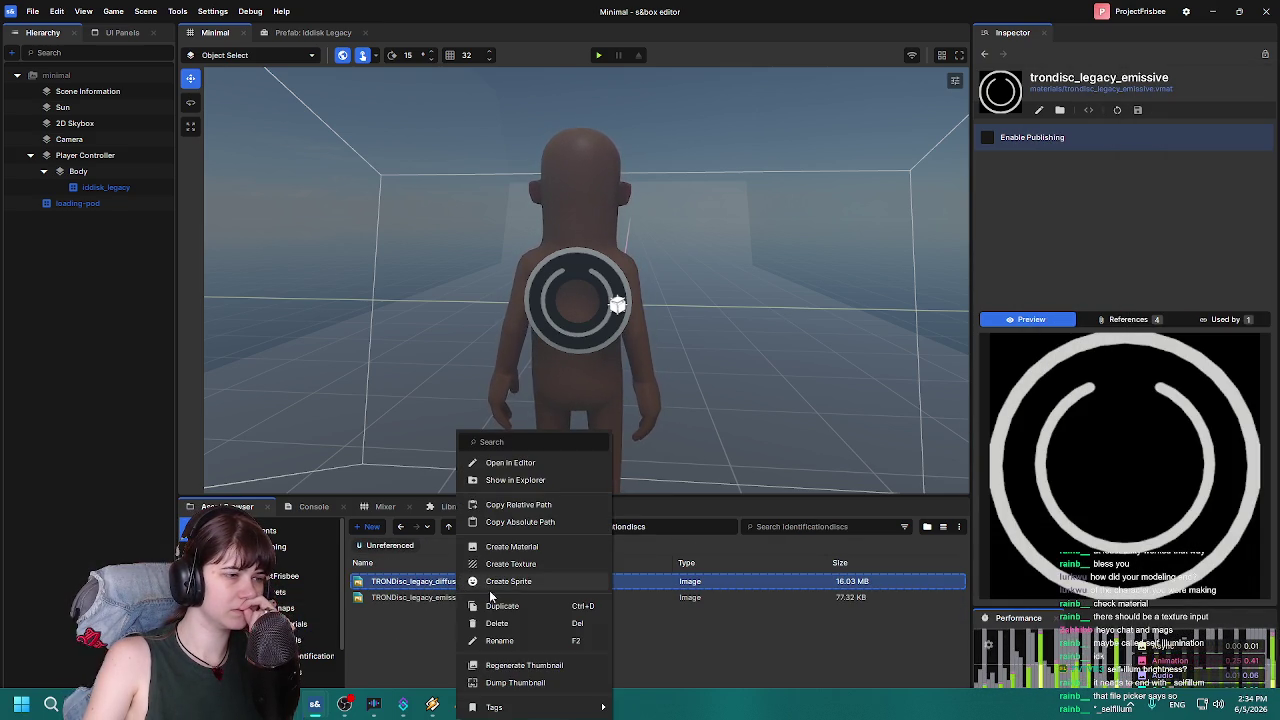
left_click(544, 485)
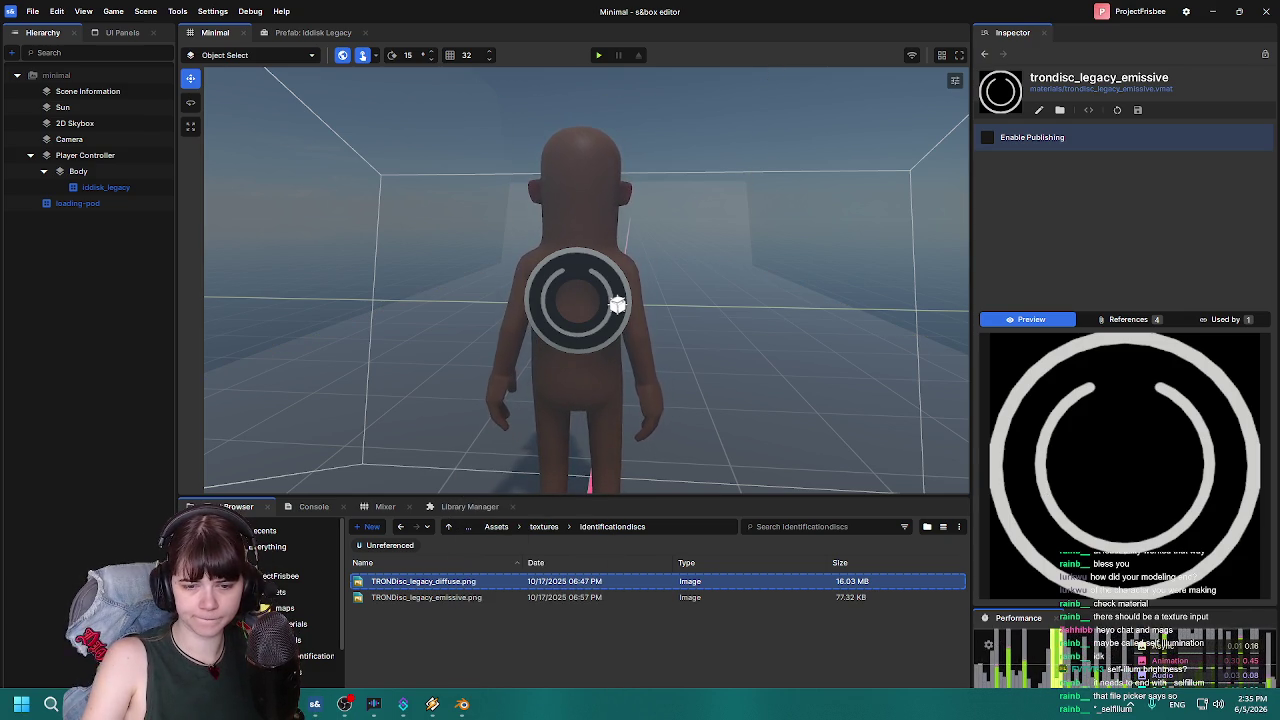
key("super+d")
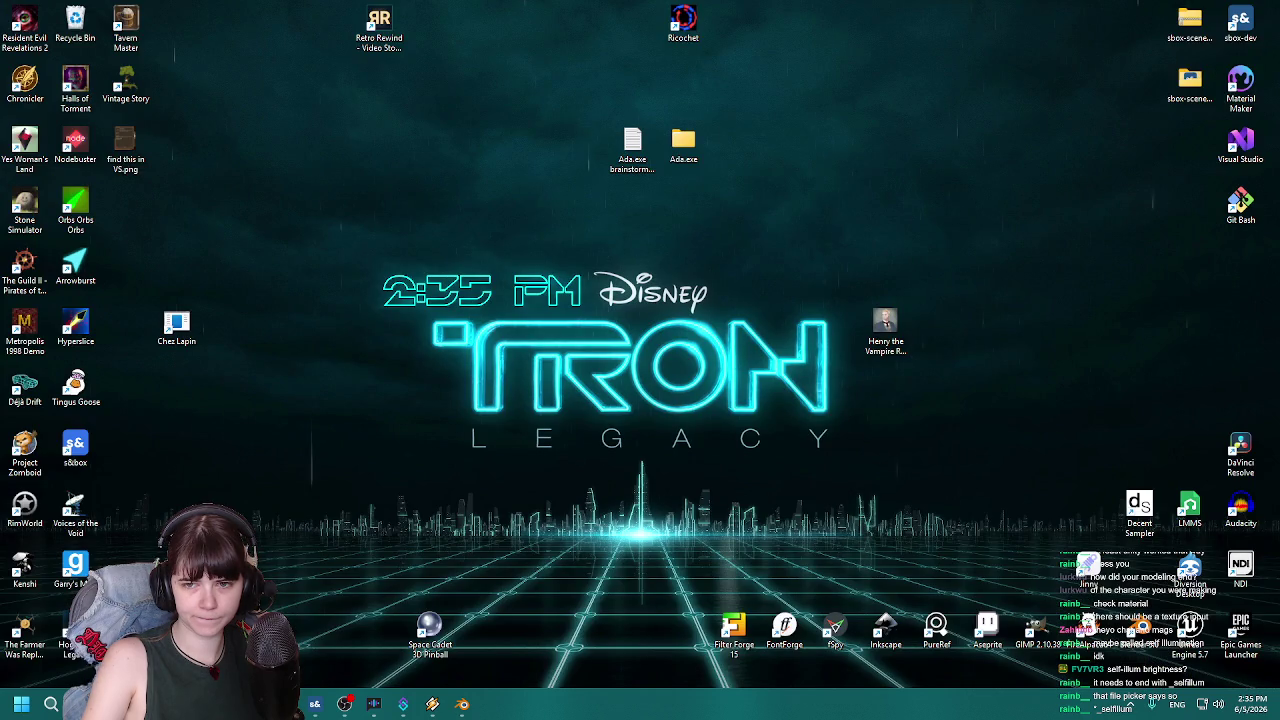
key("super+d")
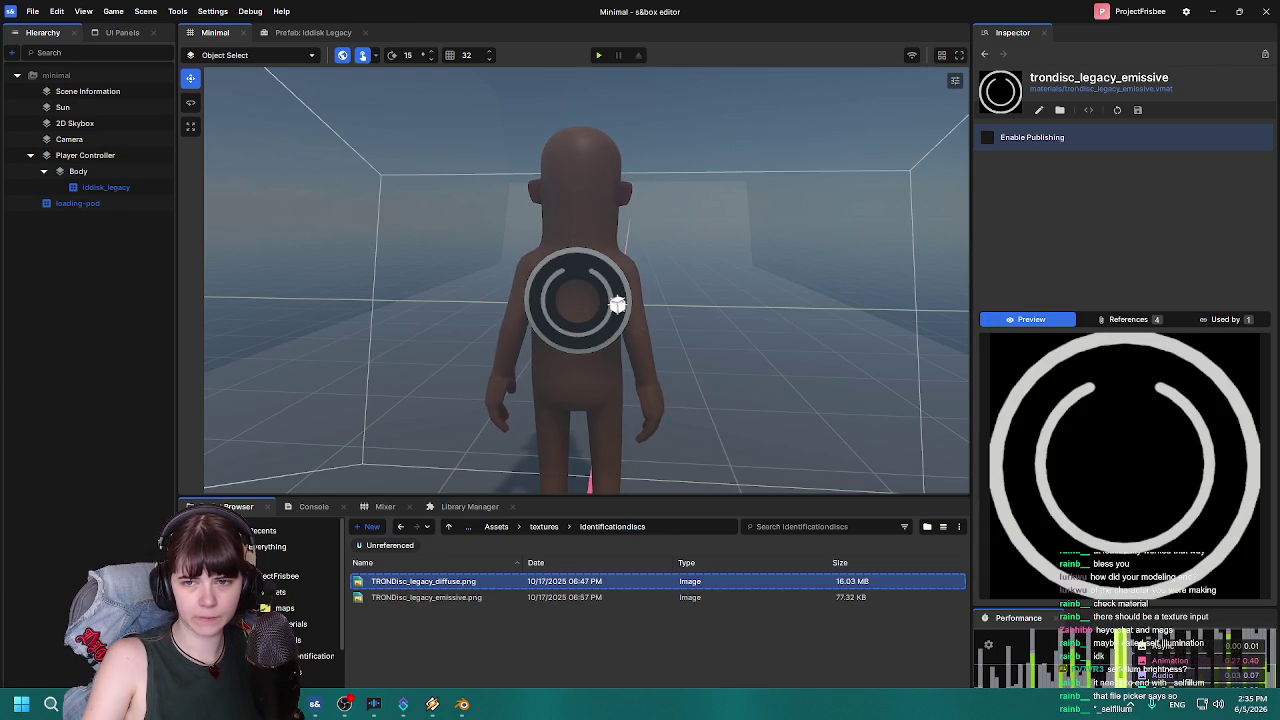
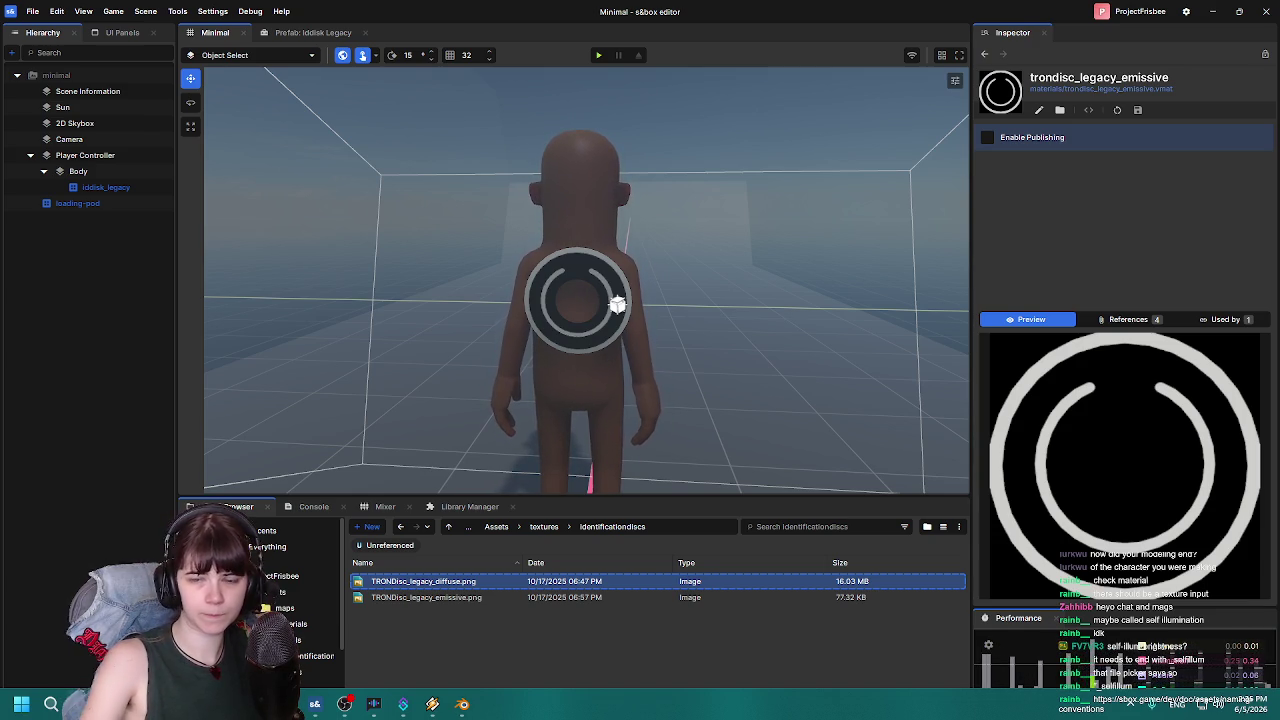
Import TRONDisc_legacy_selfillum.png into the identificationdiscs textures folder and compare it with the emissive texture.
left_click(563, 636)
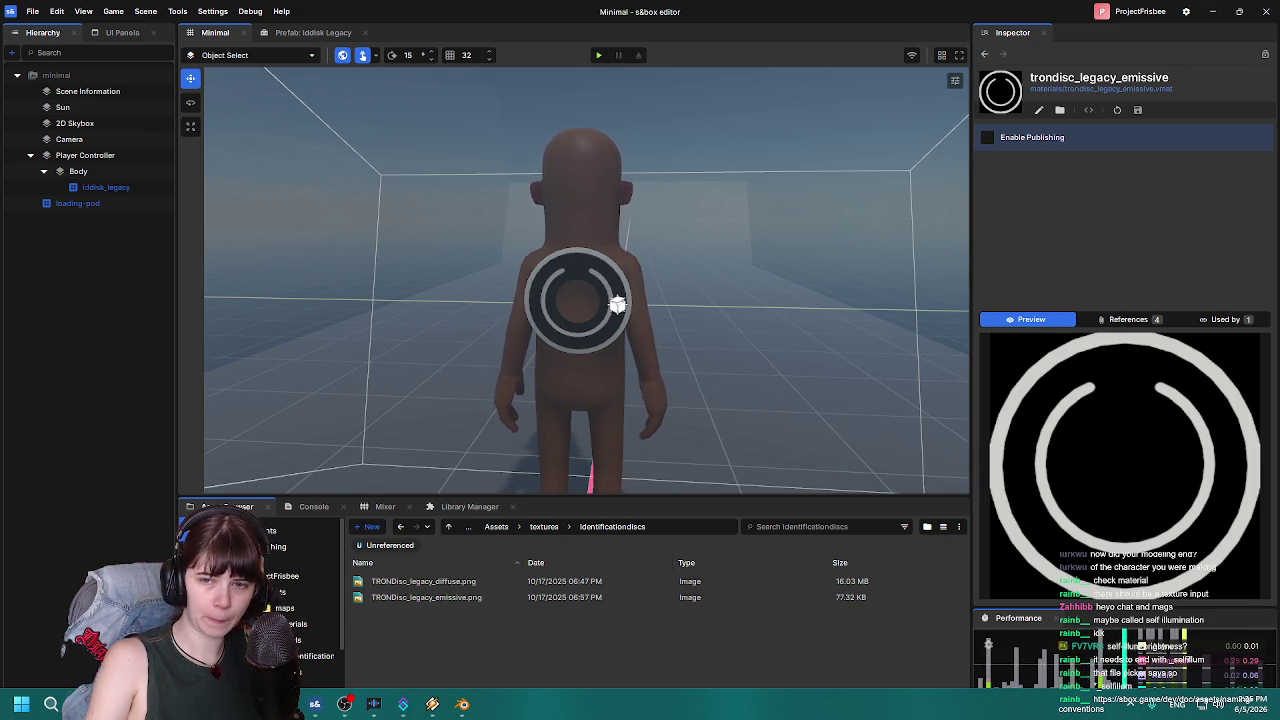
left_click_drag(640, 530, 648, 620)
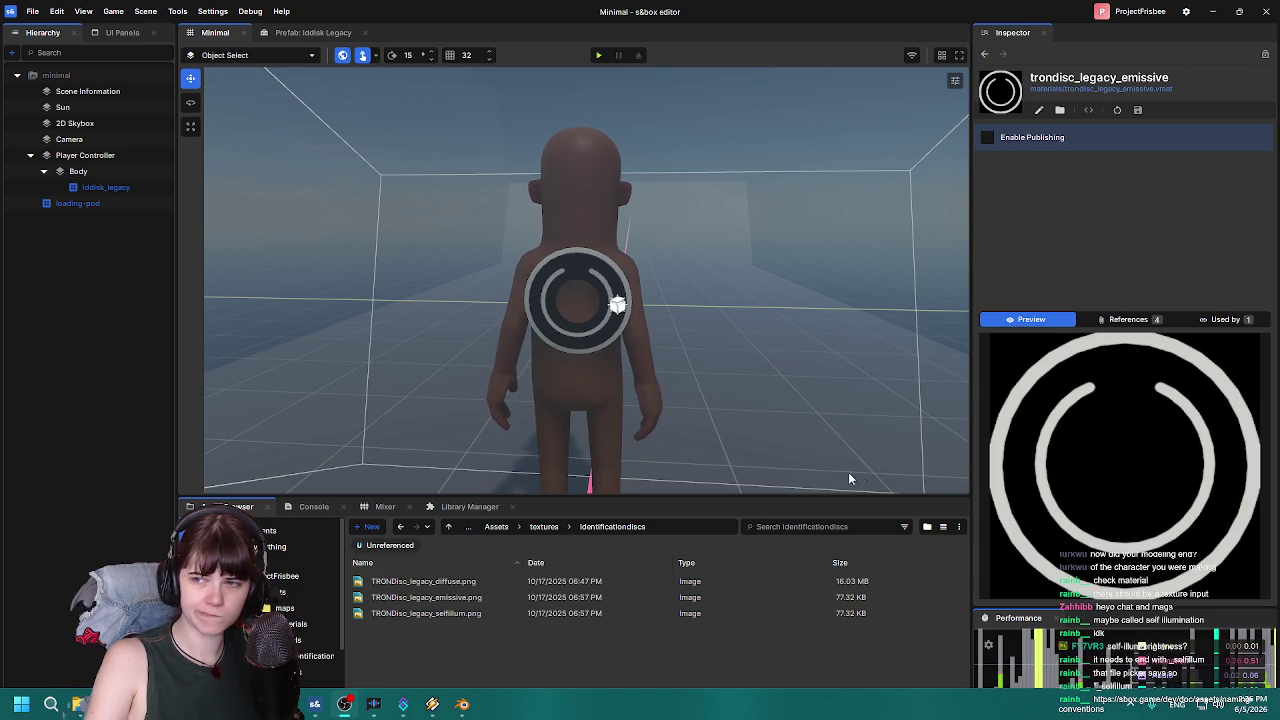
left_click(444, 612)
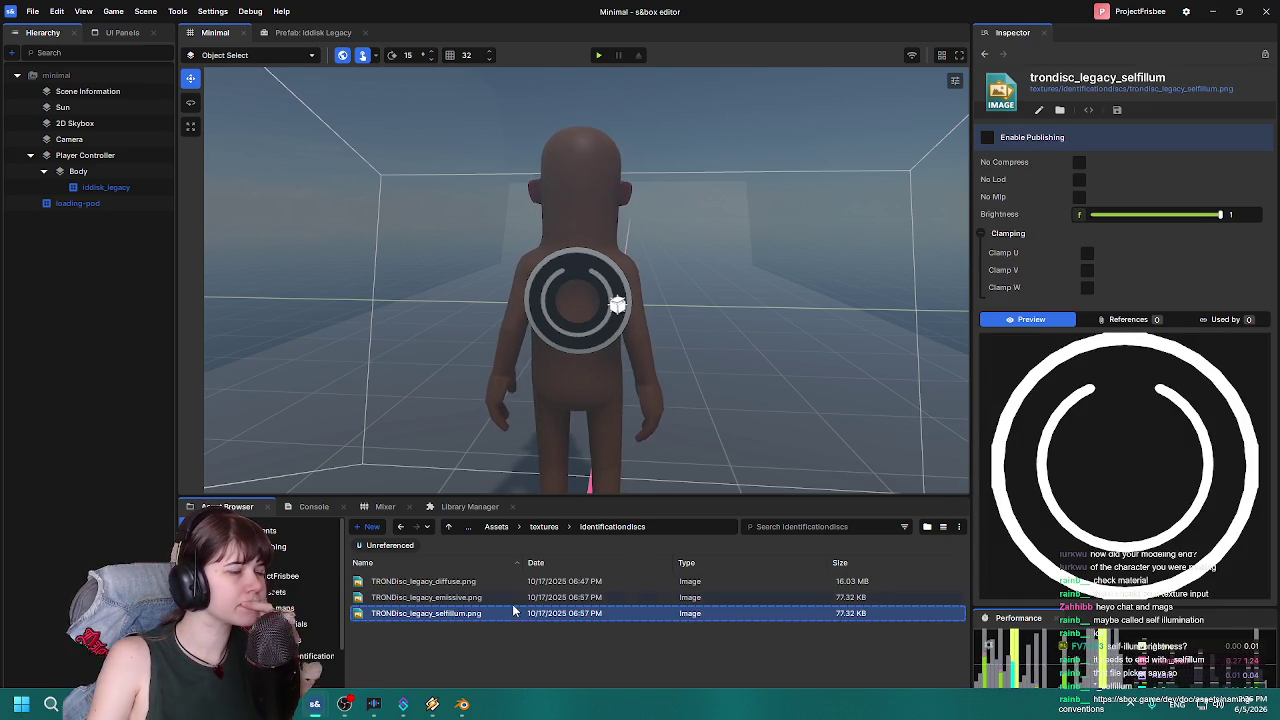
left_click(488, 597)
left_click(475, 633)
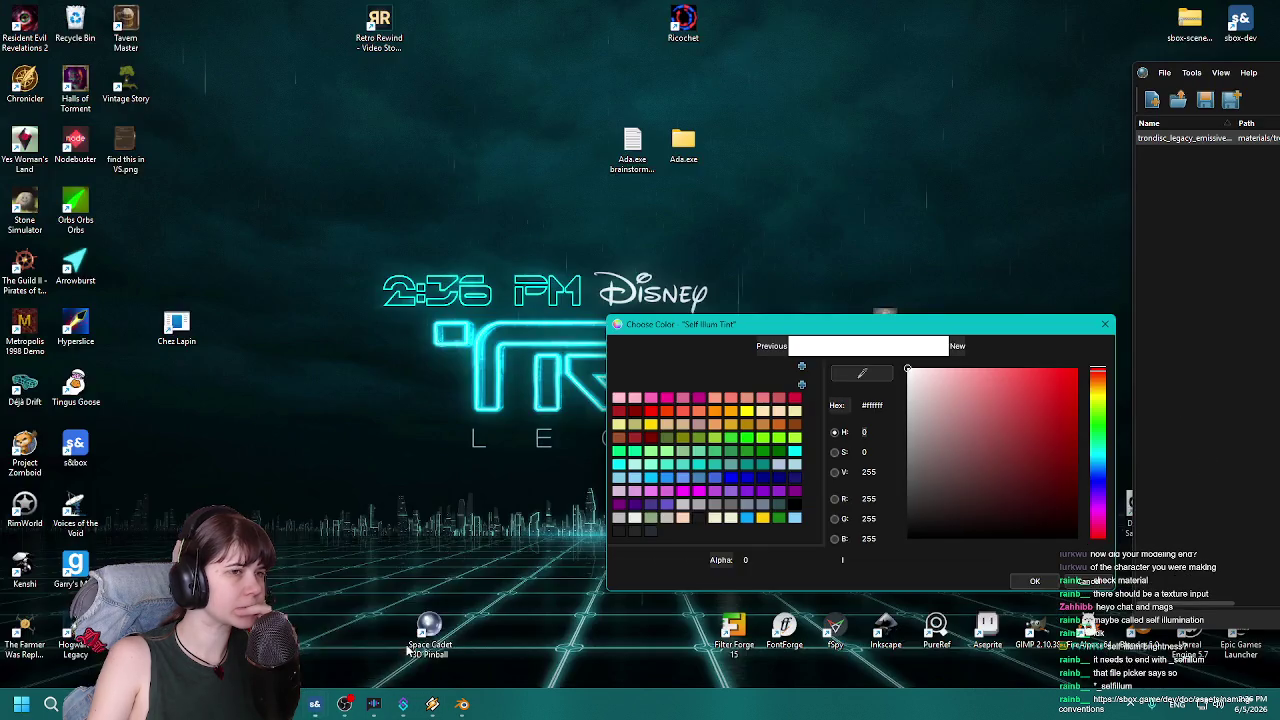
left_click(390, 676)
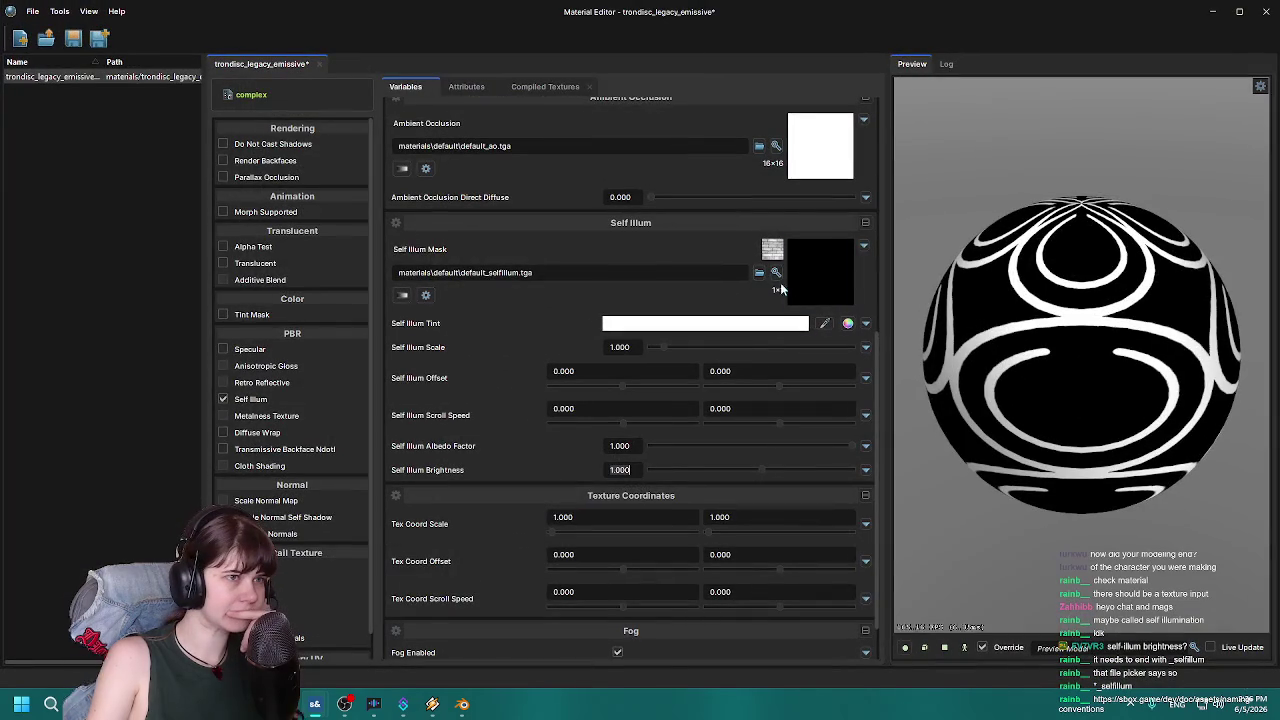
Use textures/identificationdiscs/TRONDisc_legacy_selfillum.png as the Self Illum Mask at brightness 5, then save.
left_click(759, 272)
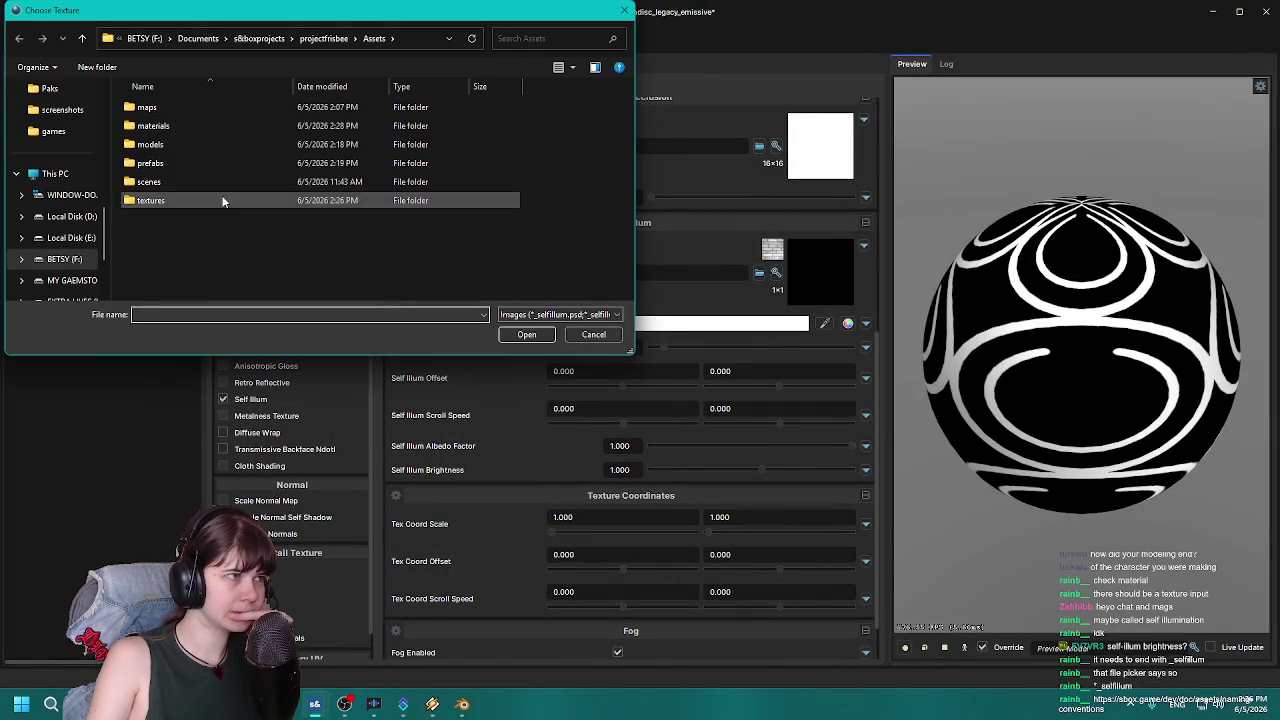
double_click(223, 201)
double_click(220, 109)
left_click(170, 140)
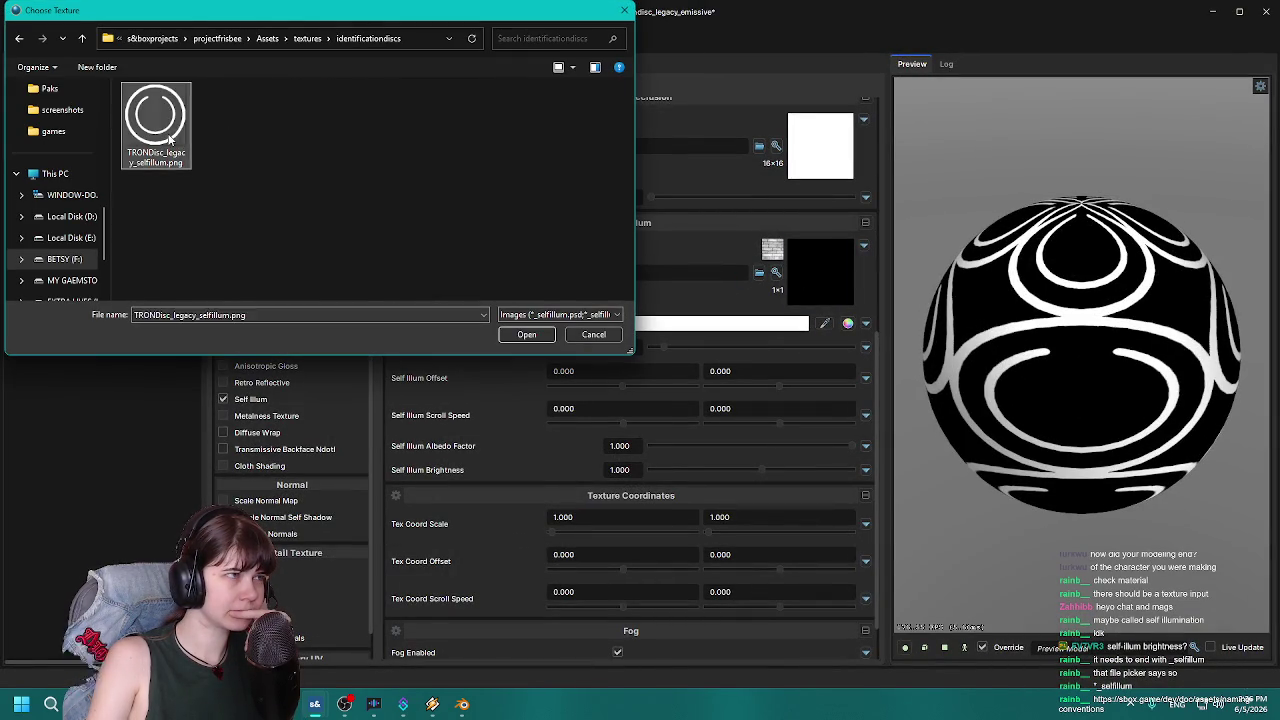
double_click(170, 140)
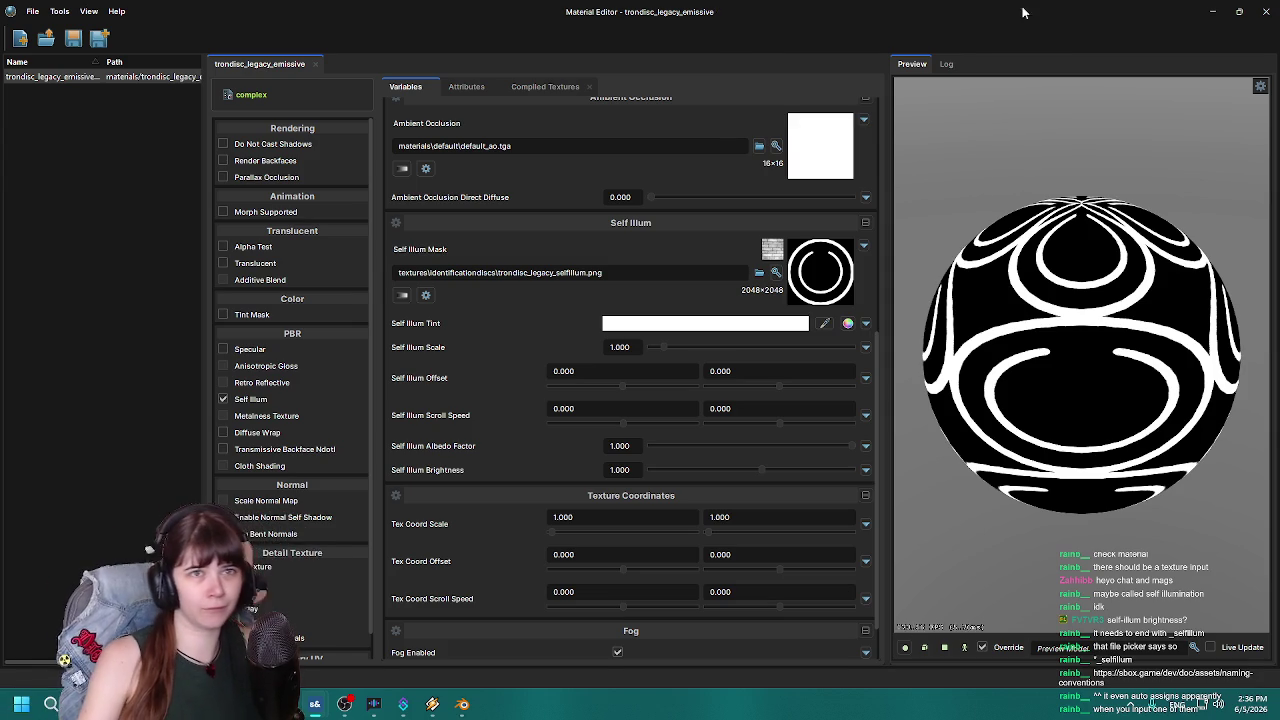
mouse_move(1166, 20)
left_mouse_down()
mouse_move(1012, 409)
mouse_move(1047, 359)
mouse_move(1086, 385)
mouse_move(1279, 335)
mouse_move(1279, 300)
left_mouse_up()
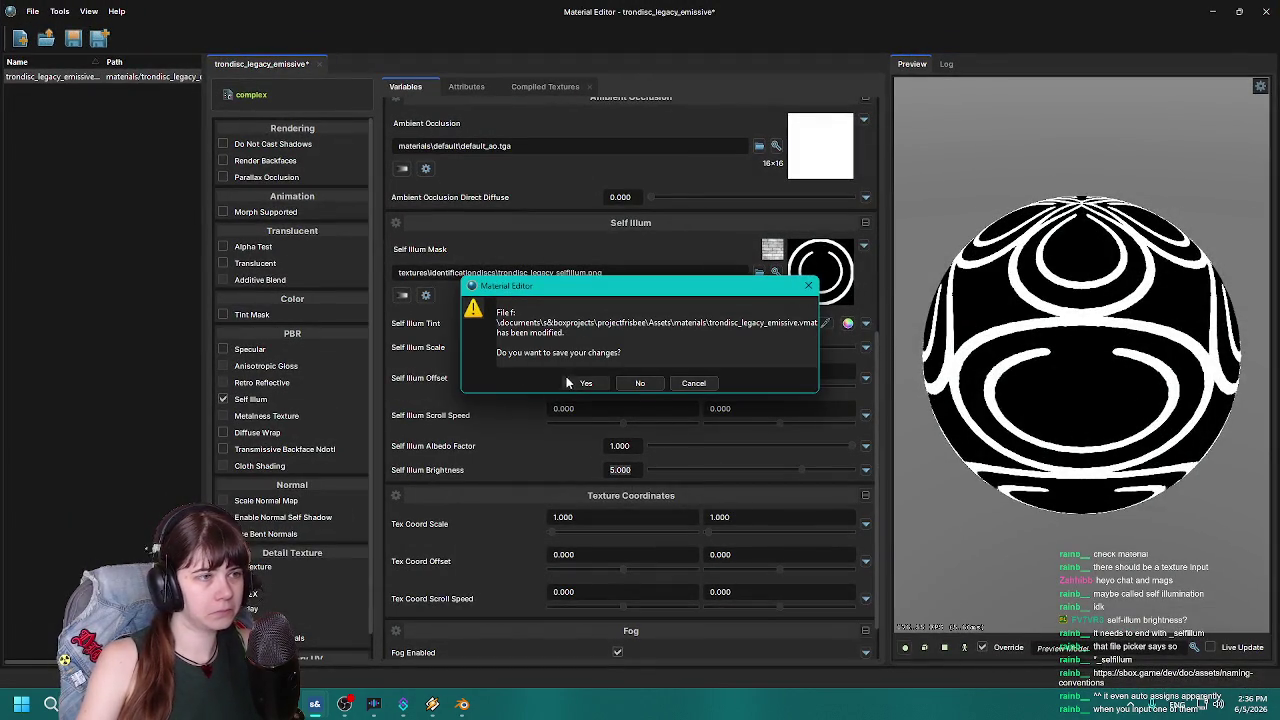
left_click(561, 382)
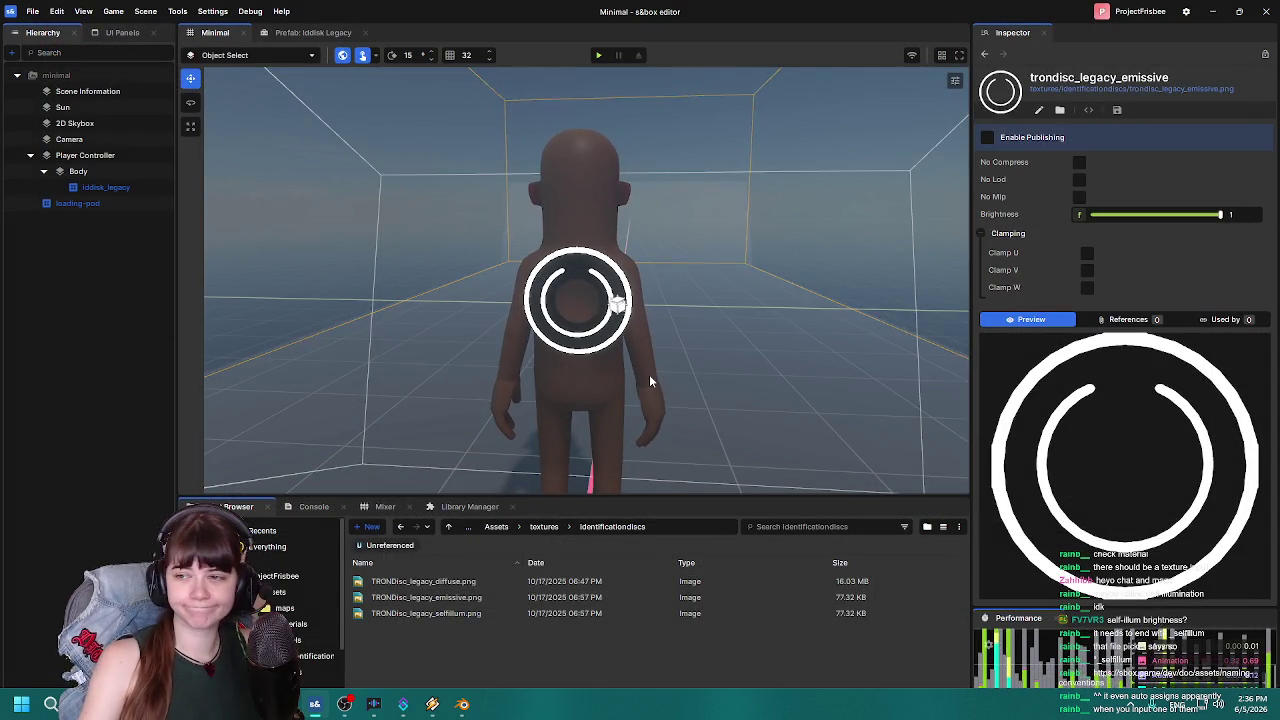
left_click_drag(649, 374, 679, 327)
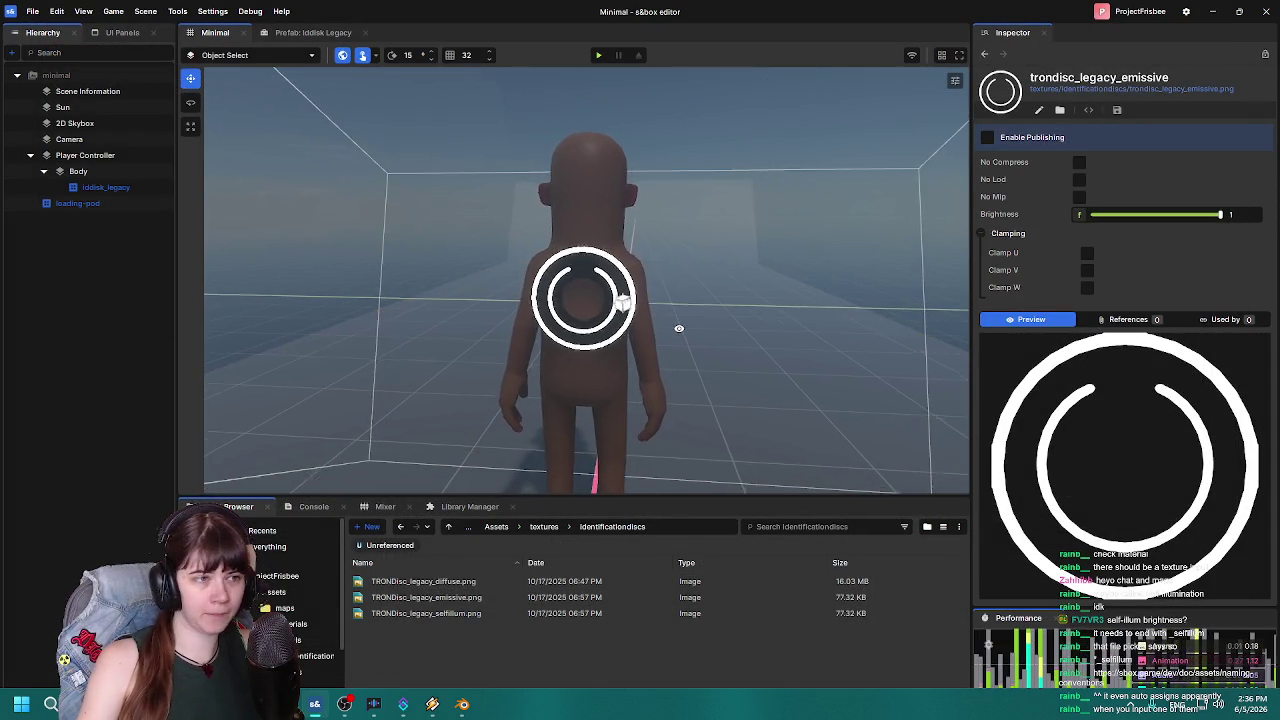
scroll(679, 327, "down", 3)
right_click(681, 331)
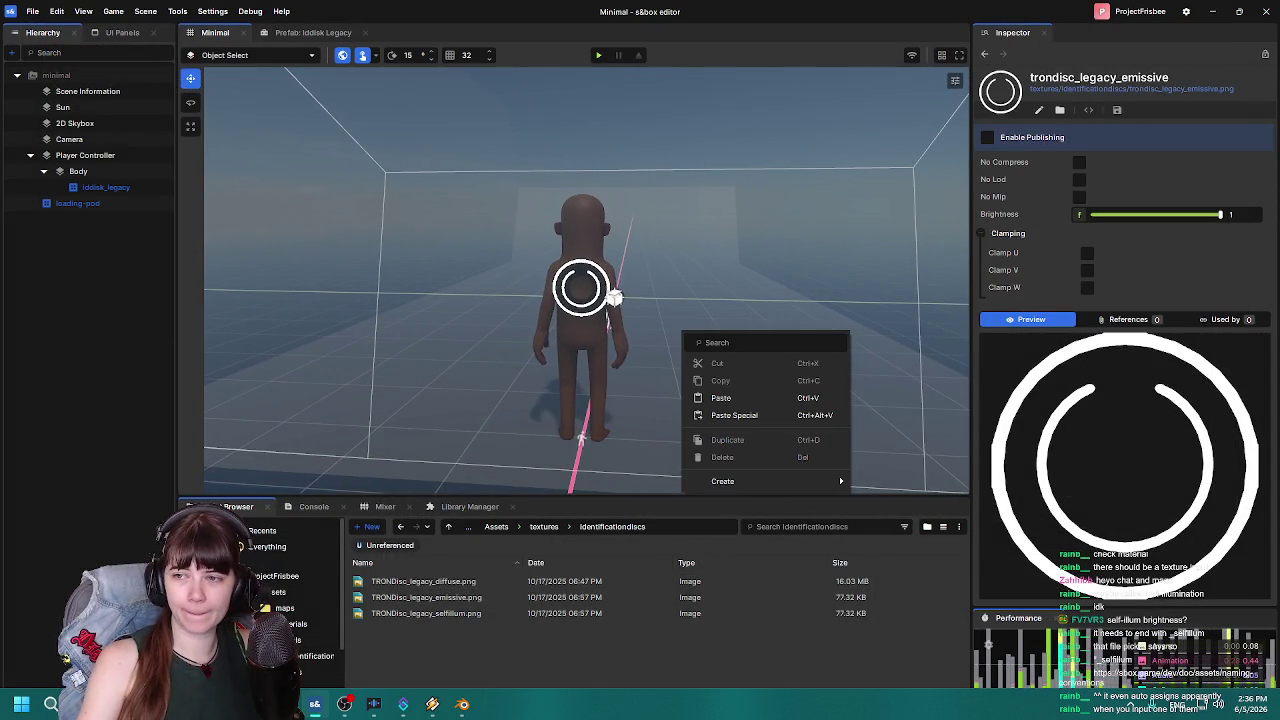
key("Escape")
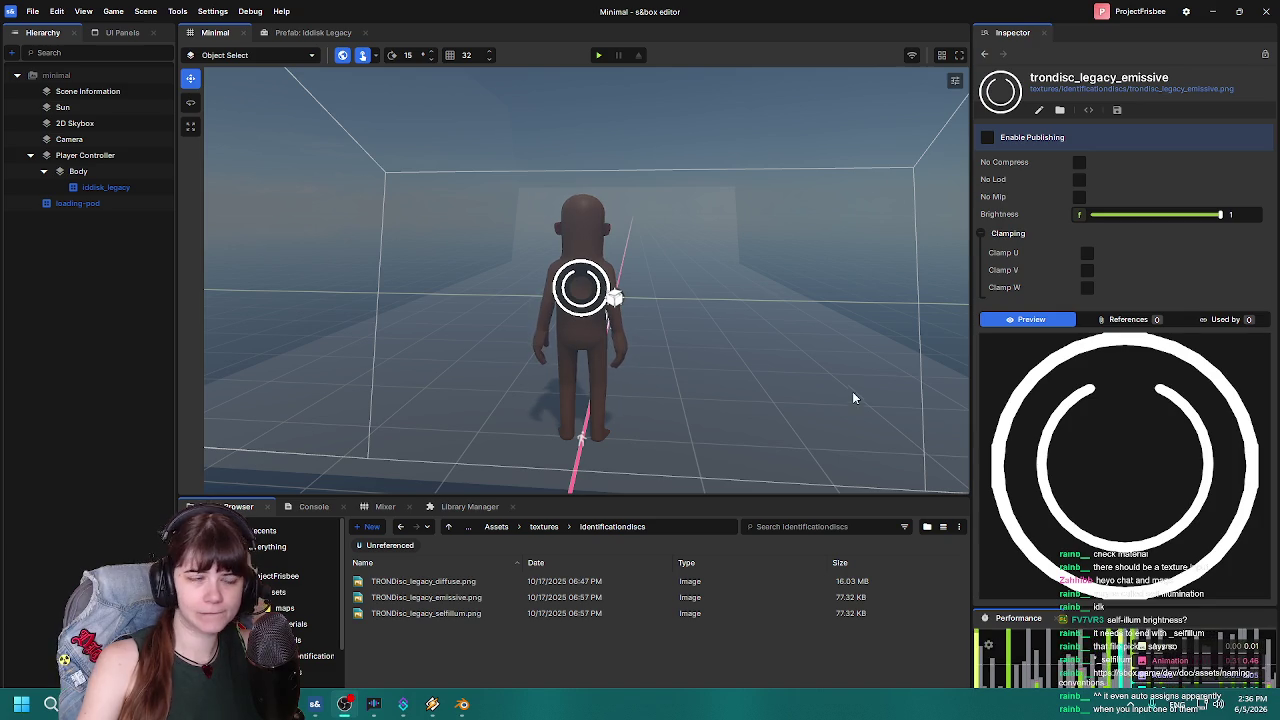
scroll(706, 322, "down", 3)
scroll(706, 322, "up", 5)
mouse_move(706, 322)
left_mouse_down()
mouse_move(271, 329)
mouse_move(734, 326)
left_mouse_up()
scroll(754, 323, "down", 5)
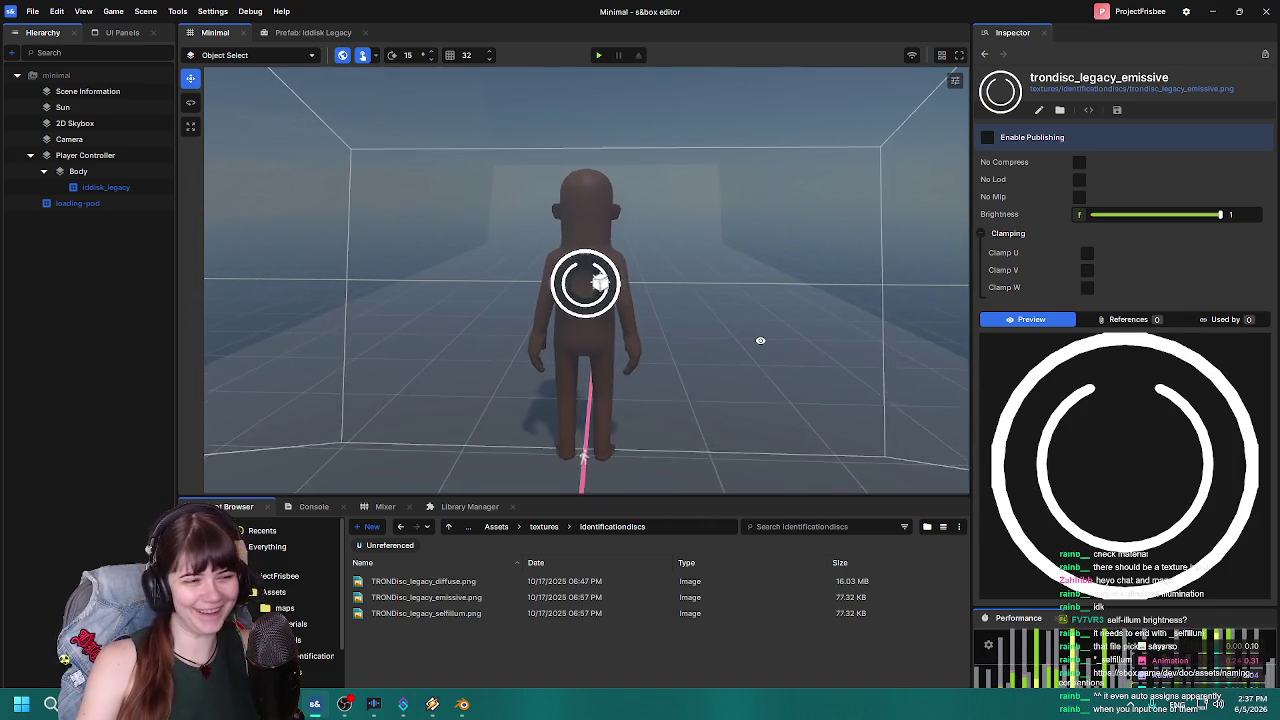
left_click(475, 617)
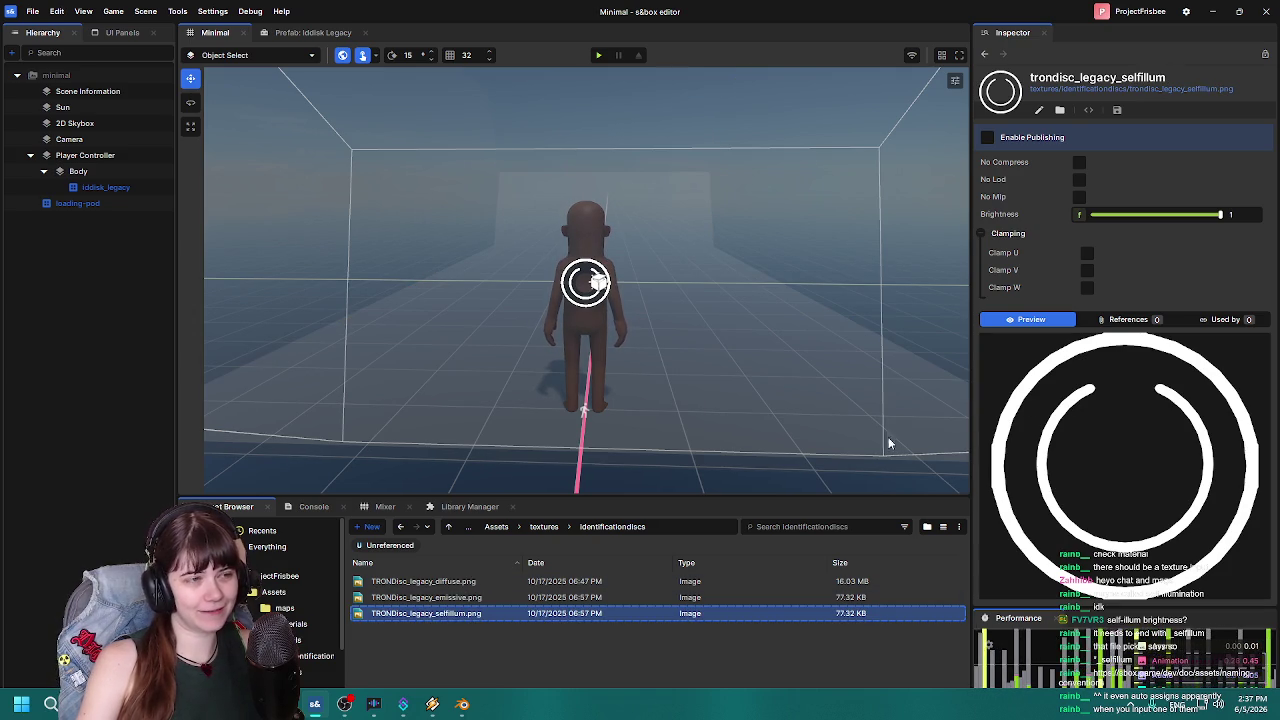
Delete the old trondisc_legacy.vmat from the Assets materials folder.
left_click(543, 527)
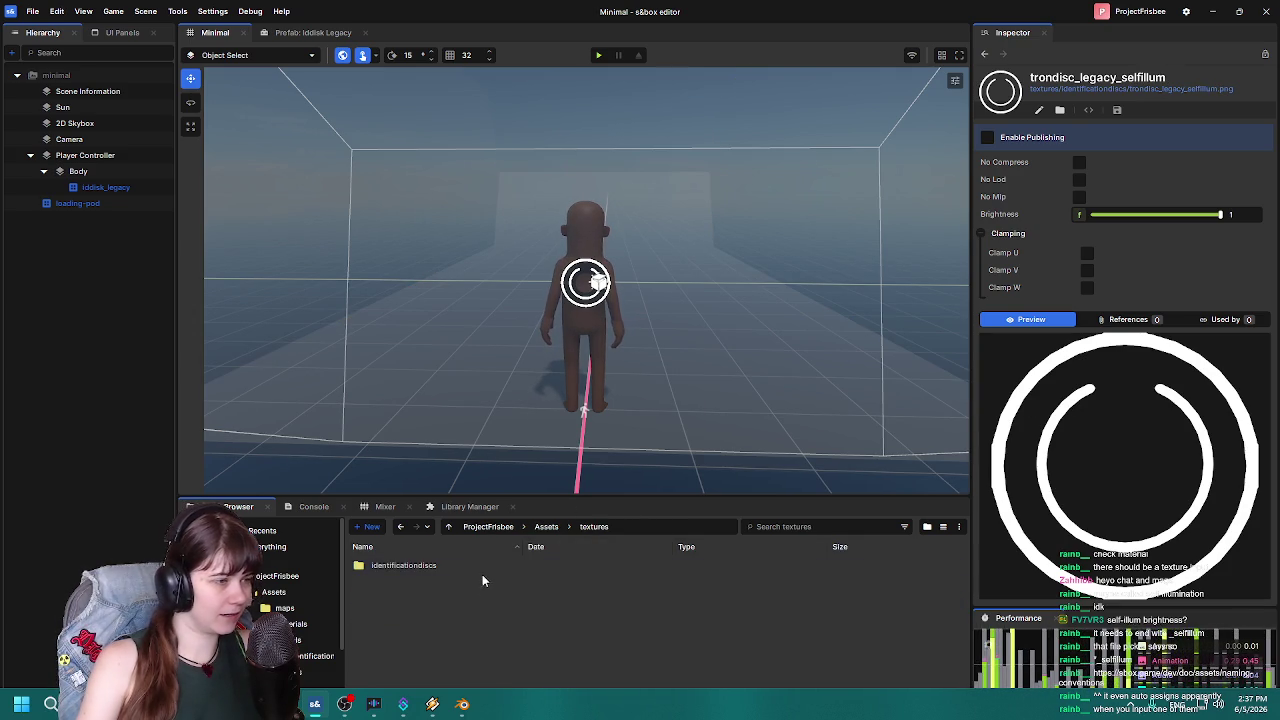
left_click(541, 530)
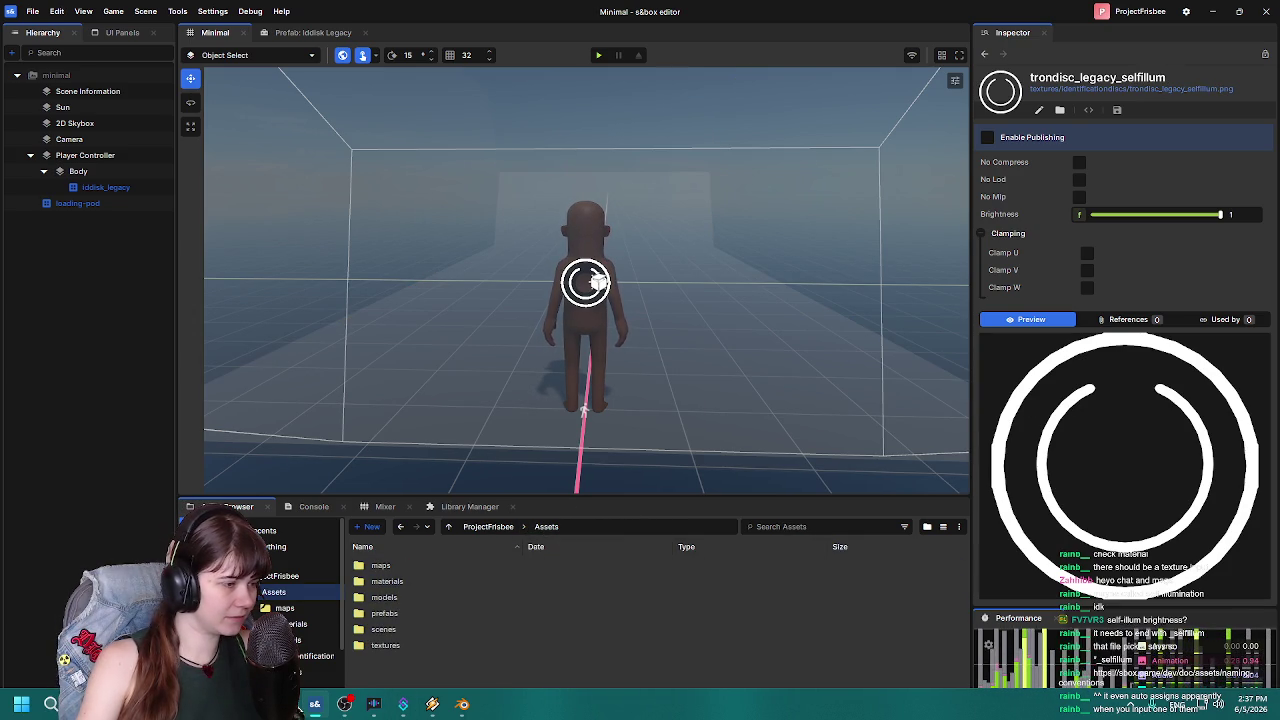
double_click(414, 582)
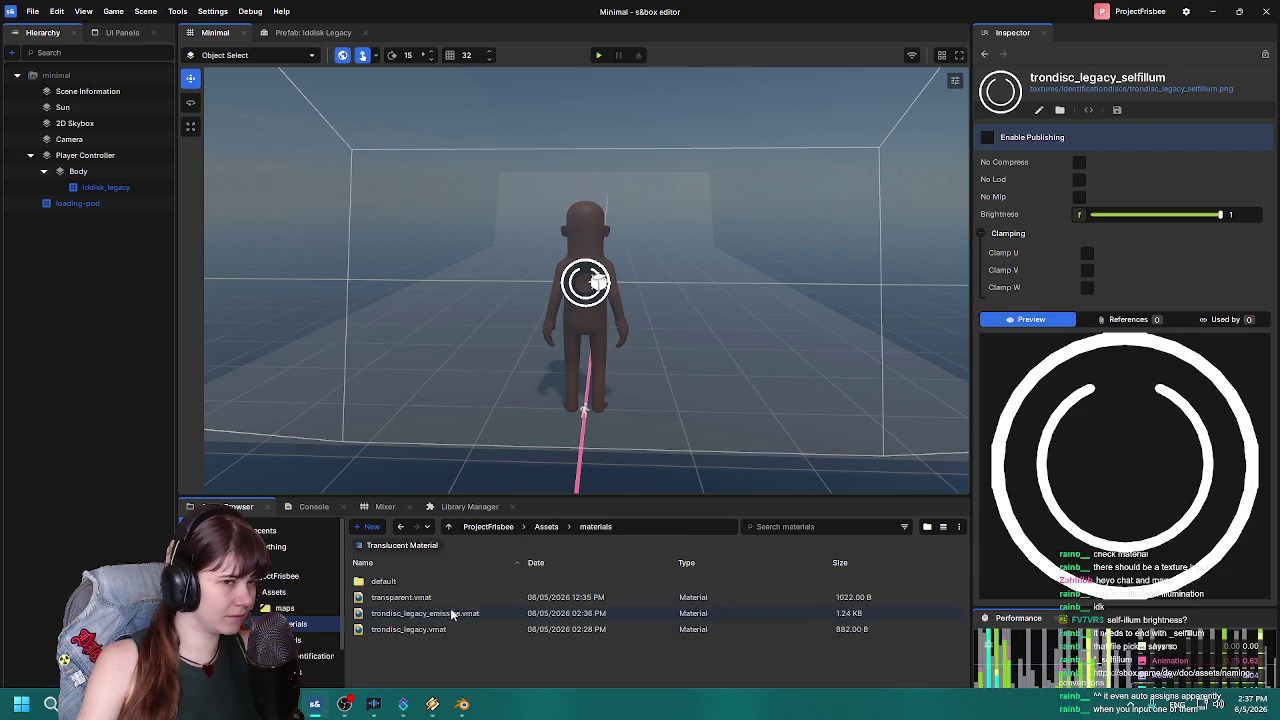
left_click(450, 614)
left_click(443, 630)
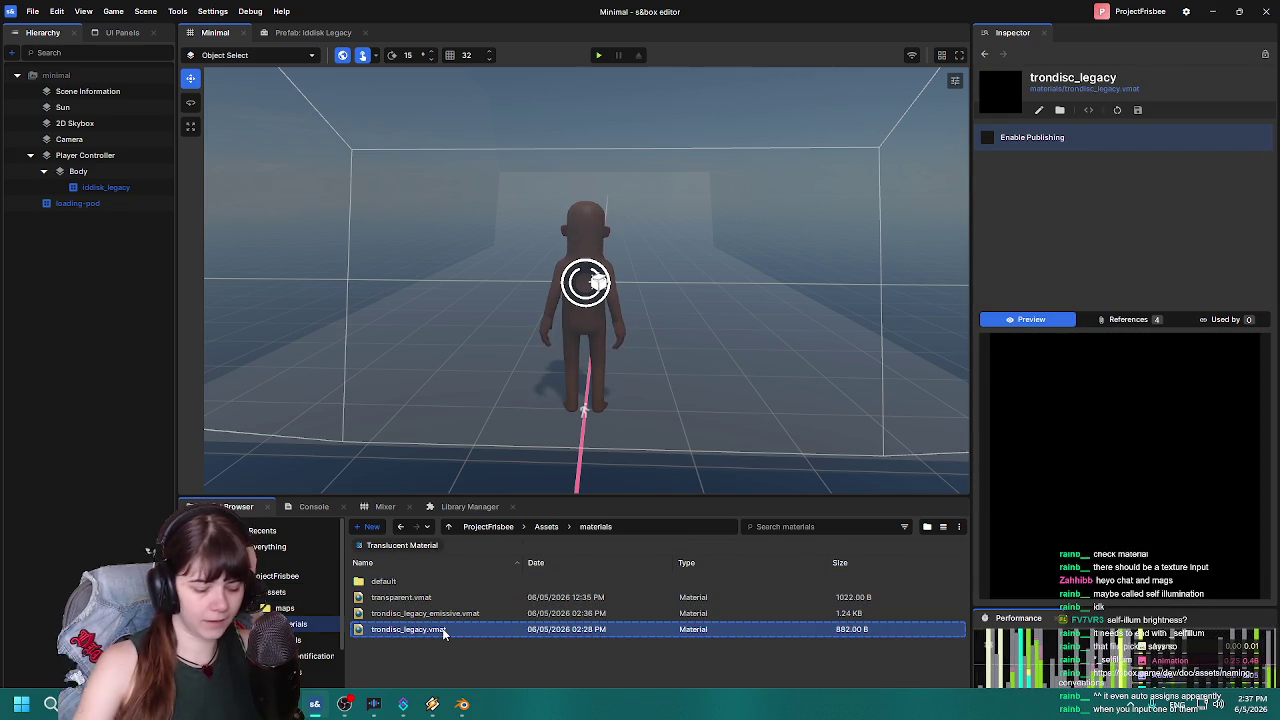
key("Delete")
left_click(716, 434)
Rename trondisc_legacy_emissive.vmat to trondisc_legacy.
left_click(449, 614)
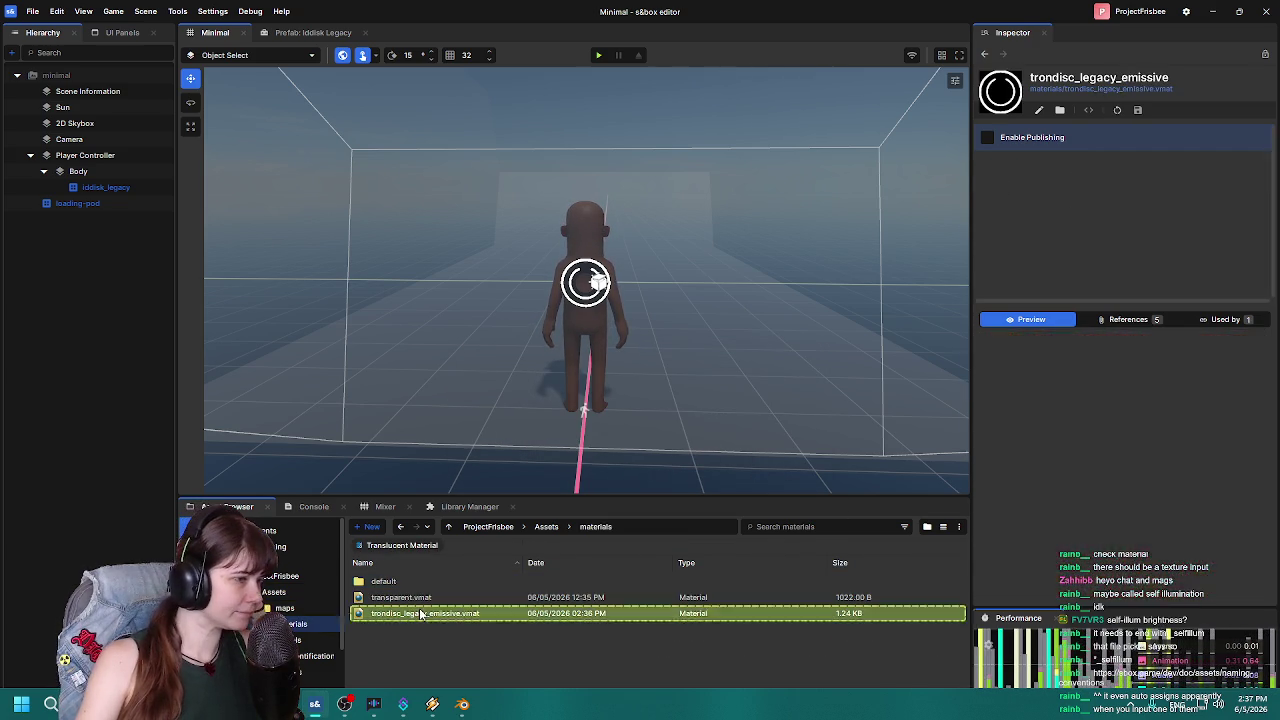
key("F2")
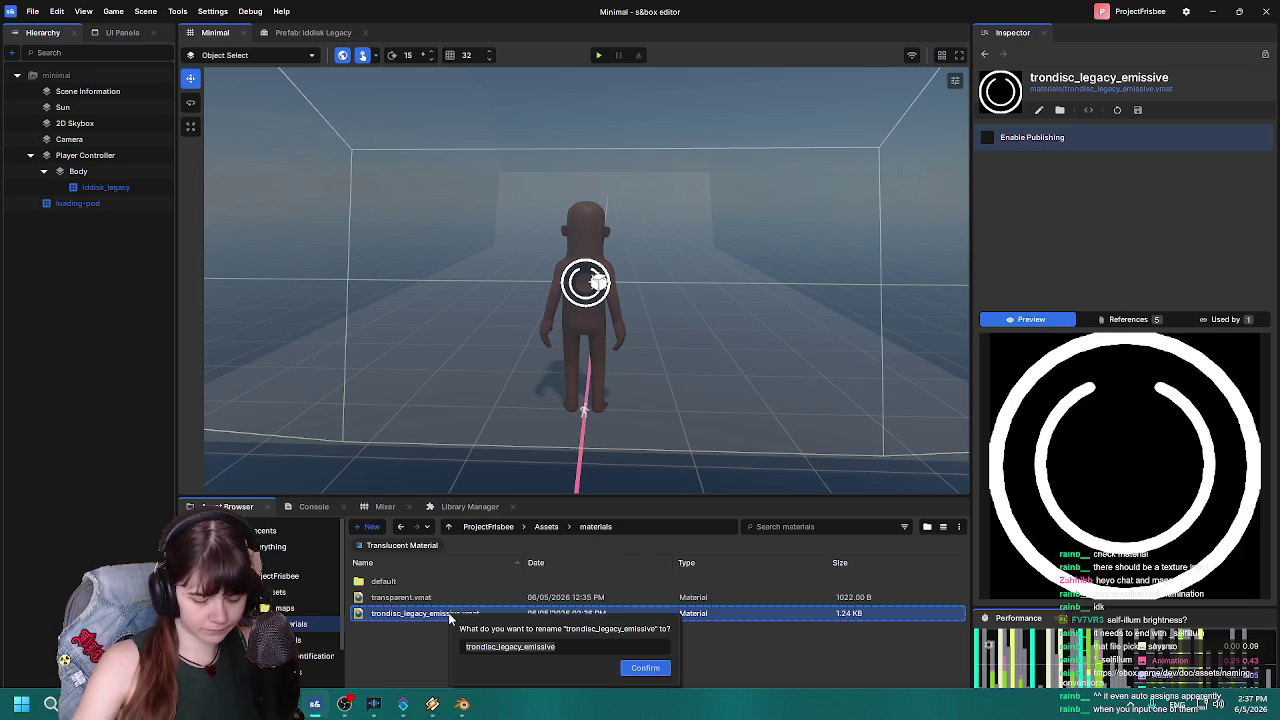
key("BackSpace")
key("BackSpace")
key("BackSpace")
key("BackSpace")
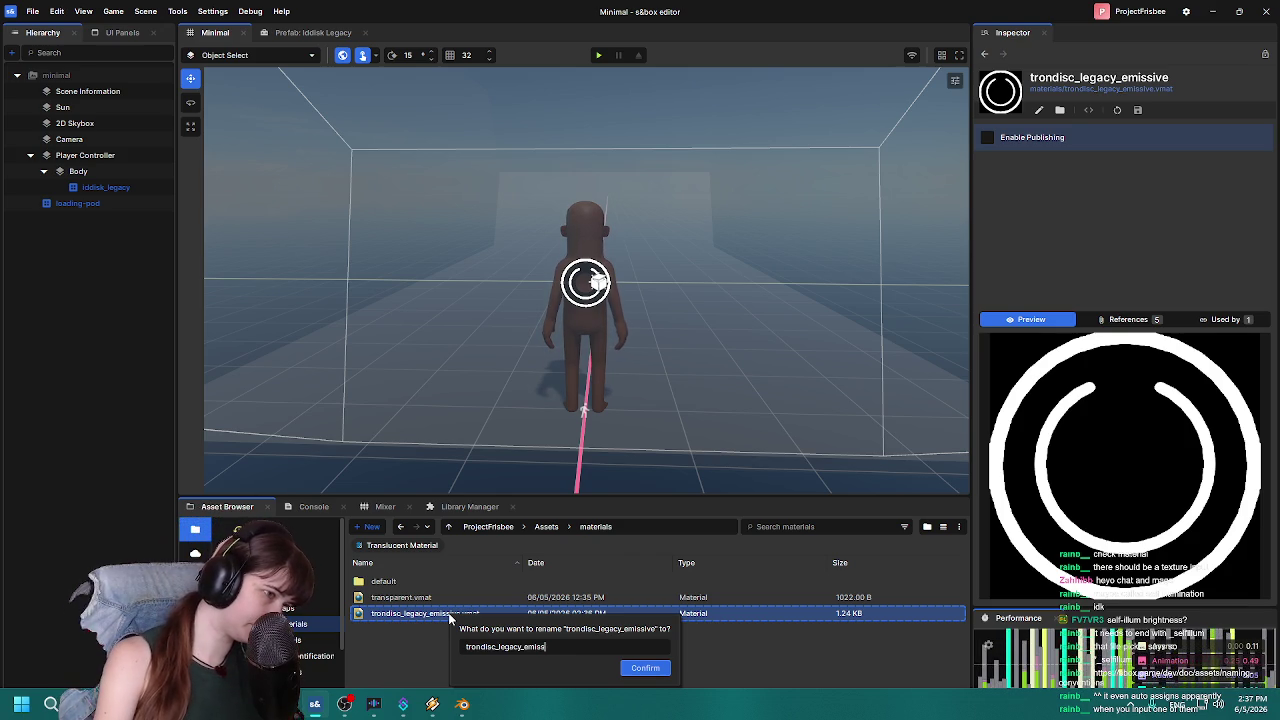
key("Return")
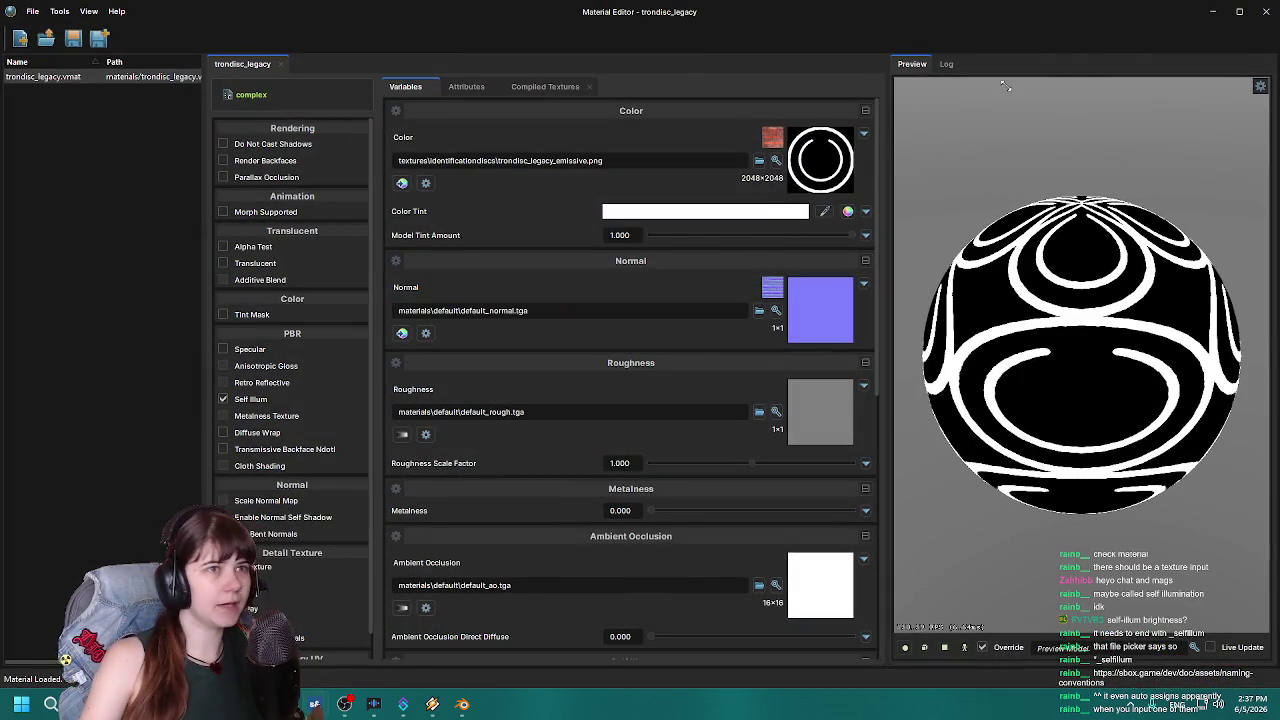
Close the Material Editor and open the iddisk_legacy prefab for editing.
mouse_move(1104, 14)
left_mouse_down()
mouse_move(1020, 373)
mouse_move(1012, 297)
mouse_move(1063, 167)
left_mouse_up()
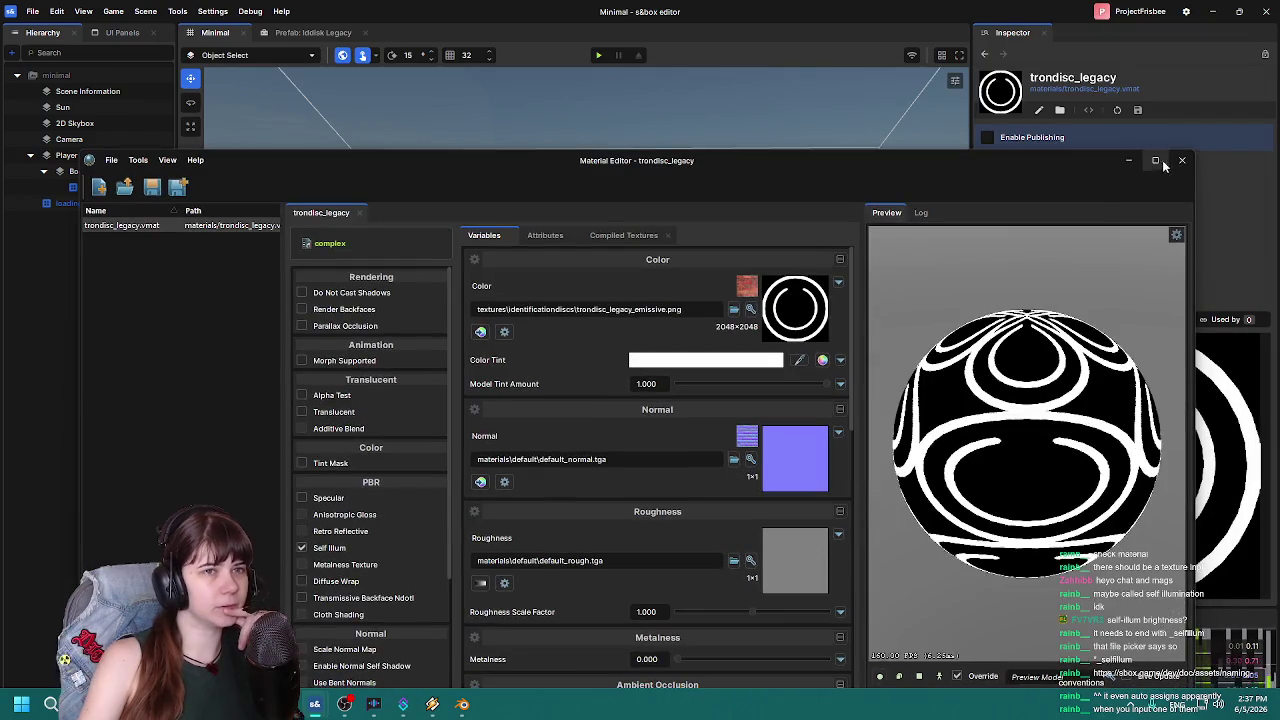
left_click(1157, 161)
left_click(103, 190)
double_click(105, 188)
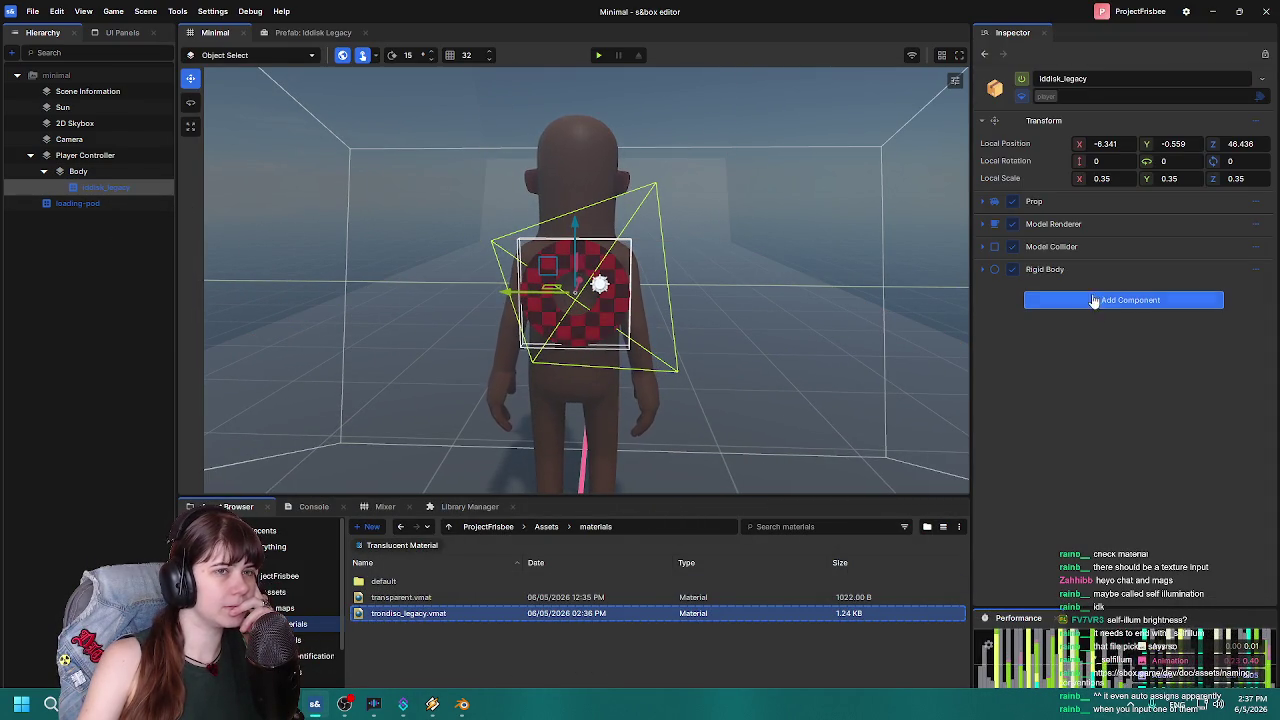
left_click(313, 32)
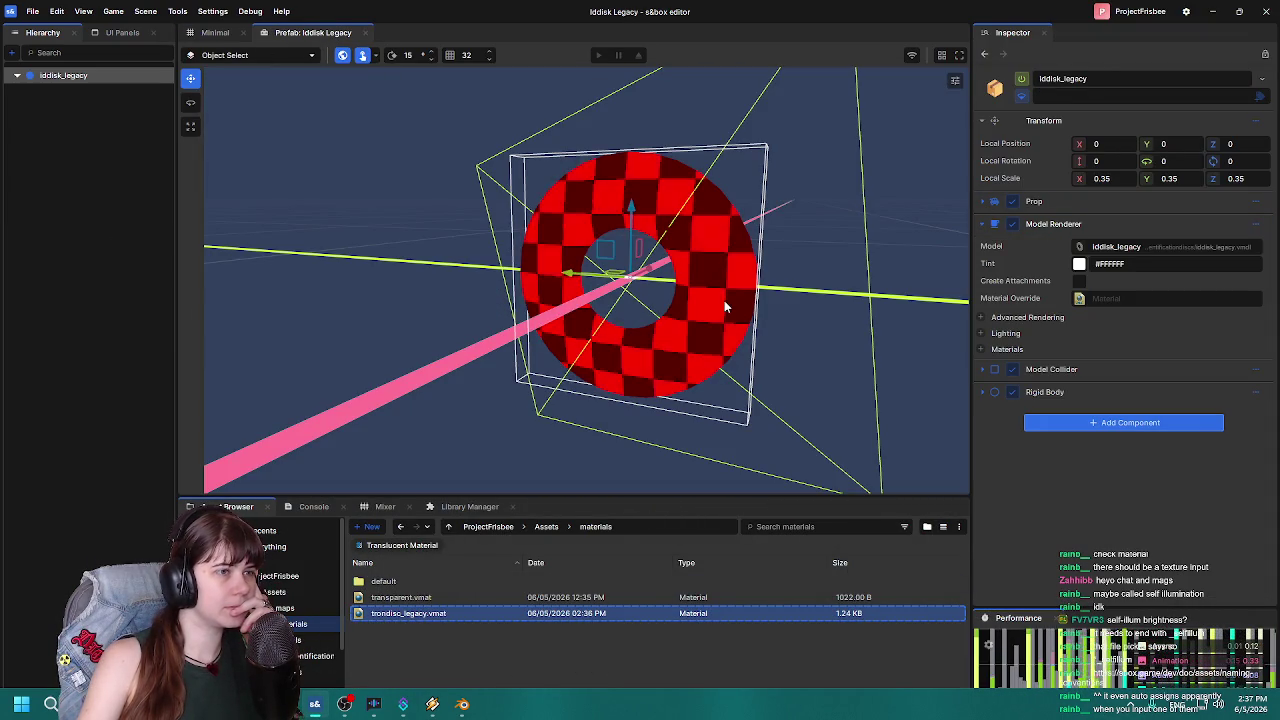
Assign trondisc_legacy.vmat to the disc's missing material slot and save the prefab.
left_click(980, 349)
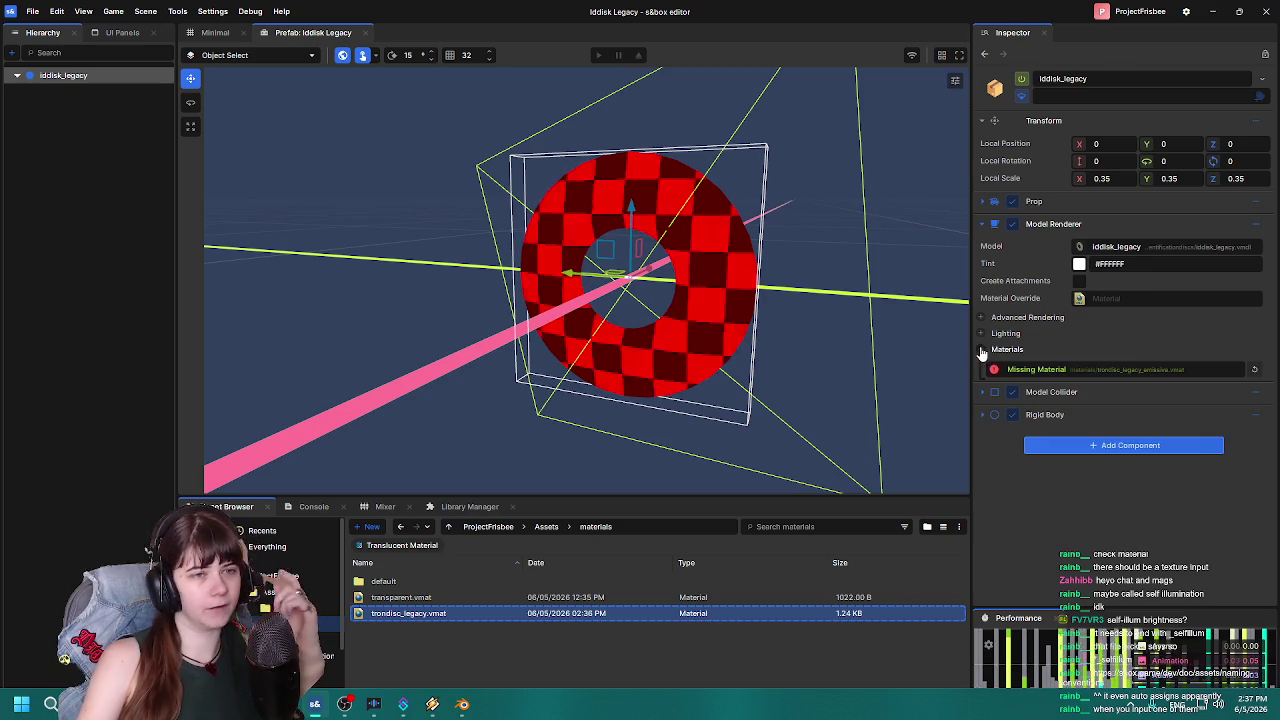
mouse_move(415, 619)
left_mouse_down()
mouse_move(1076, 395)
mouse_move(1060, 370)
left_mouse_up()
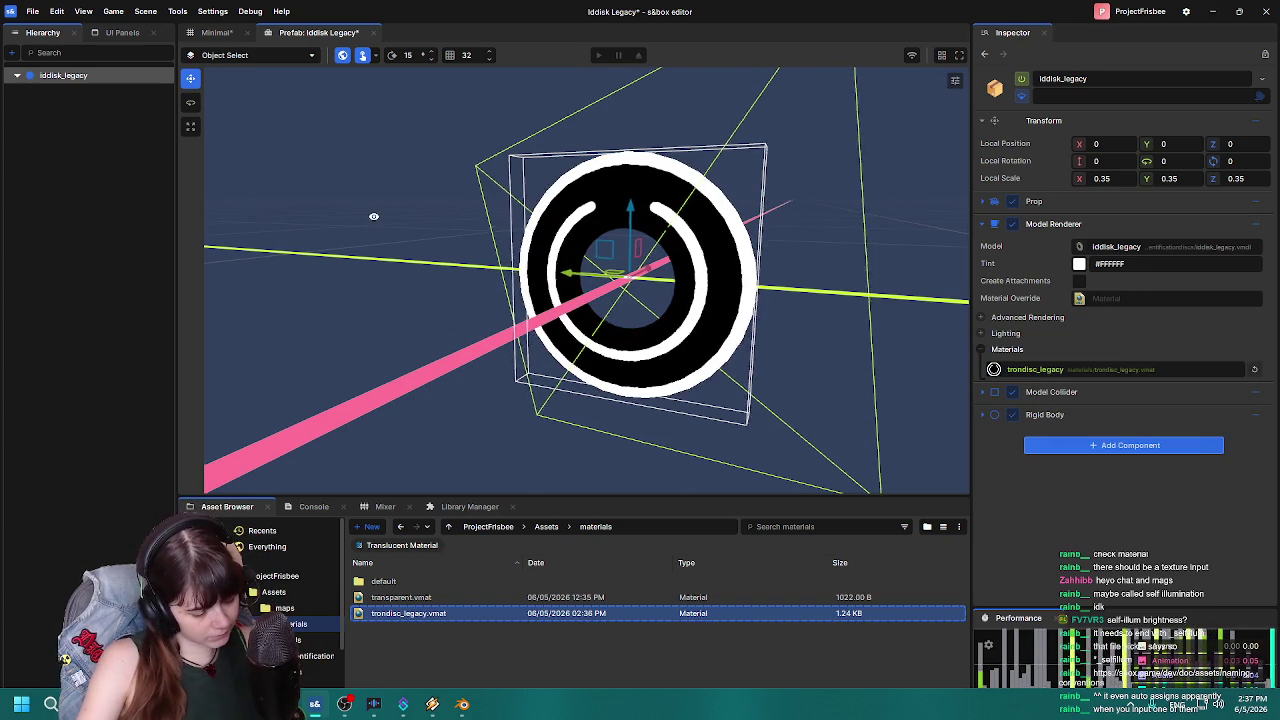
key("ctrl+s")
left_click(216, 33)
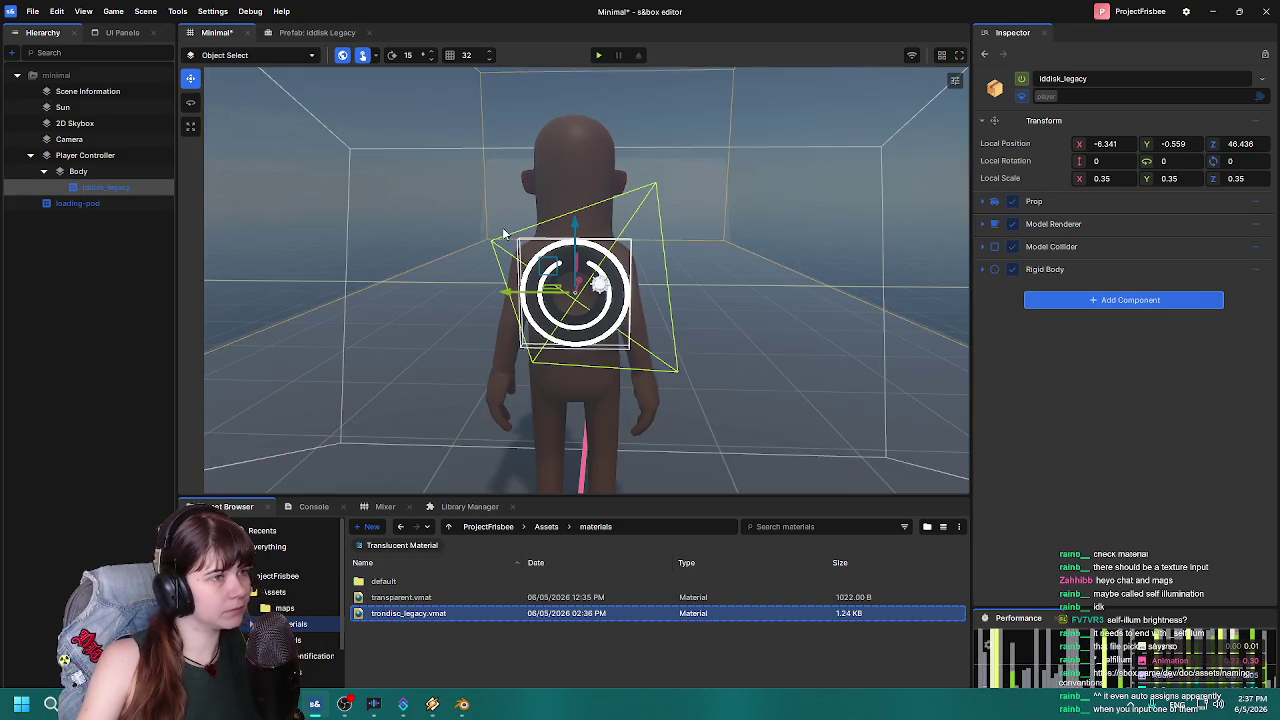
double_click(427, 616)
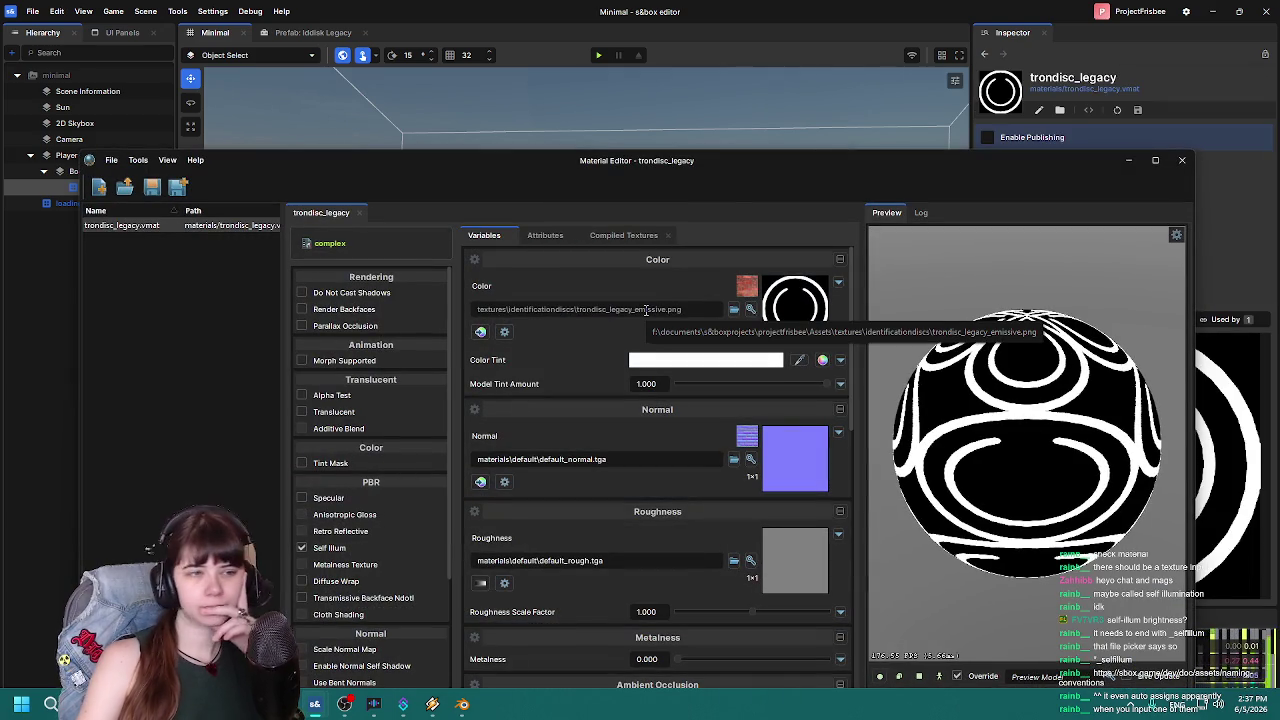
Maximize the trondisc_legacy Material Editor, review its Self Illum settings, then move the window aside.
double_click(720, 160)
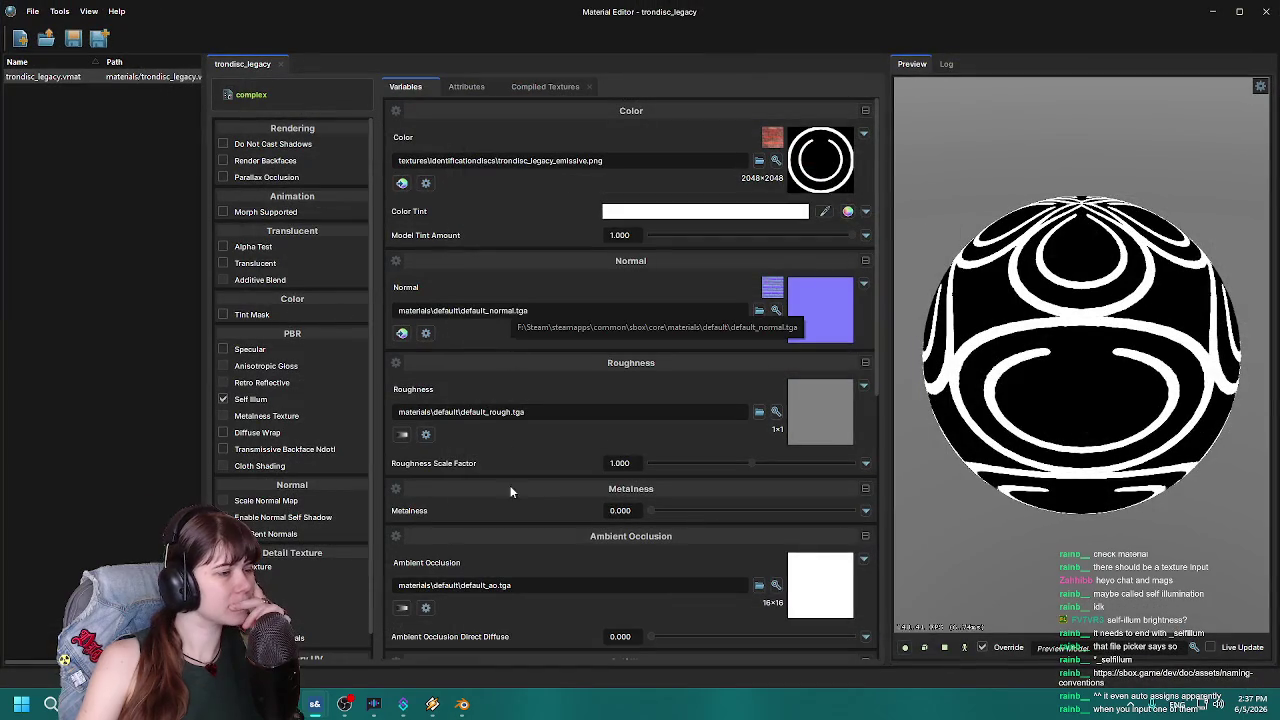
scroll(510, 485, "down", 5)
scroll(540, 334, "up", 5)
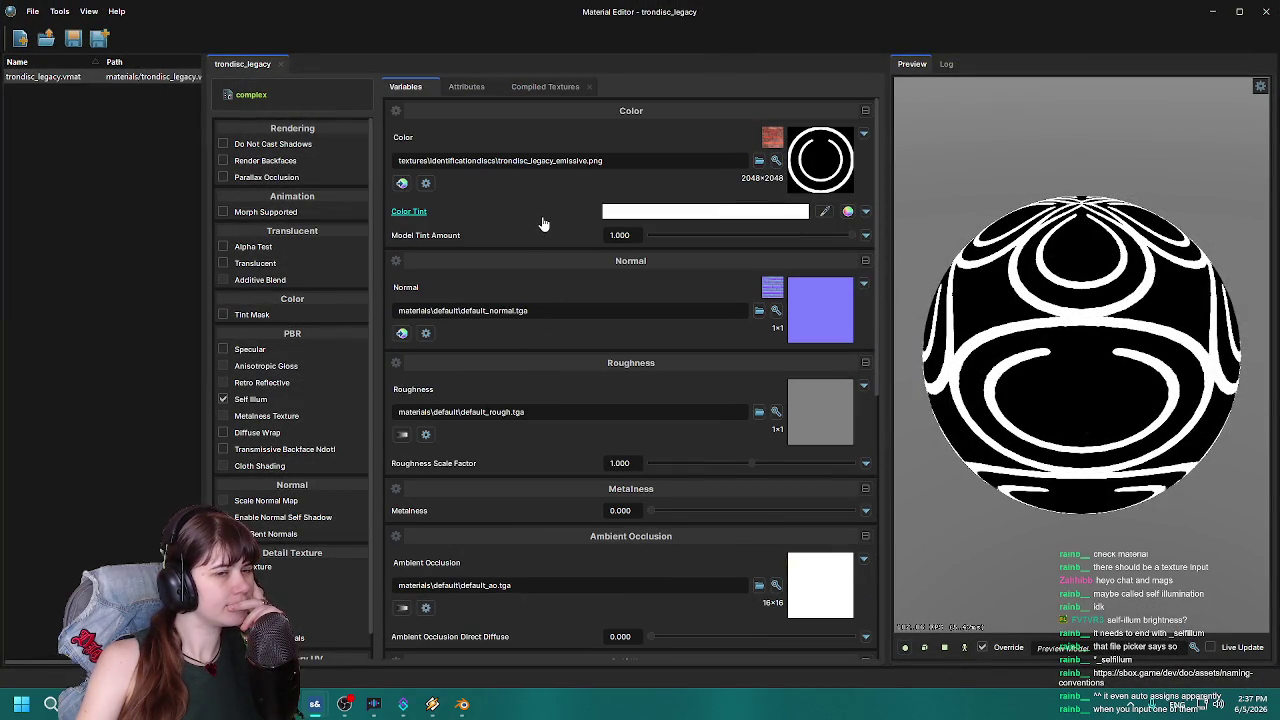
scroll(543, 224, "down", 9)
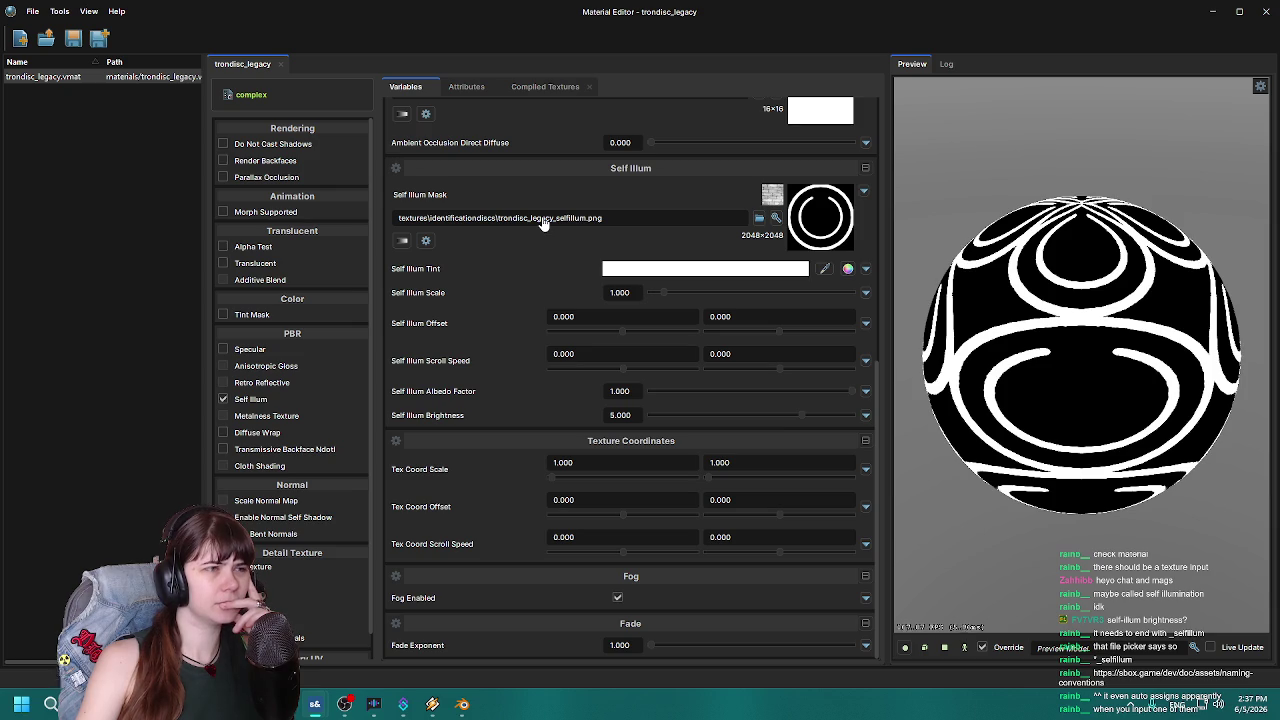
mouse_move(803, 12)
left_mouse_down()
mouse_move(1279, 265)
mouse_move(1279, 34)
left_mouse_up()
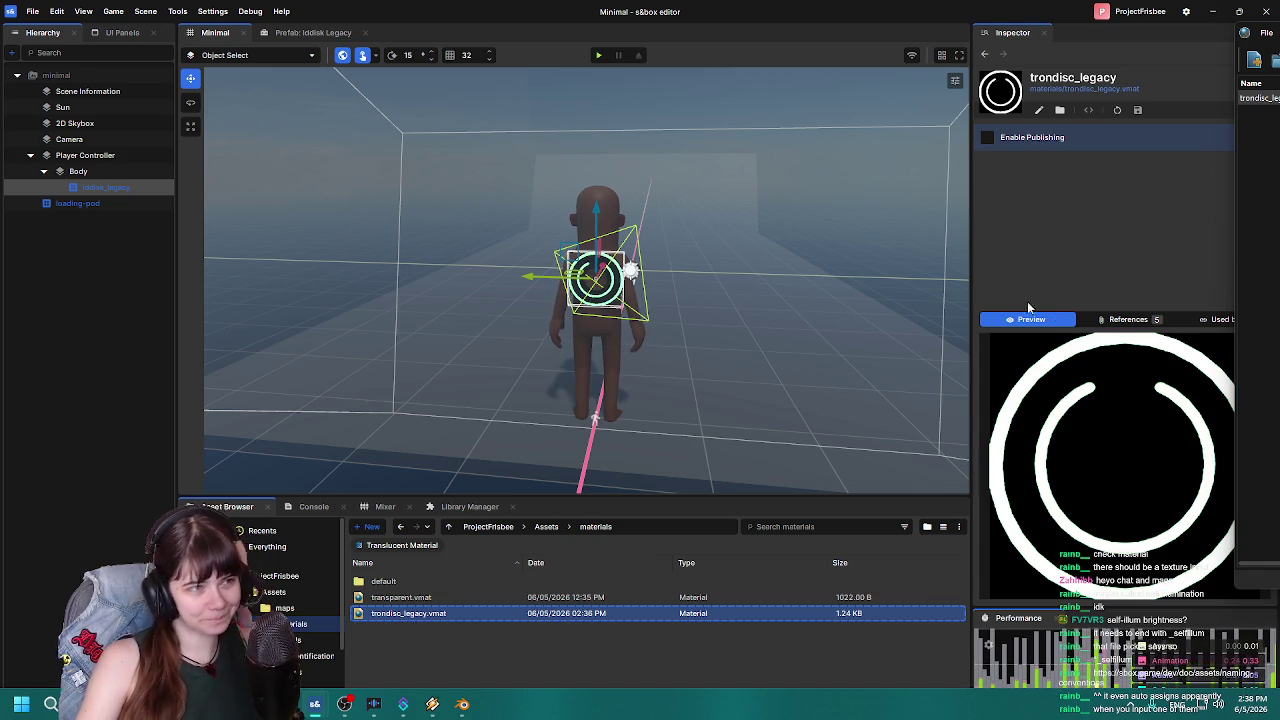
key("w")
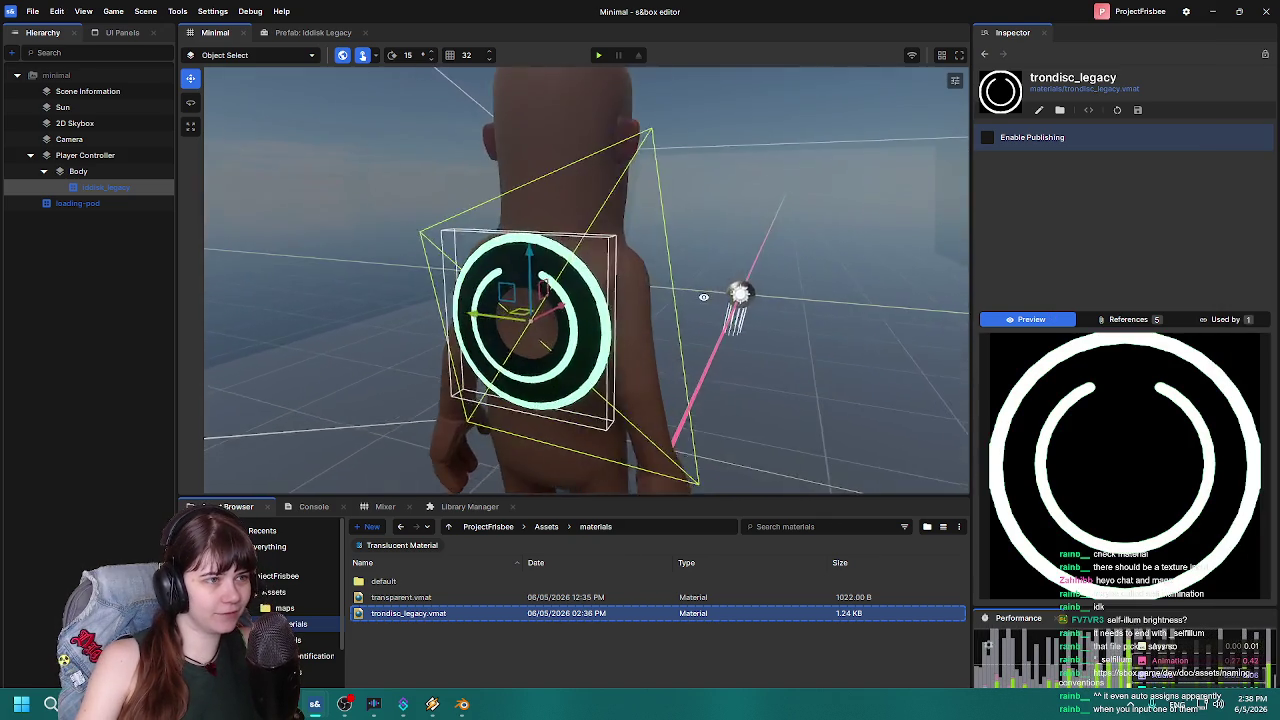
key("f")
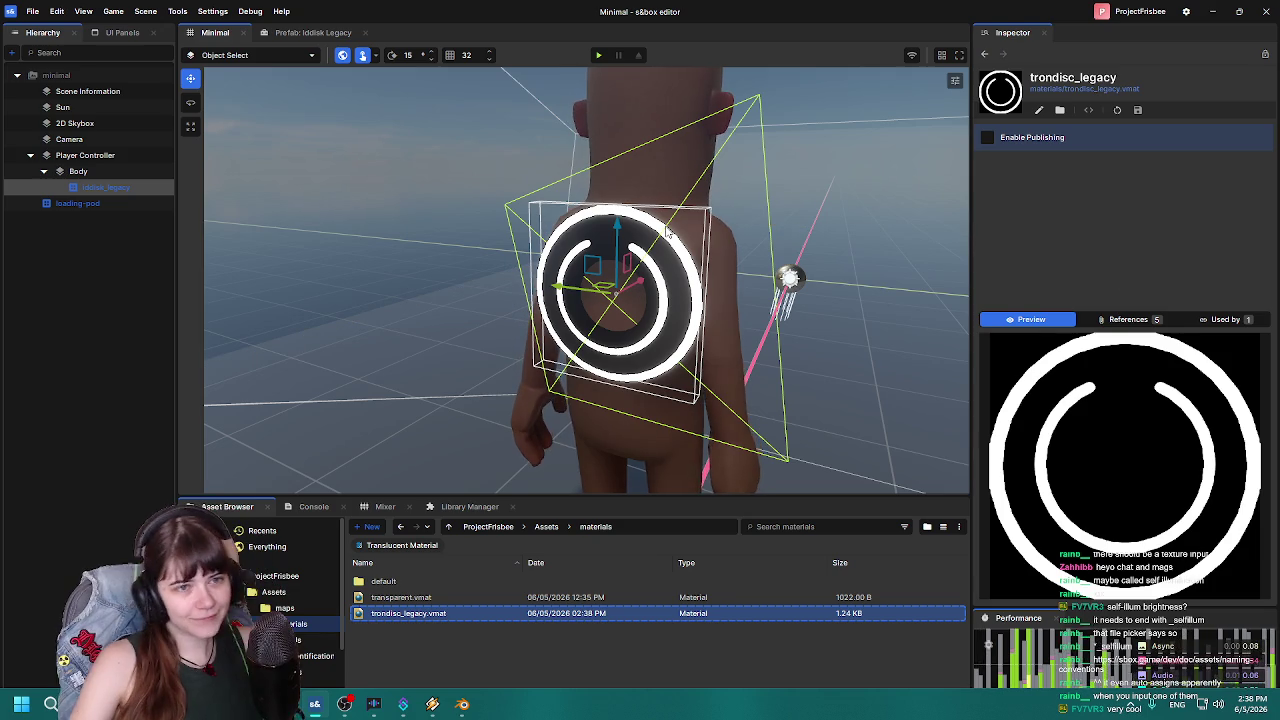
scroll(735, 276, "down", 5)
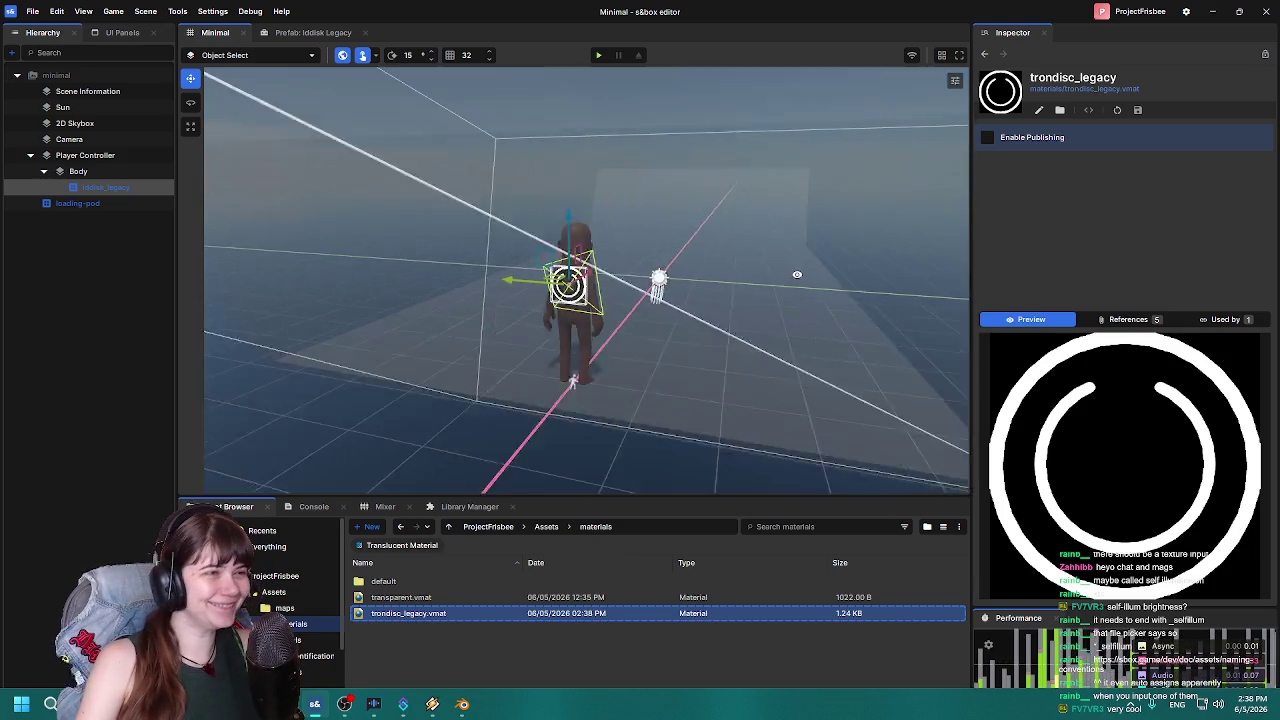
scroll(729, 286, "up", 5)
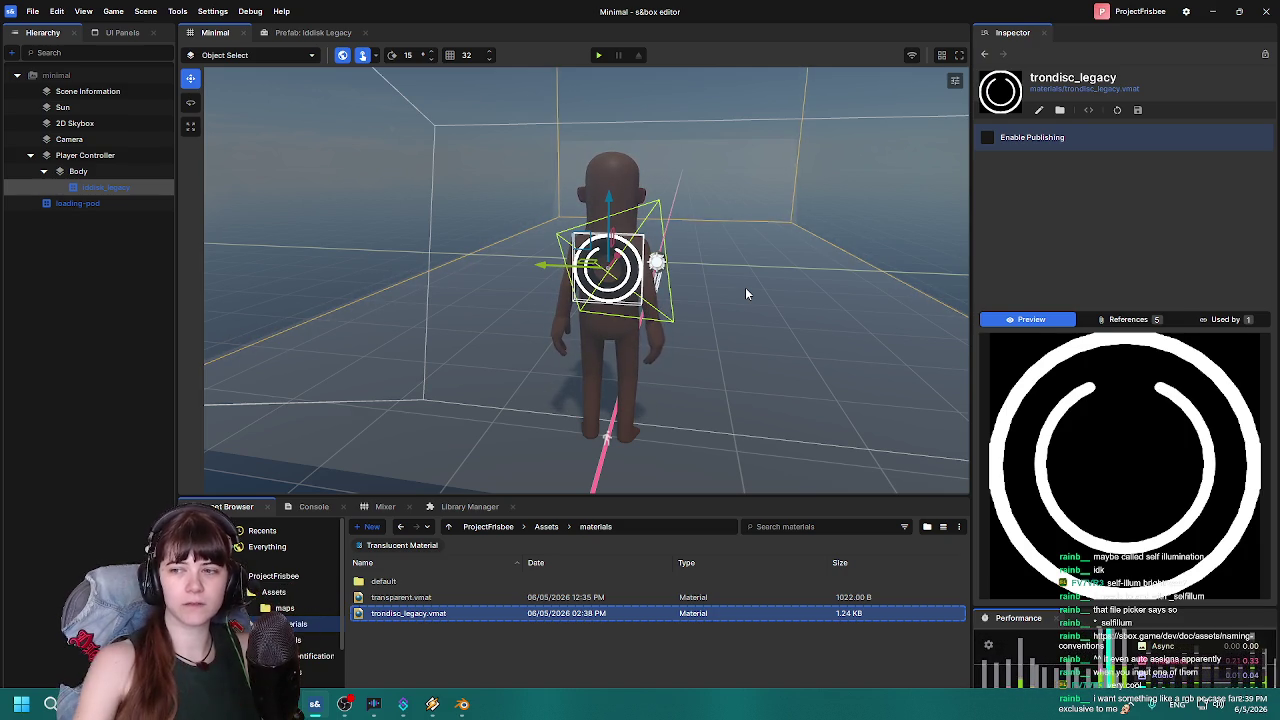
left_click(88, 390)
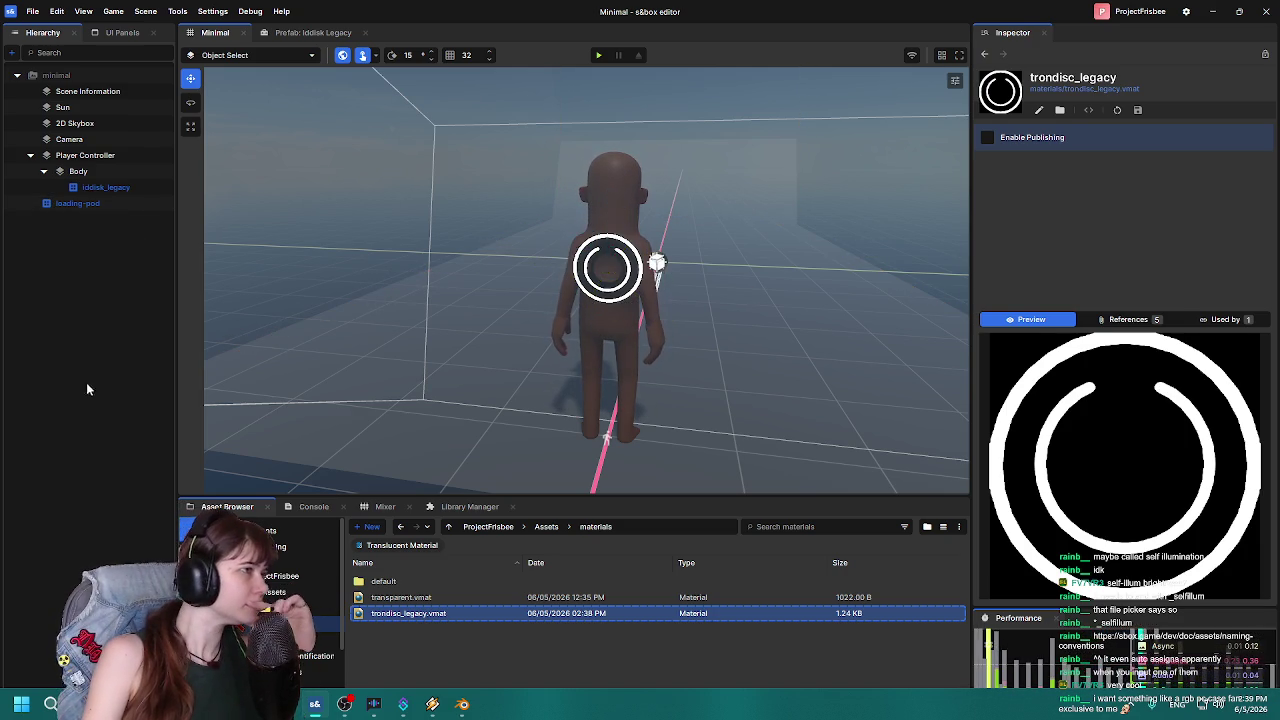
scroll(573, 262, "down", 3)
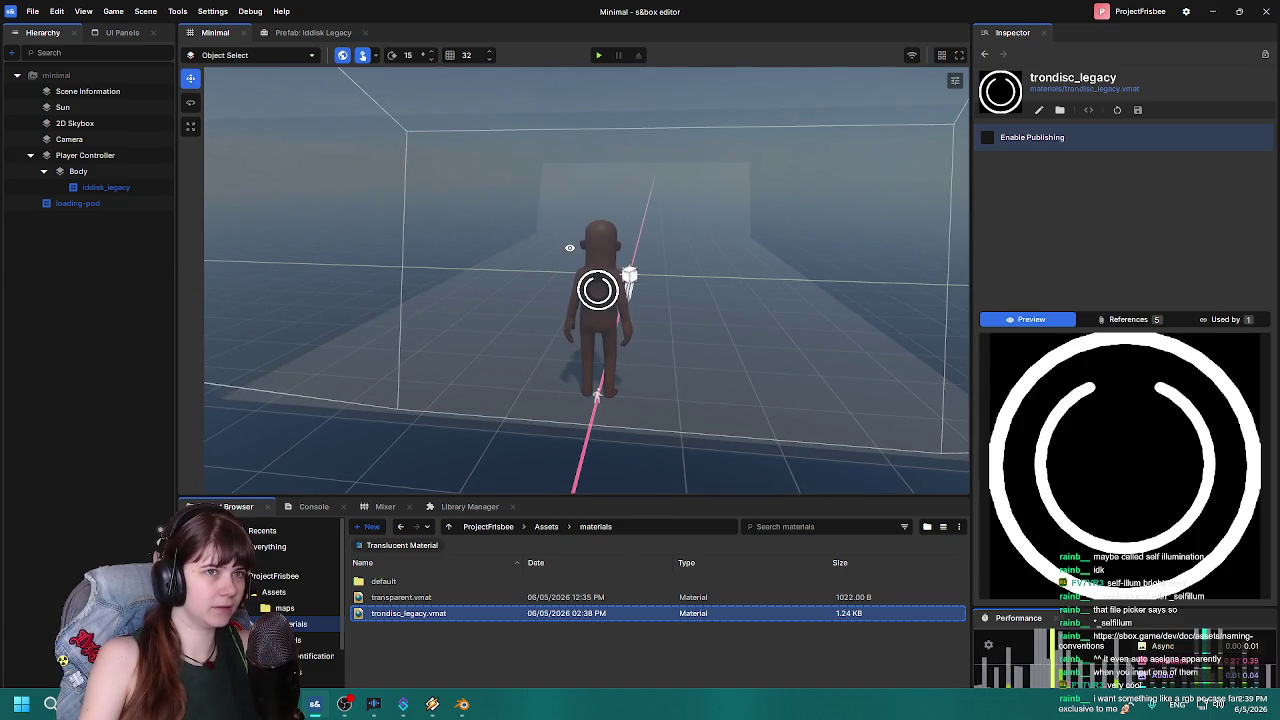
Inspect the Player Controller's input settings in the Inspector.
left_click(108, 188)
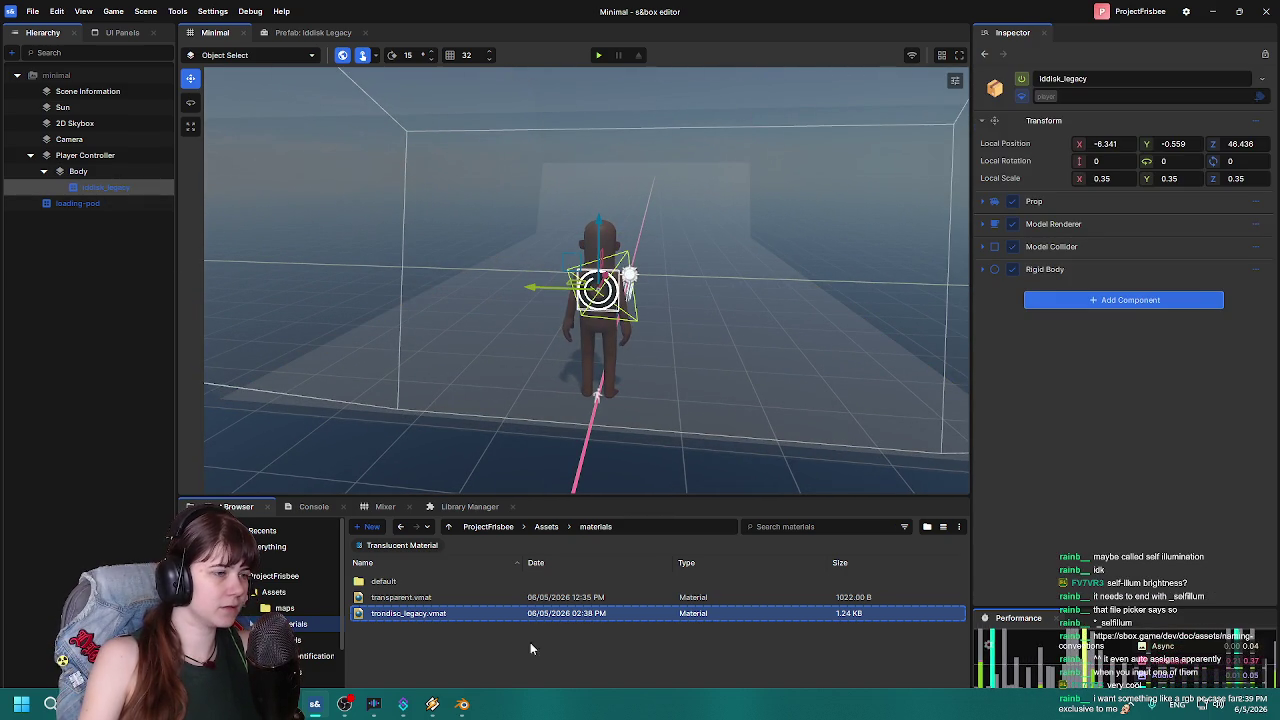
left_click(477, 658)
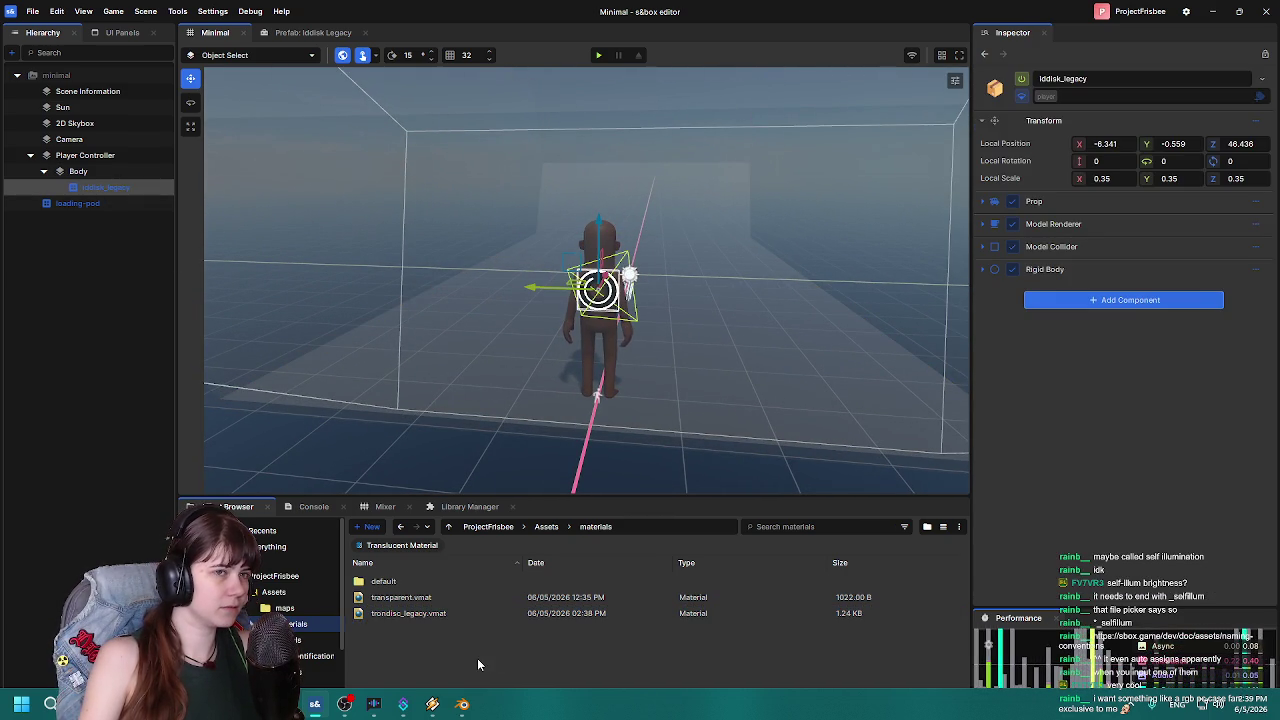
left_click(85, 155)
left_click(78, 172)
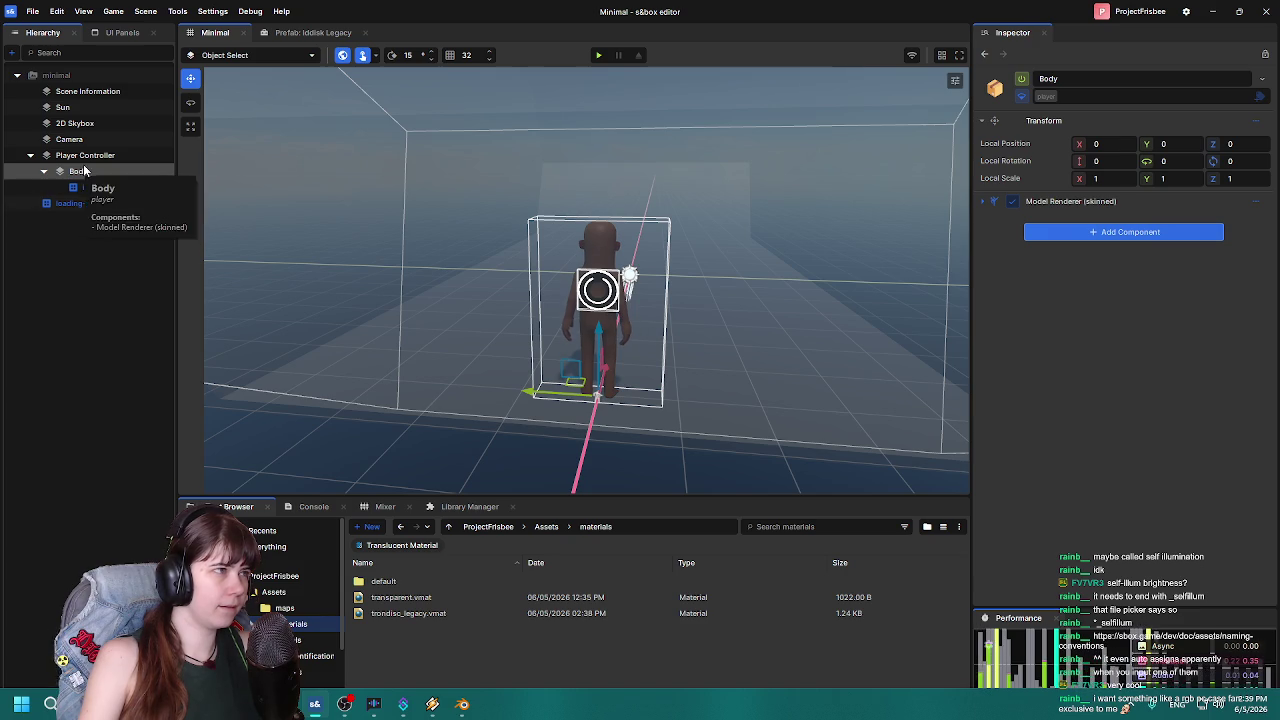
left_click(82, 156)
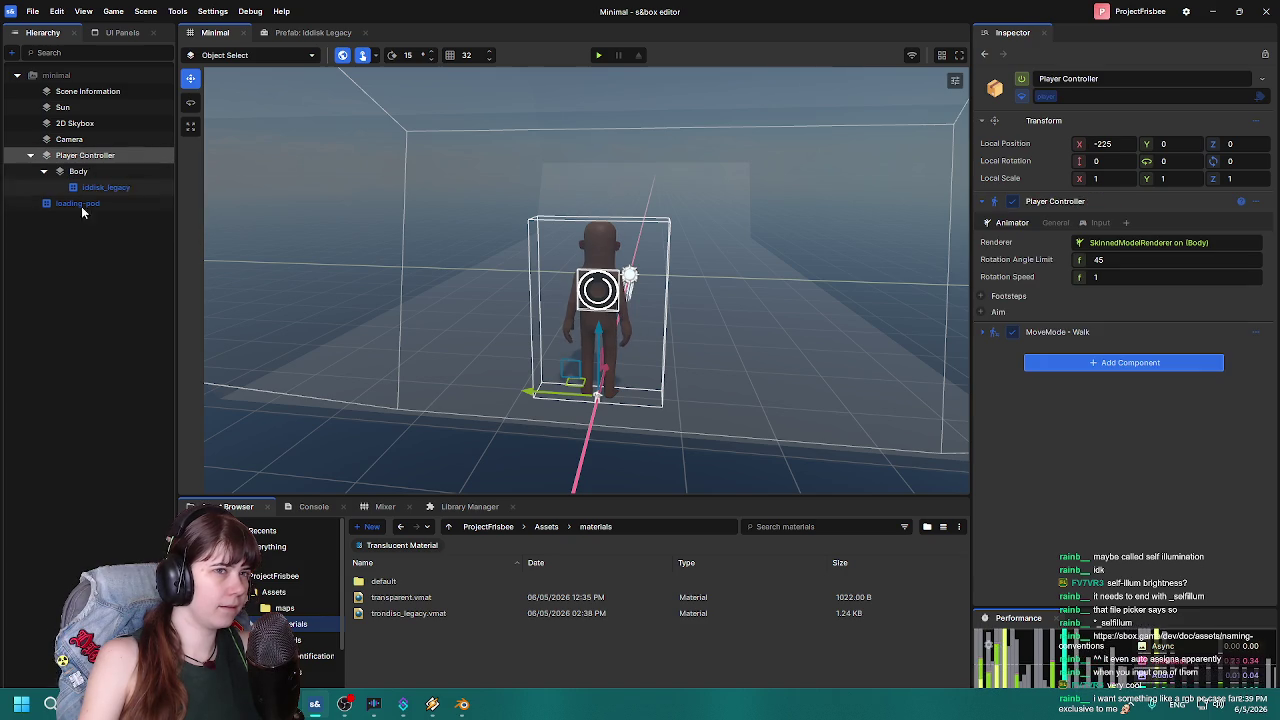
left_click(1100, 222)
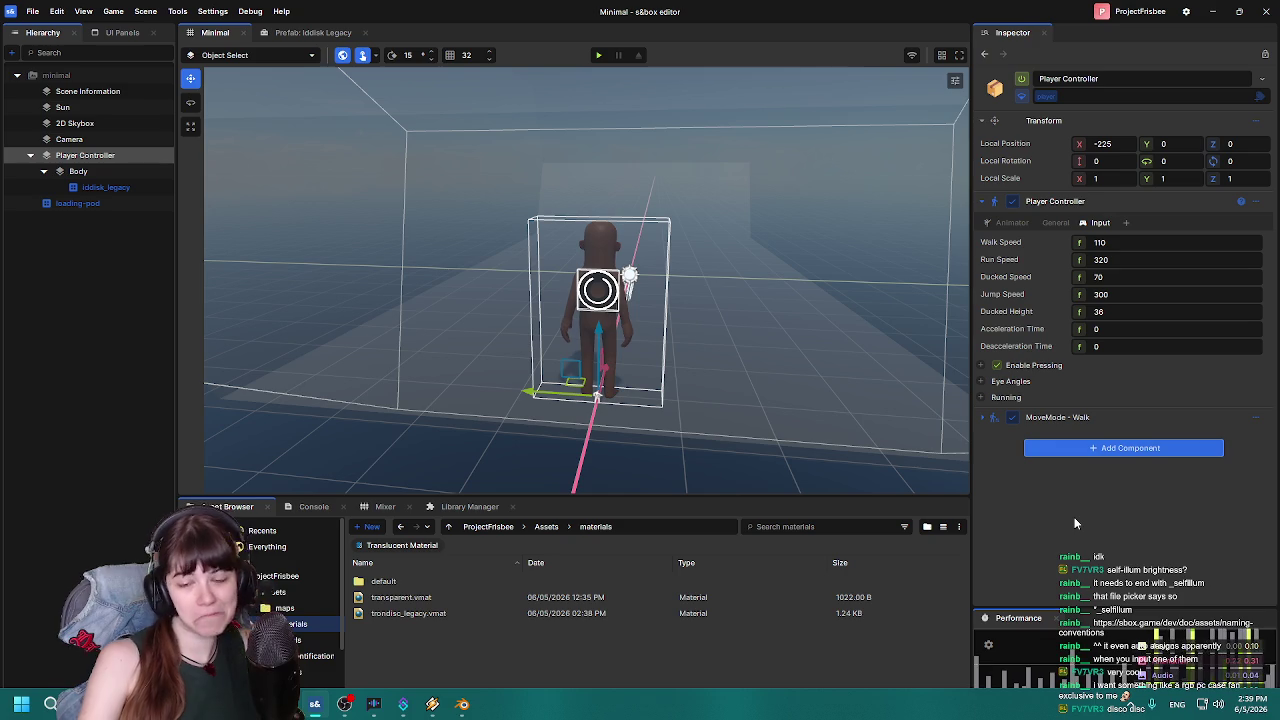
Deselect the Player Controller and run the Minimal scene in play mode.
left_click(138, 275)
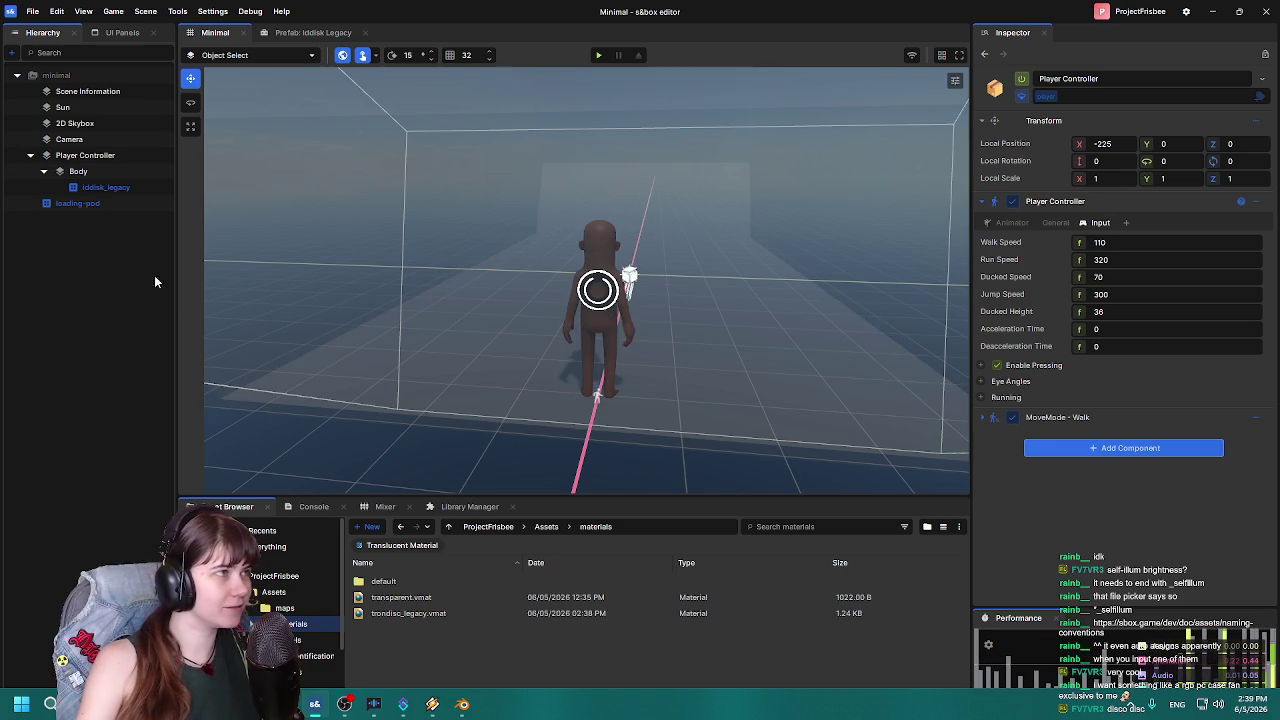
scroll(499, 305, "up", 3)
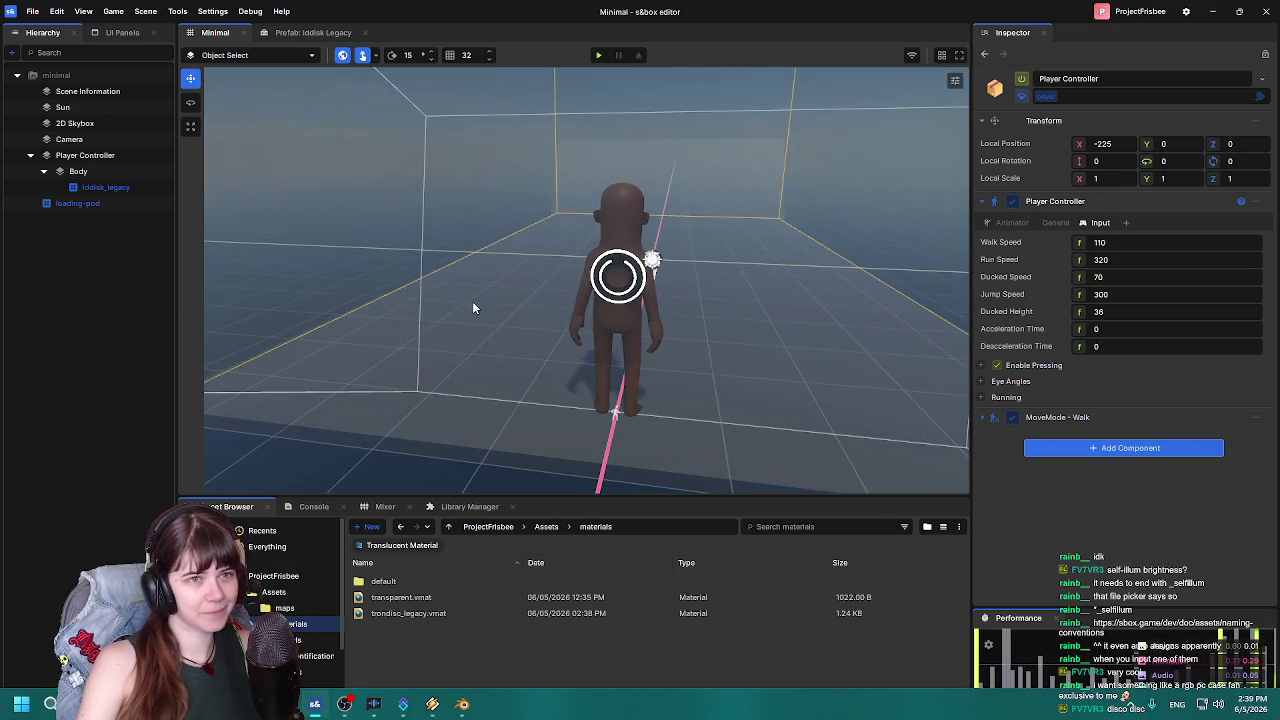
scroll(512, 344, "down", 3)
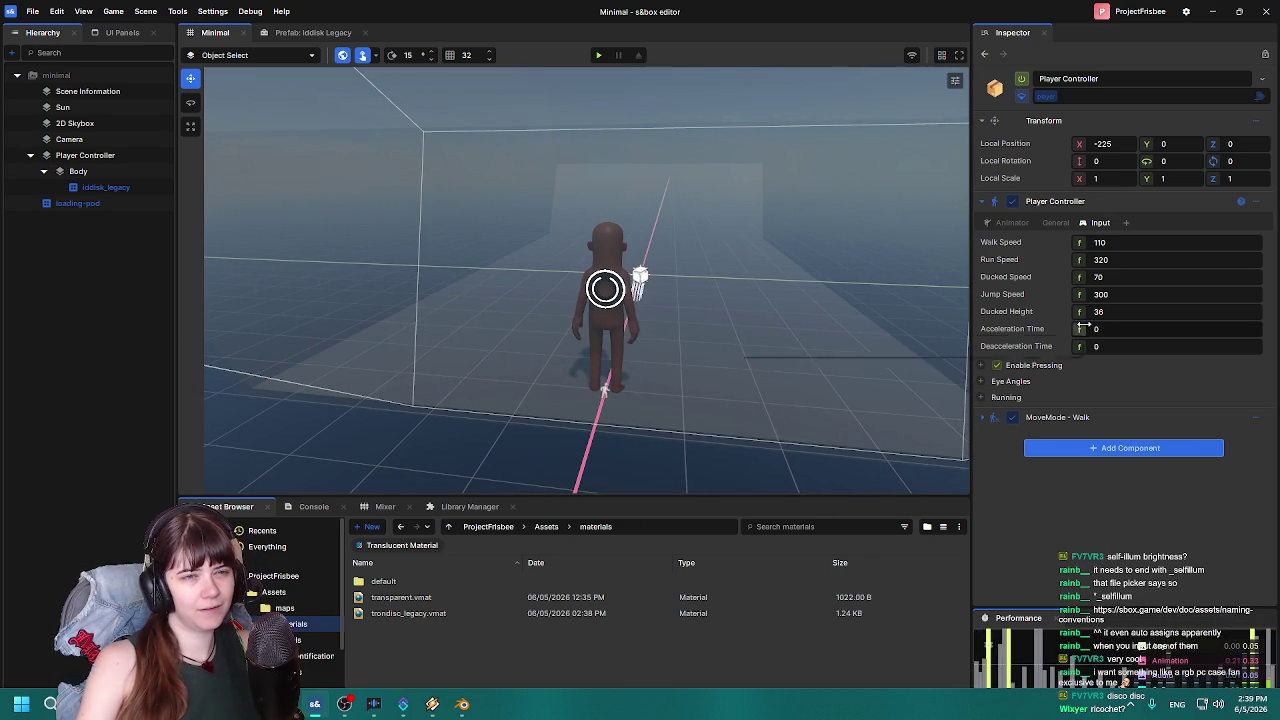
left_click(598, 55)
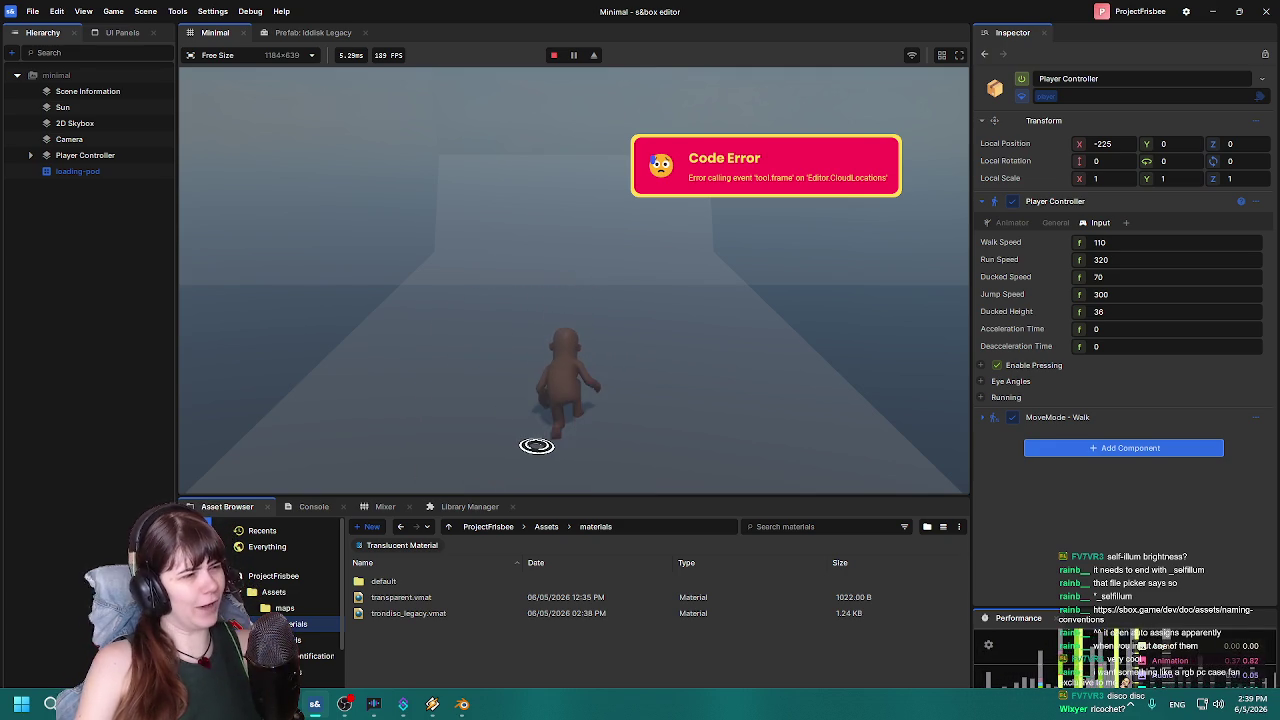
Leave play mode and select the iddisk_legacy disc in the Hierarchy.
key("Escape")
left_click(268, 443)
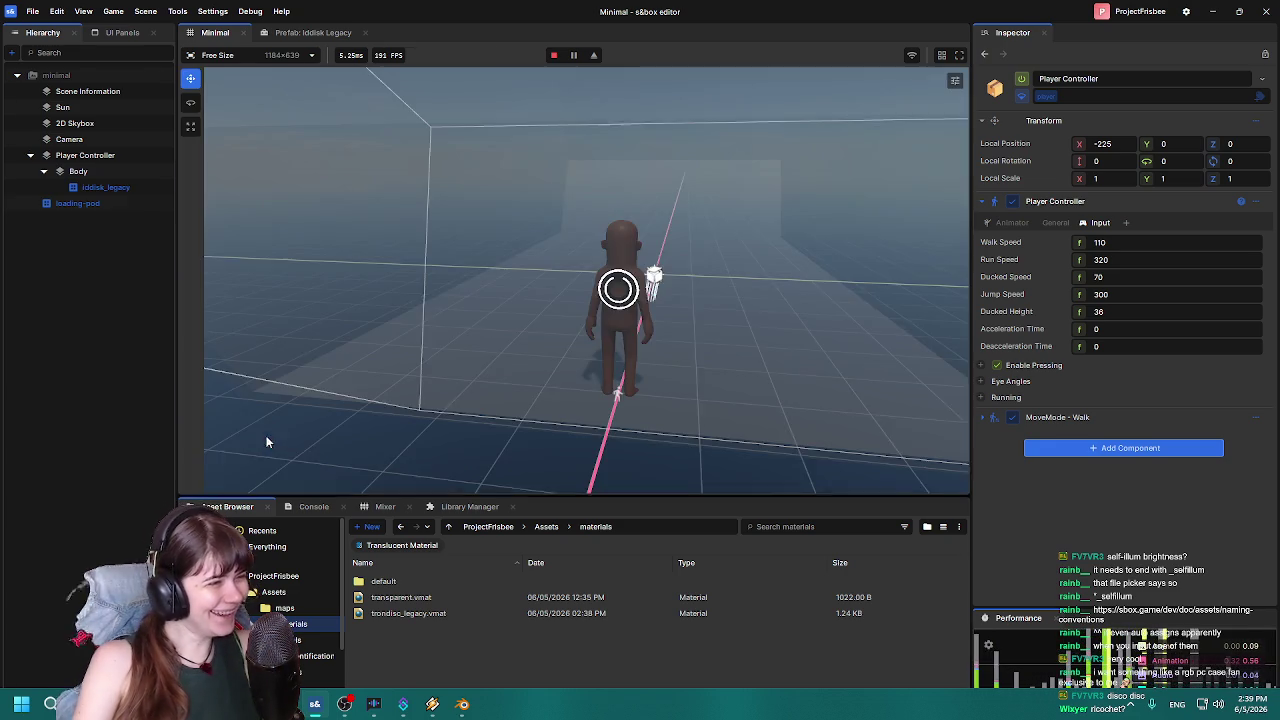
left_click(105, 188)
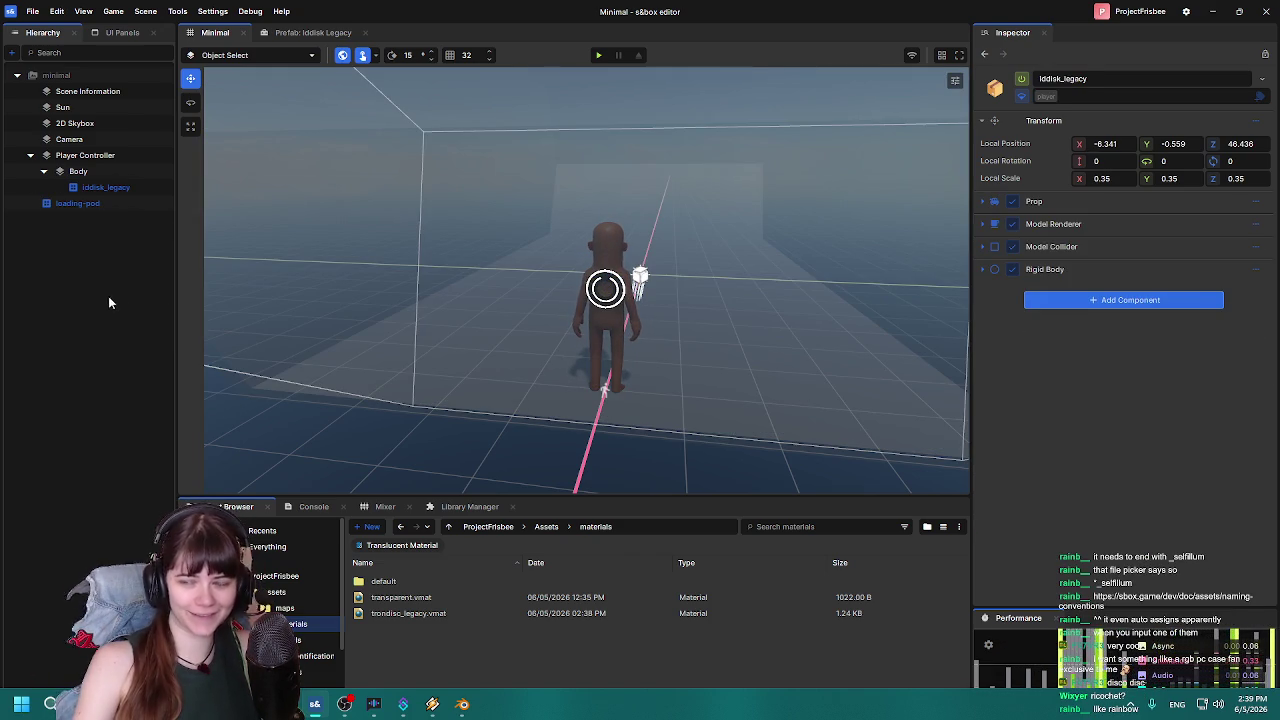
Review the disc's Prop, Model Renderer, Model Collider and Rigid Body components in the Inspector.
scroll(740, 331, "up", 2)
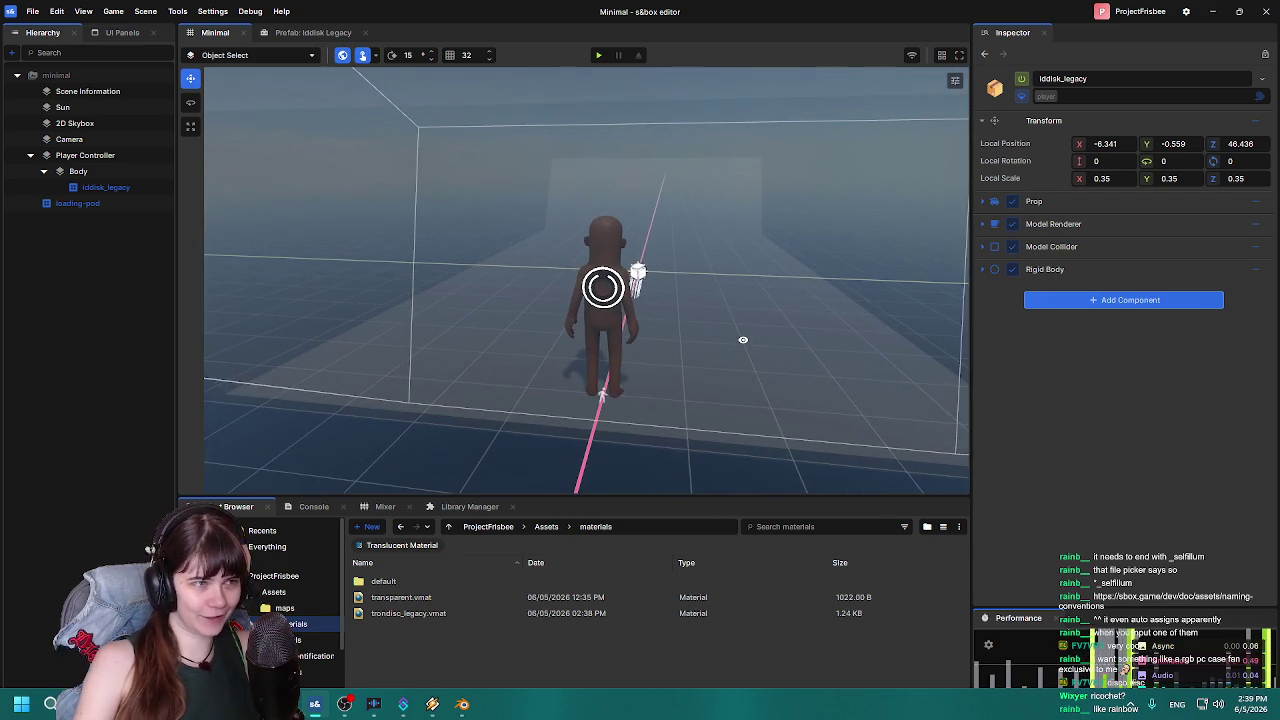
left_click(986, 202)
left_click(986, 203)
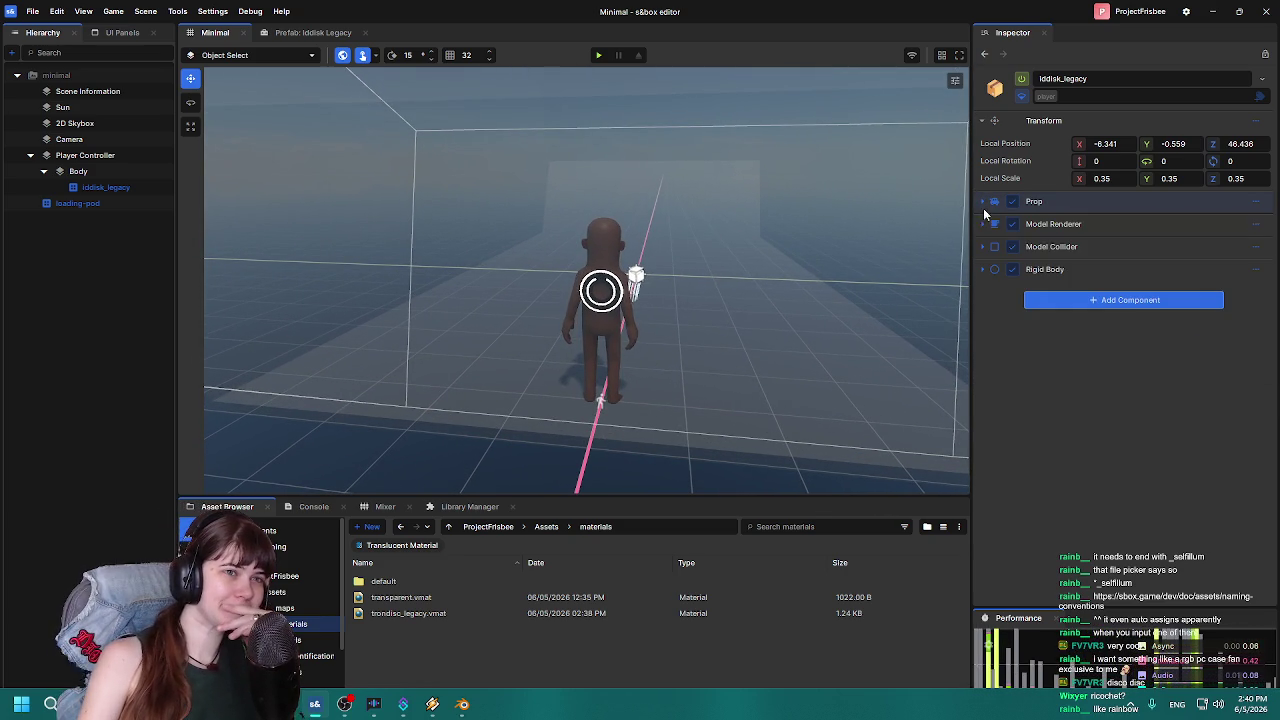
left_click(986, 224)
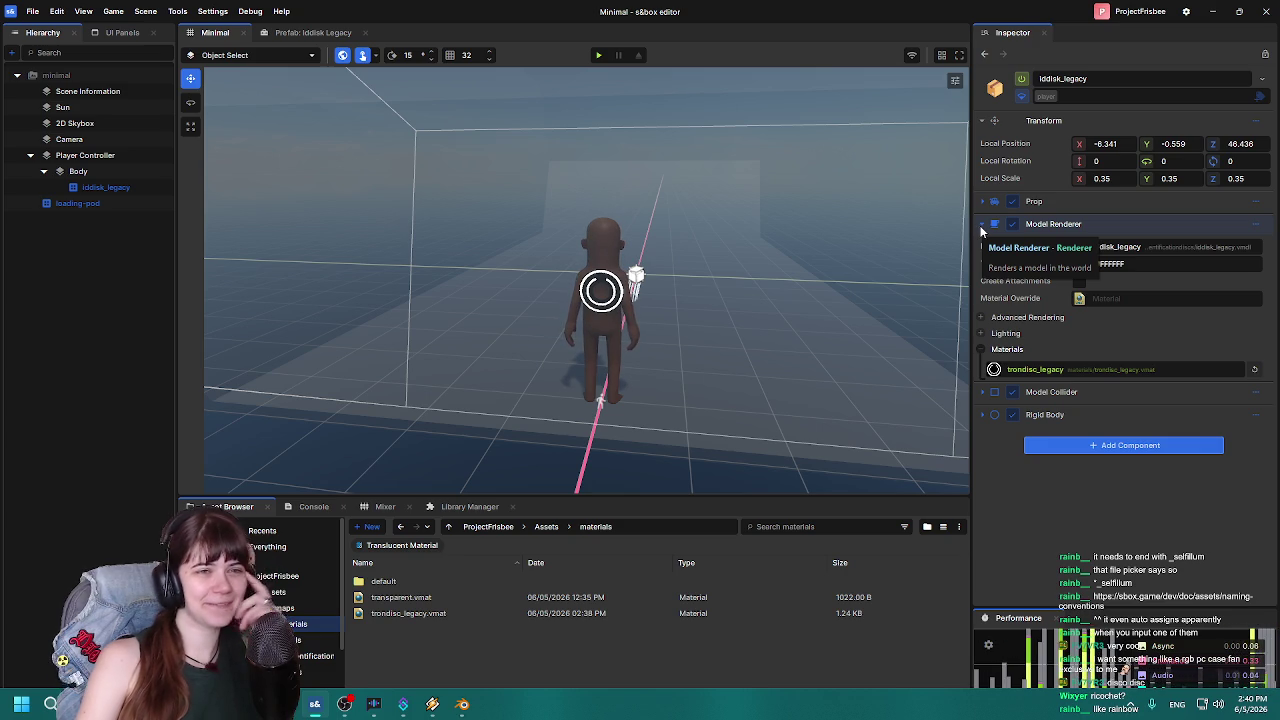
left_click(982, 334)
left_click(982, 334)
left_click(983, 318)
left_click(983, 318)
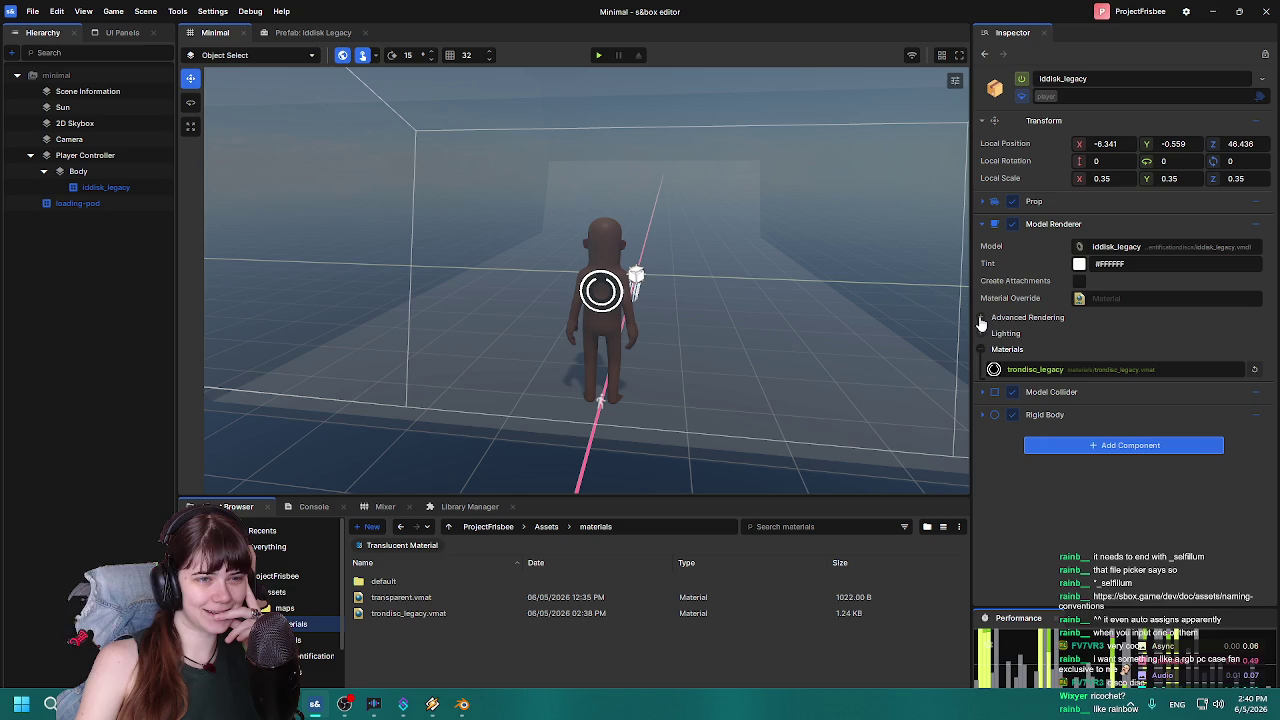
left_click(981, 394)
left_click(981, 396)
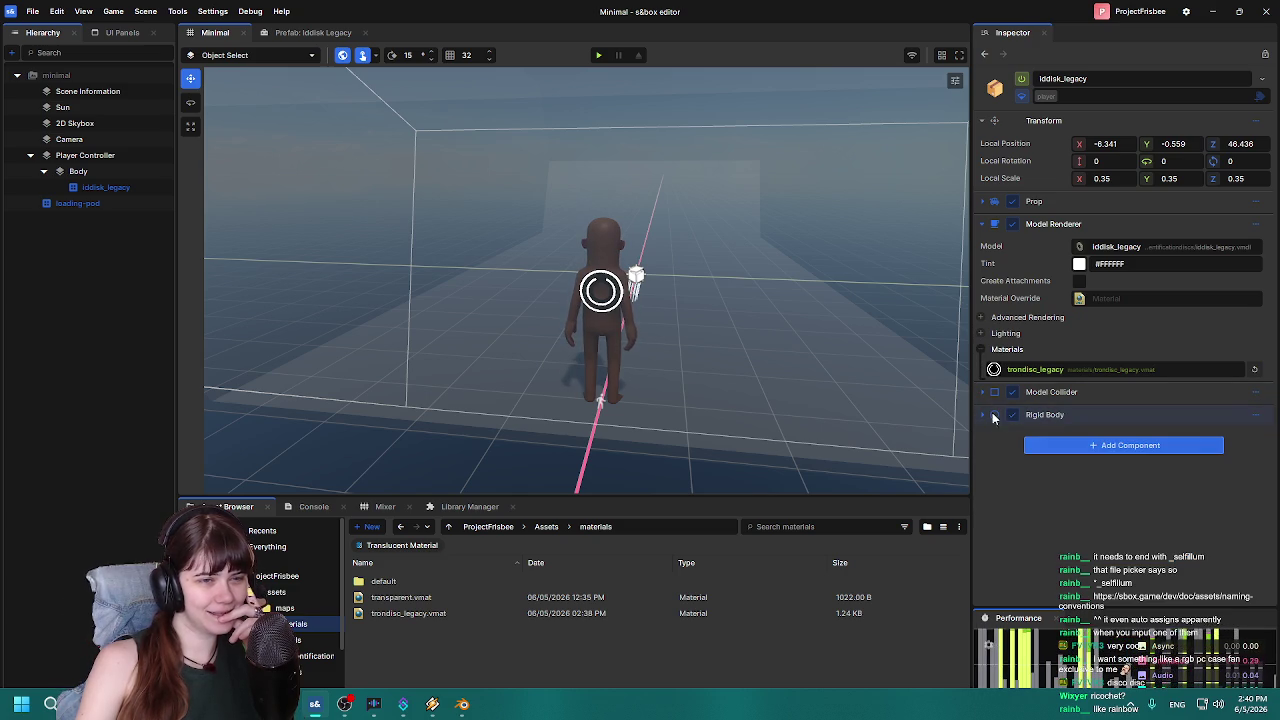
left_click(981, 415)
scroll(1027, 470, "down", 4)
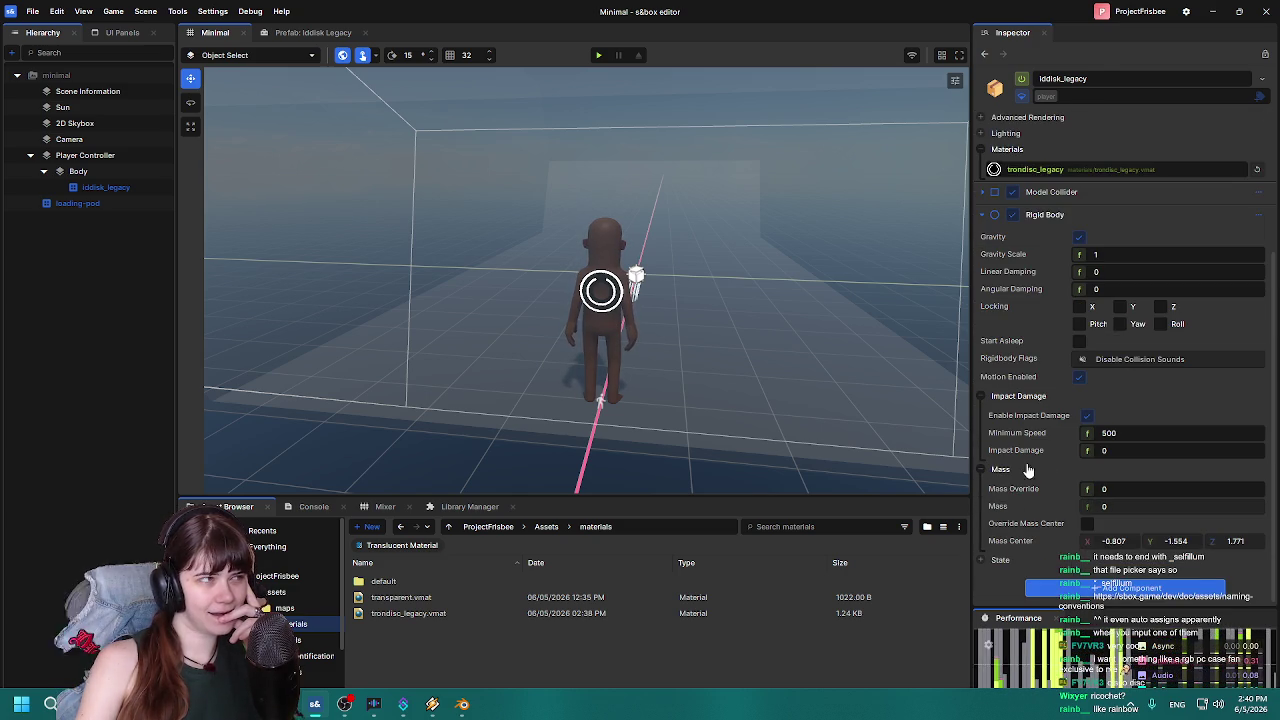
Collapse Rigid Body and open the Prefab: Iddisk Legacy tab.
left_click(106, 188)
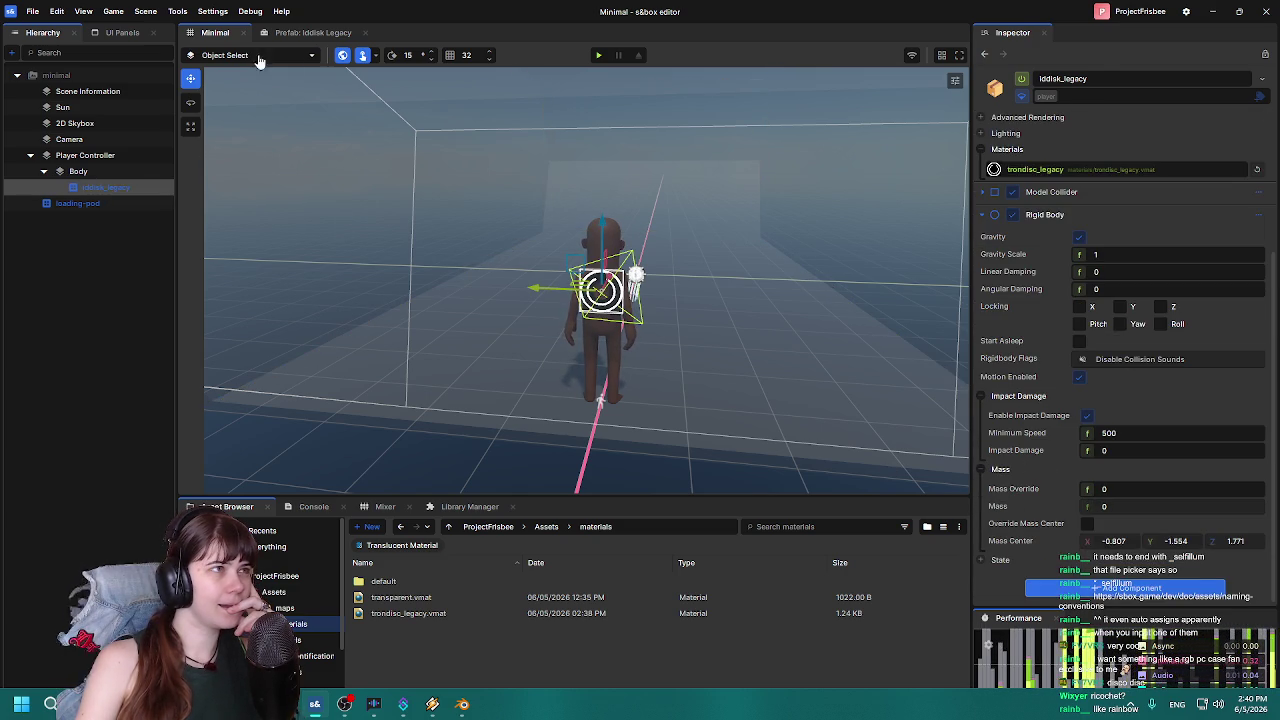
left_click(298, 34)
left_click(215, 34)
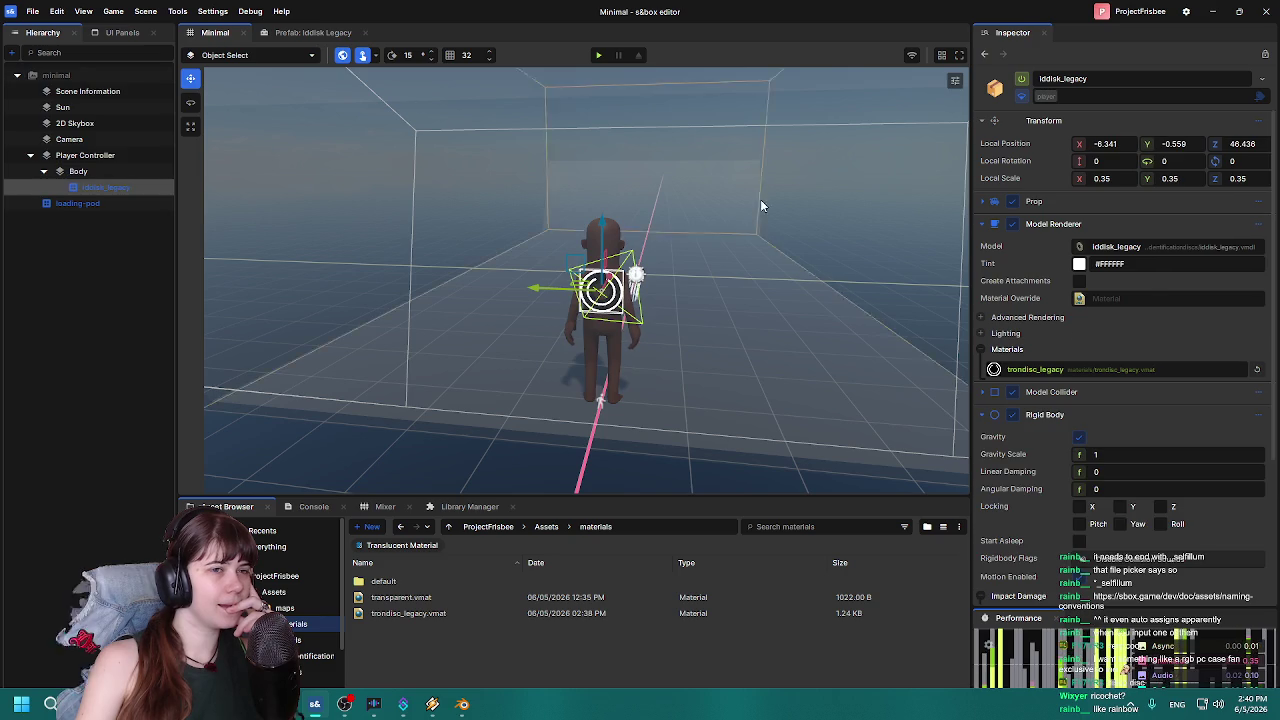
left_click(981, 415)
left_click(308, 33)
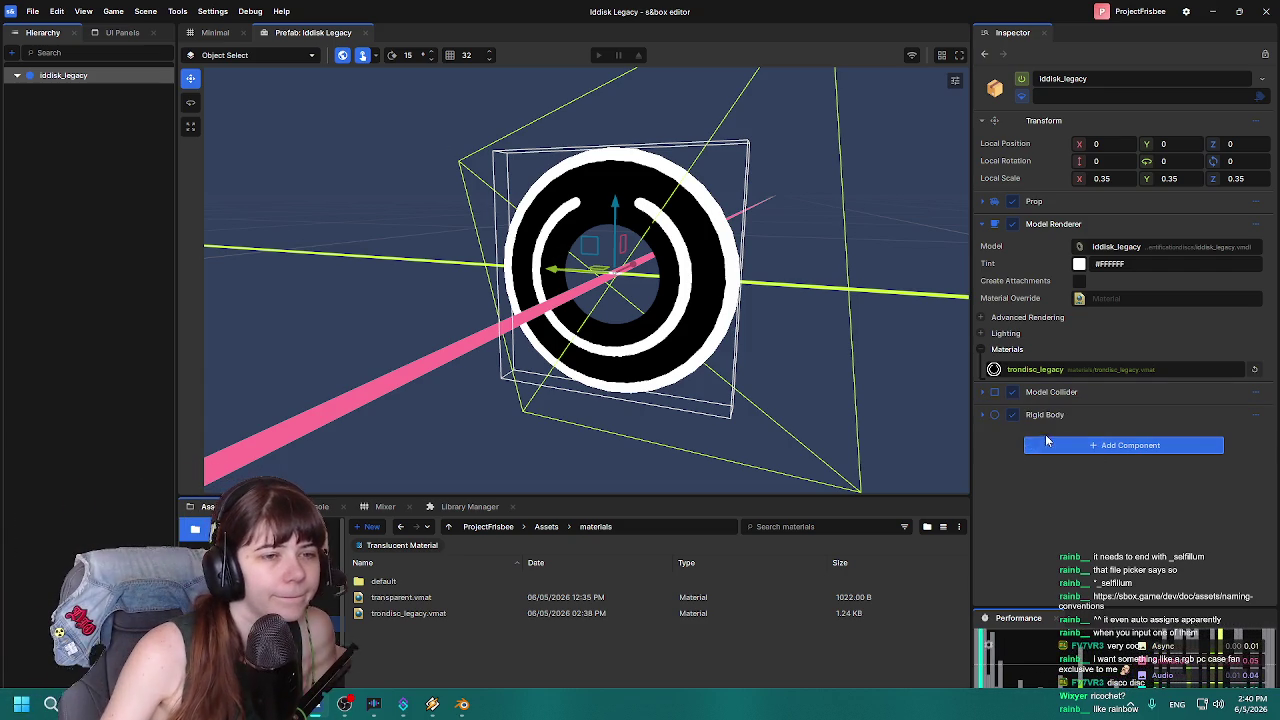
Disable the disc's Rigid Body and test-walk the character in play mode.
left_click(1012, 414)
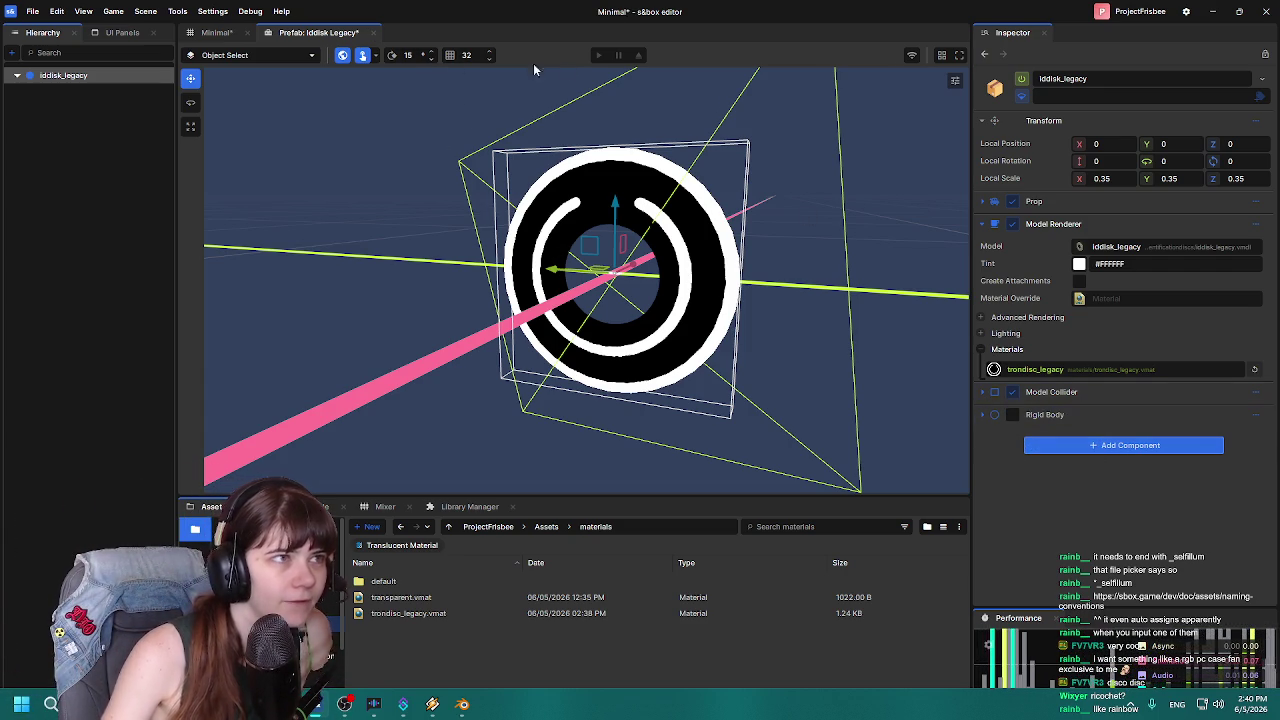
left_click(210, 33)
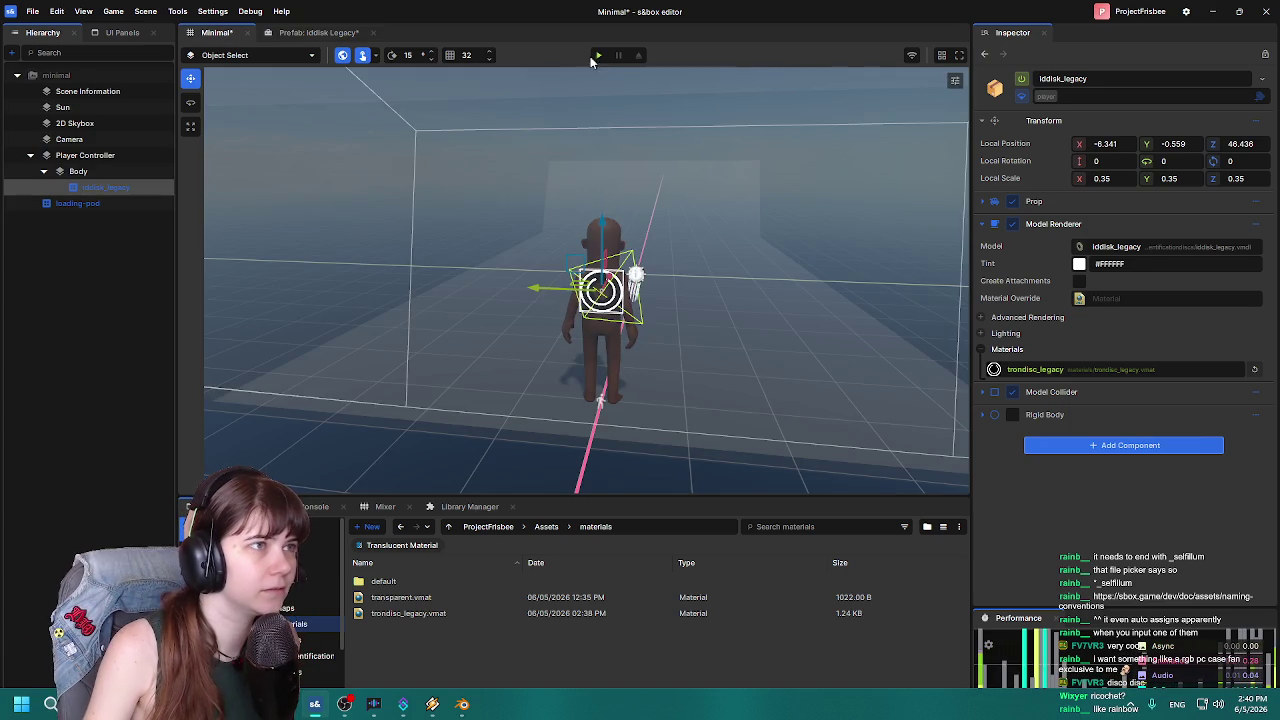
left_click(598, 55)
key("d")
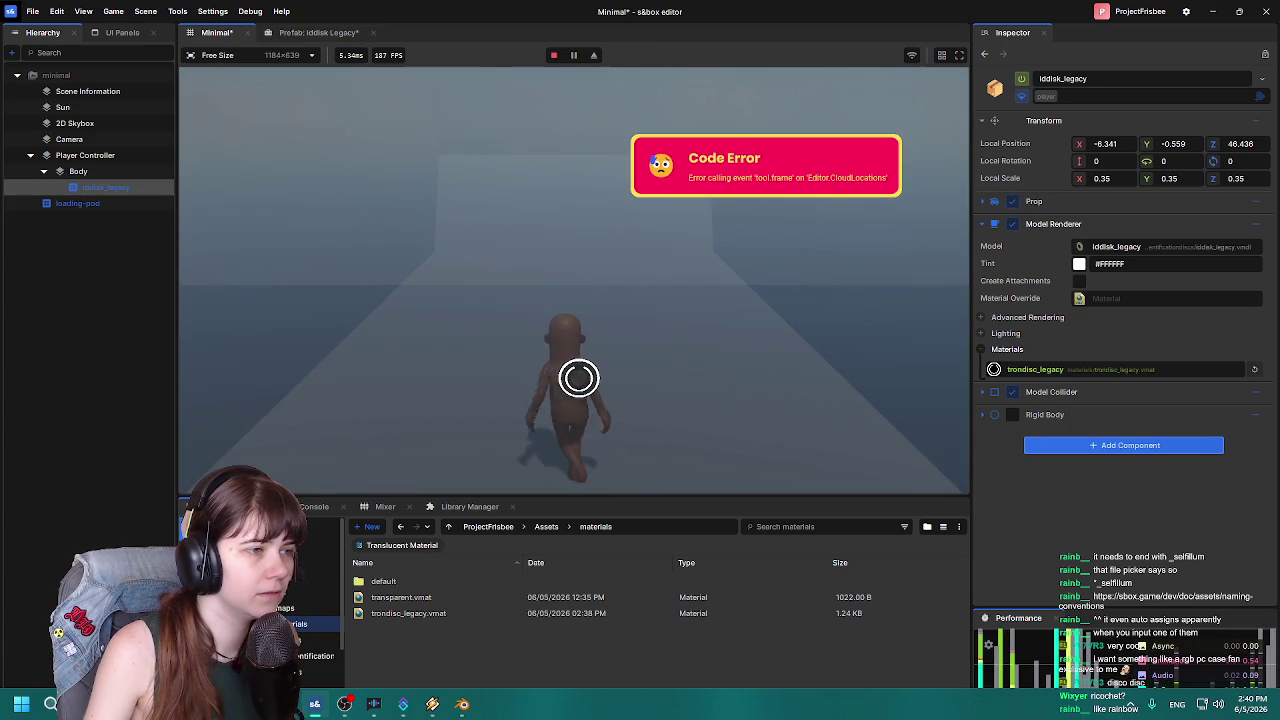
key("a")
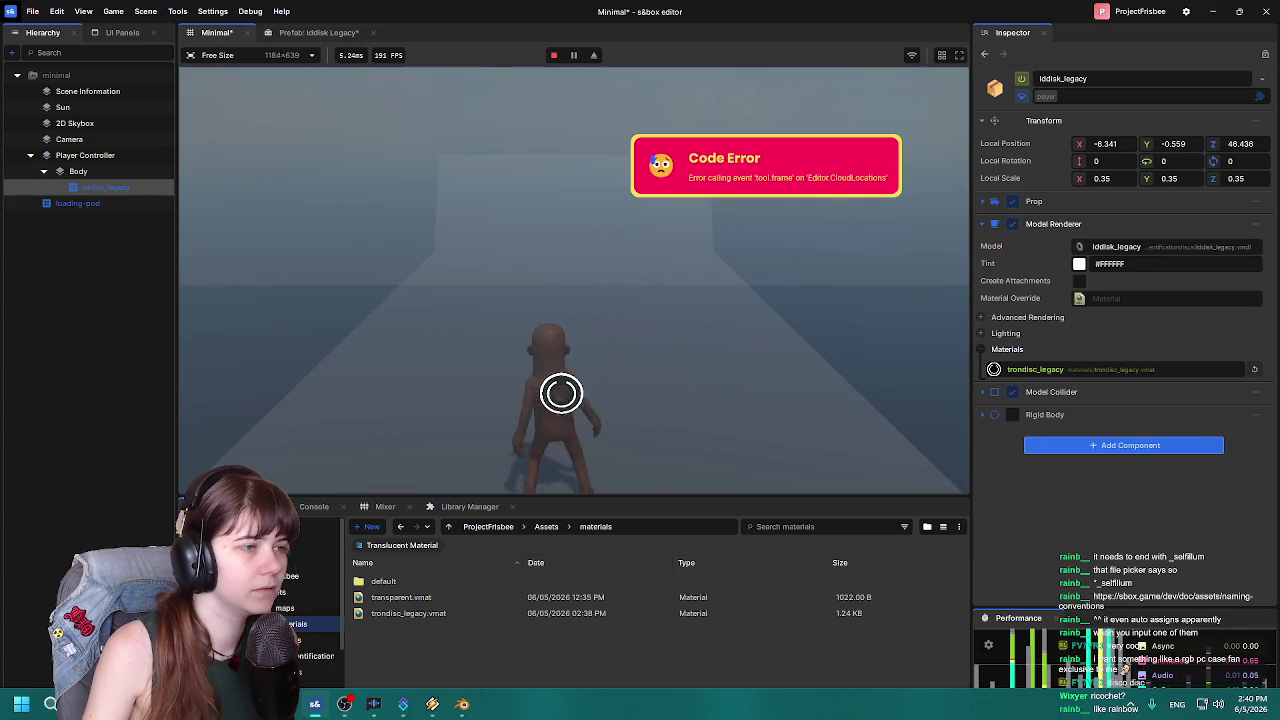
key("d")
key("Escape")
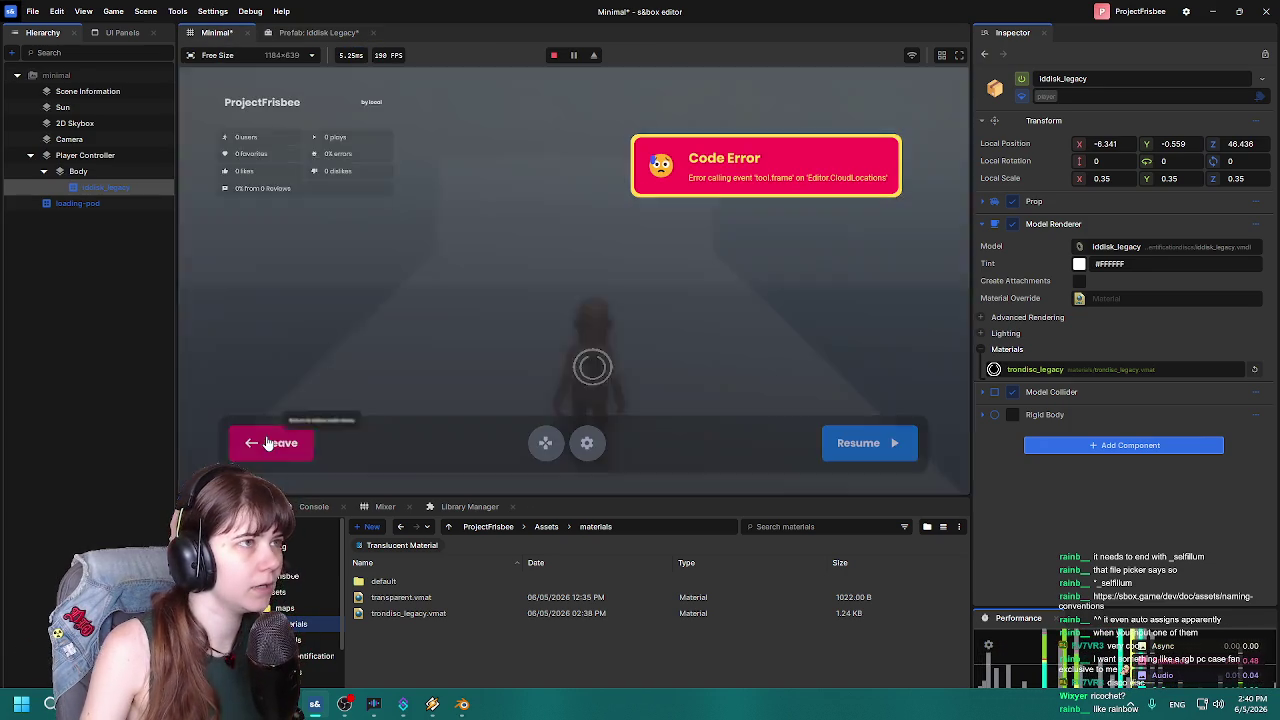
left_click(295, 442)
Check the Rigid Body component options and save the Minimal scene.
left_click(1255, 415)
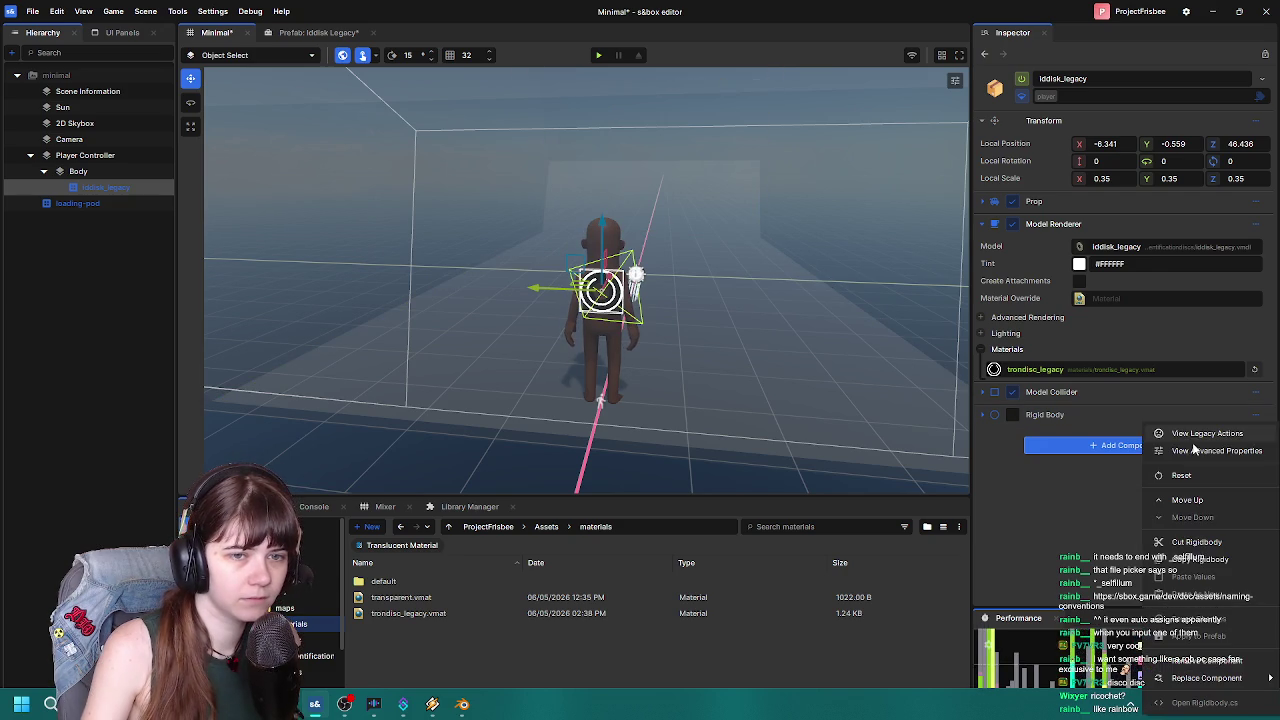
left_click(1048, 525)
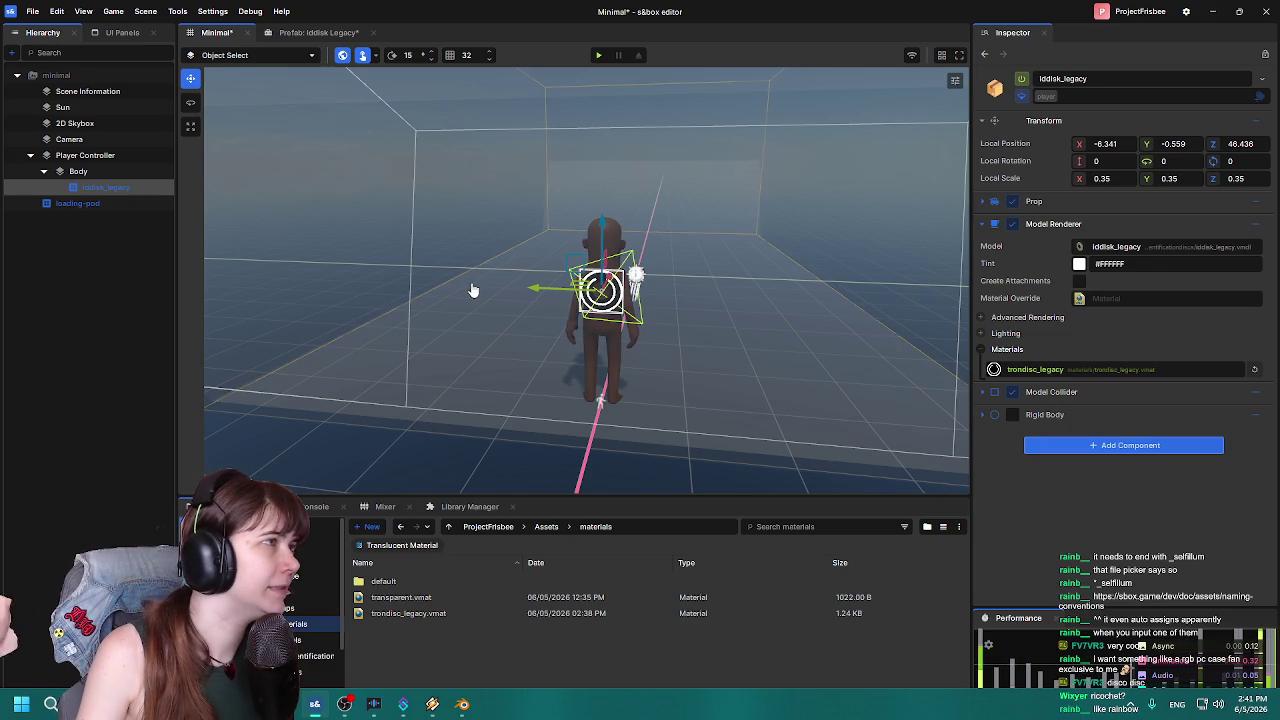
mouse_move(434, 263)
left_mouse_down()
mouse_move(457, 253)
mouse_move(450, 284)
left_mouse_up()
key("ctrl+s")
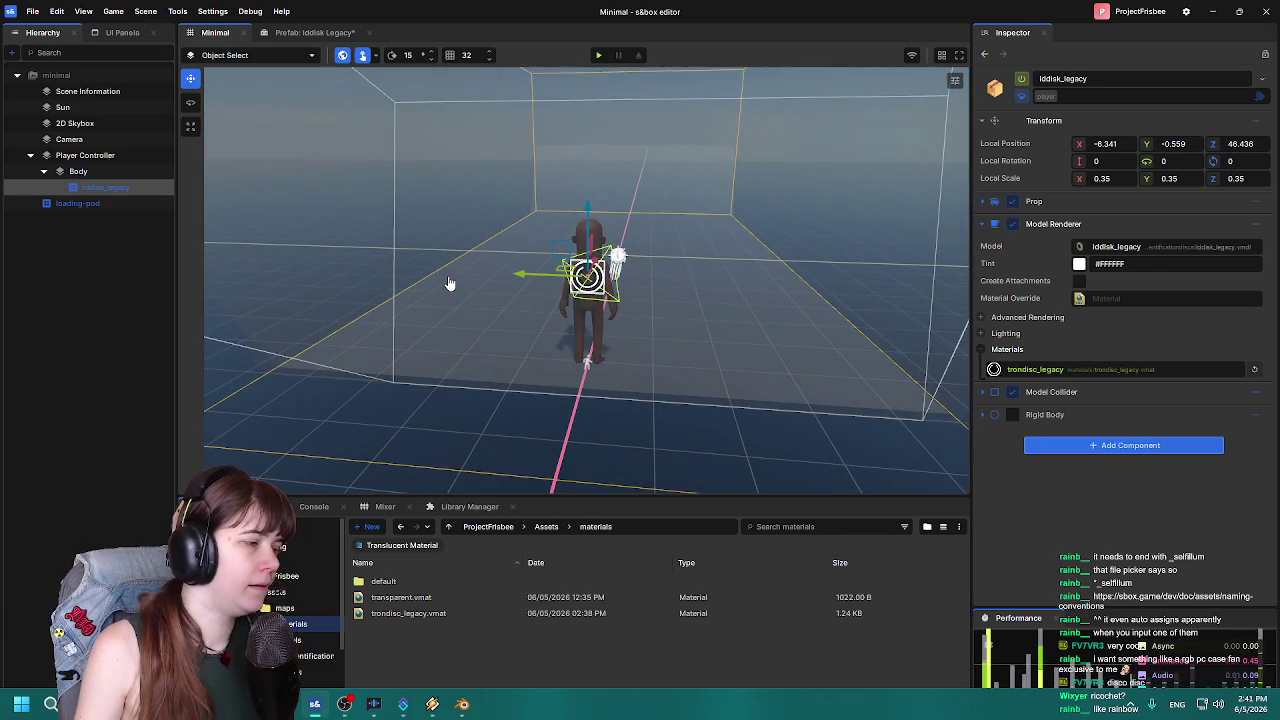
left_click(316, 32)
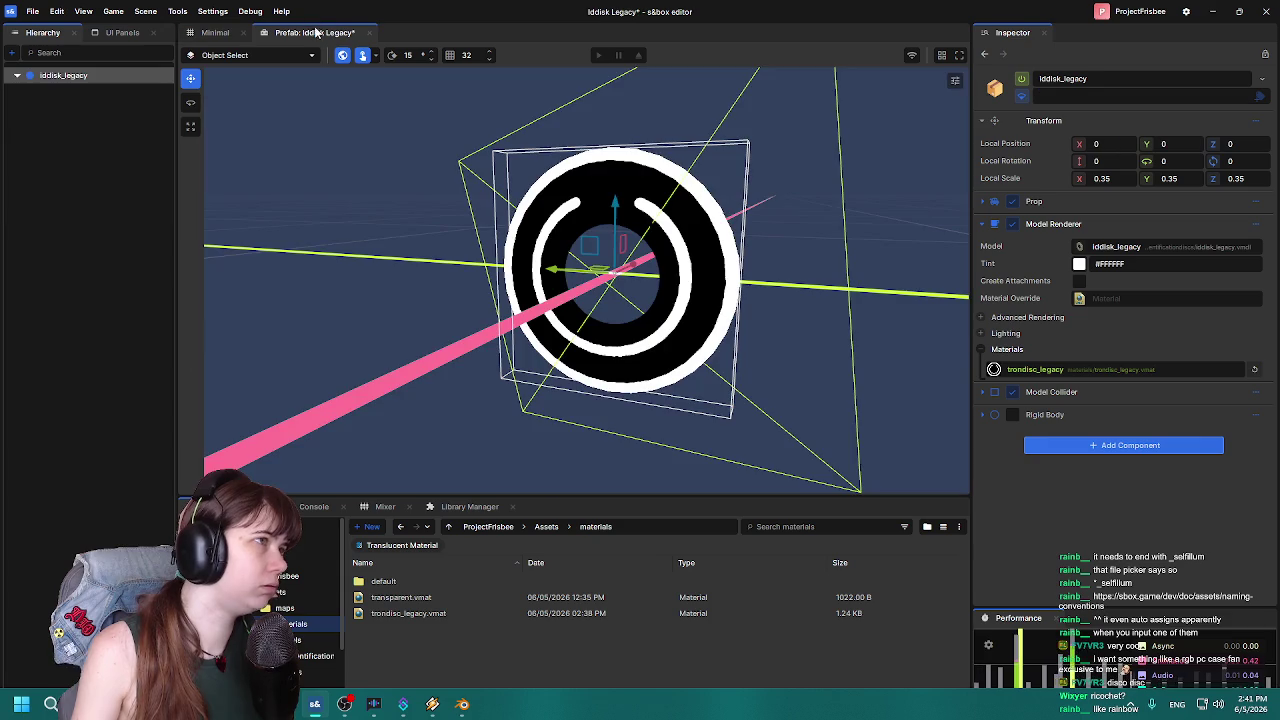
Frame the disc and save the iddisk_legacy prefab with Ctrl+S.
scroll(583, 277, "down", 10)
left_click_drag(471, 286, 447, 308)
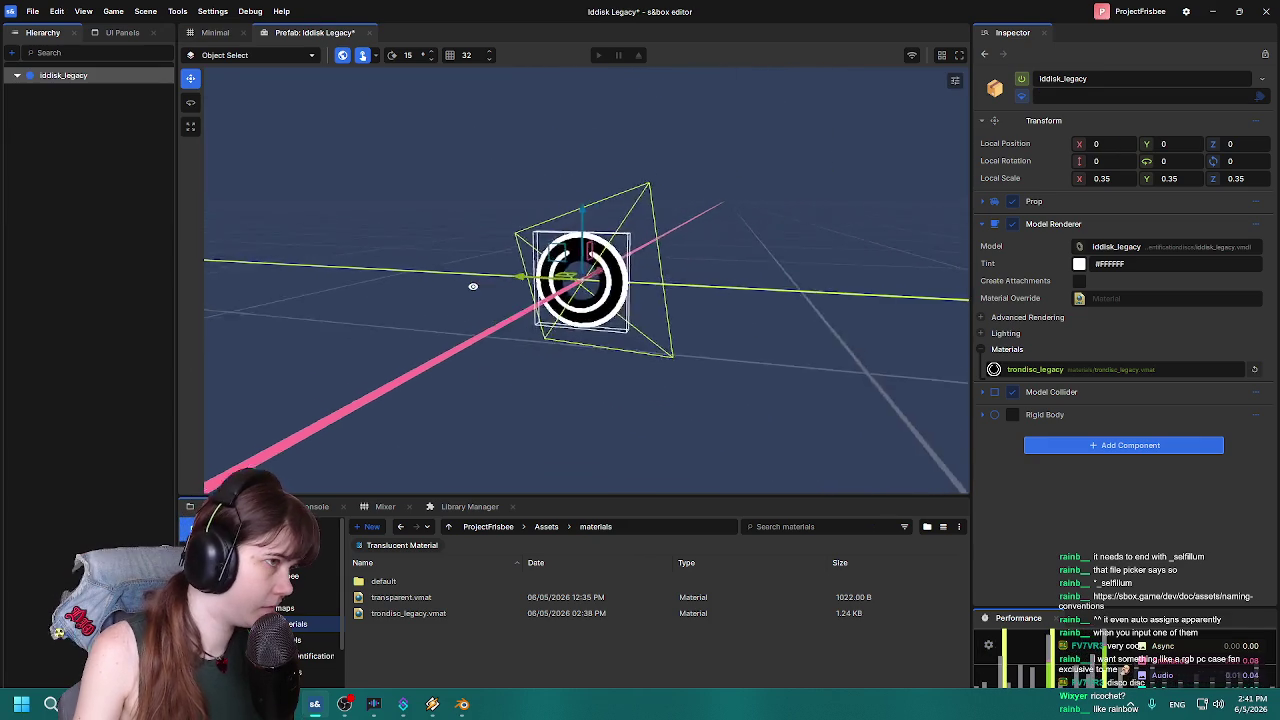
key("ctrl+s")
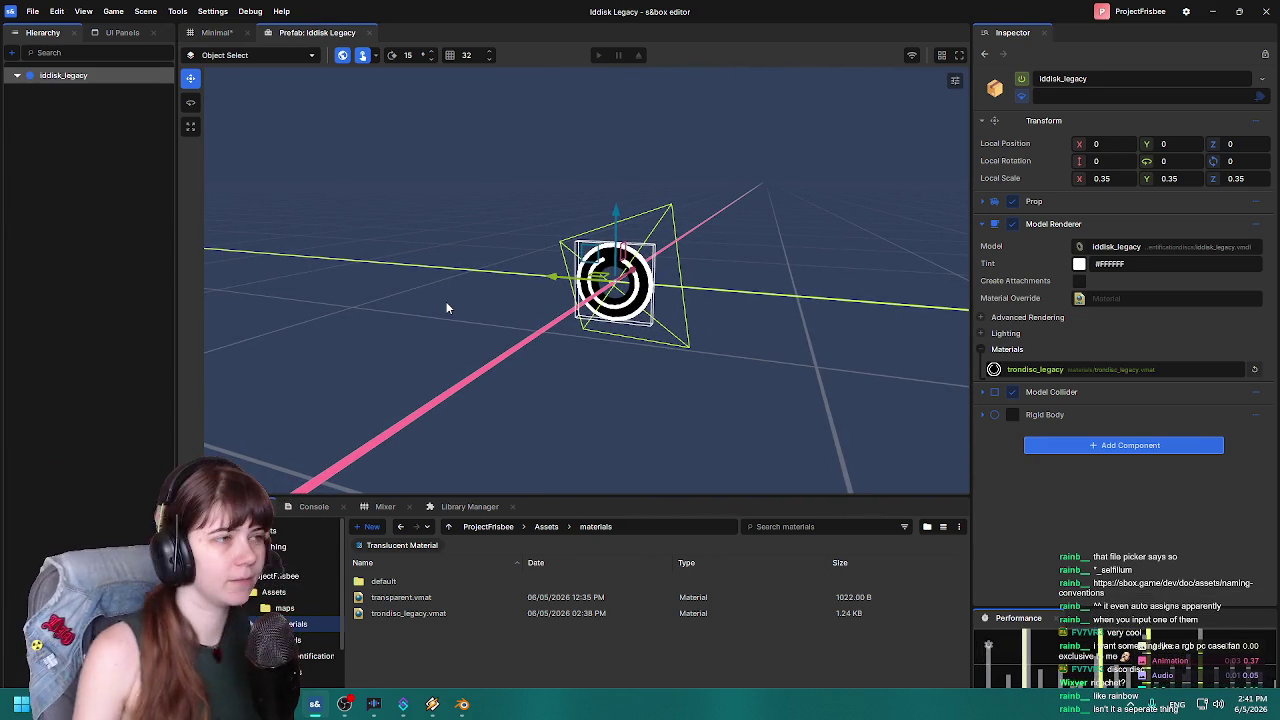
left_click(255, 265)
left_click(216, 32)
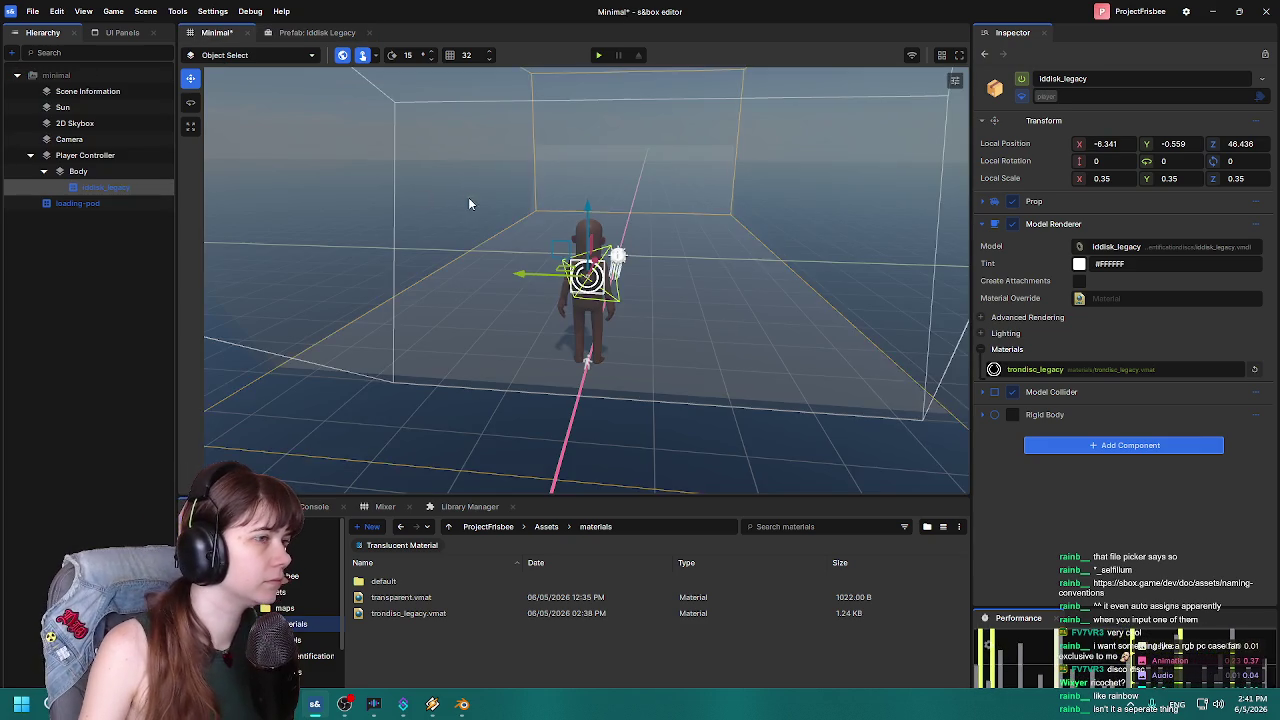
Compare the disc's Model Collider settings in the Minimal scene and the prefab.
scroll(469, 196, "down", 3)
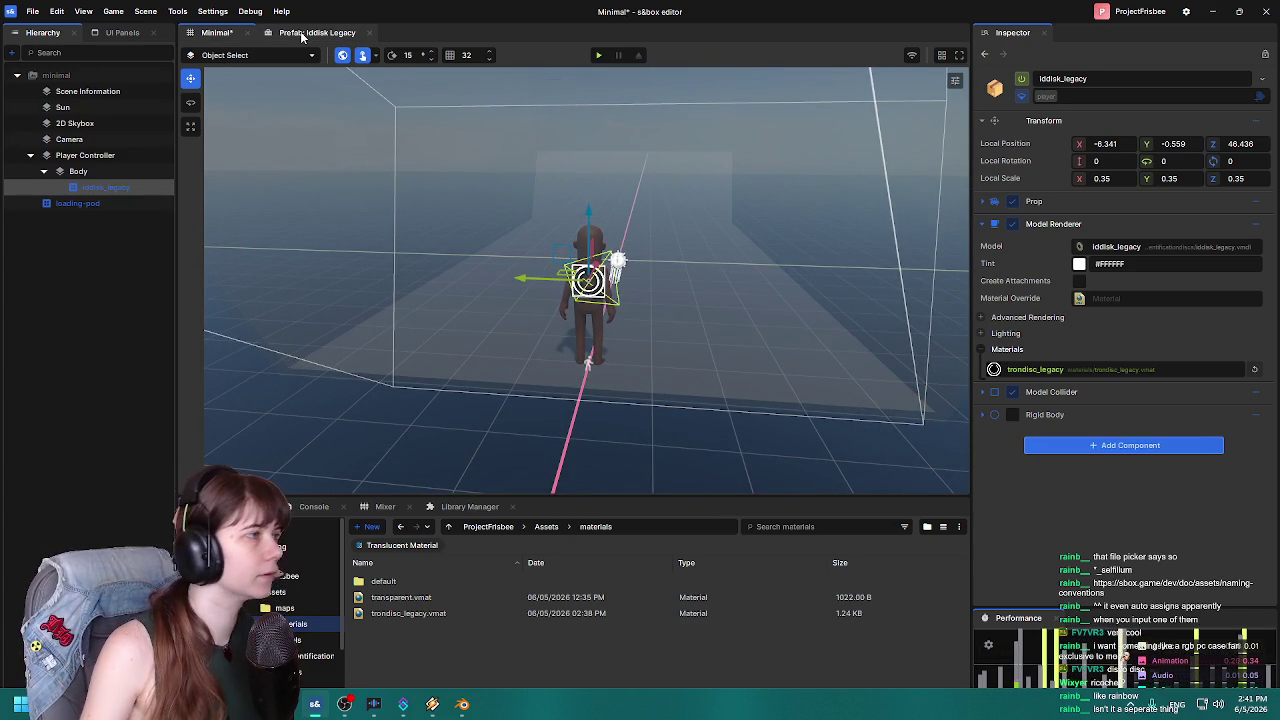
left_click(983, 392)
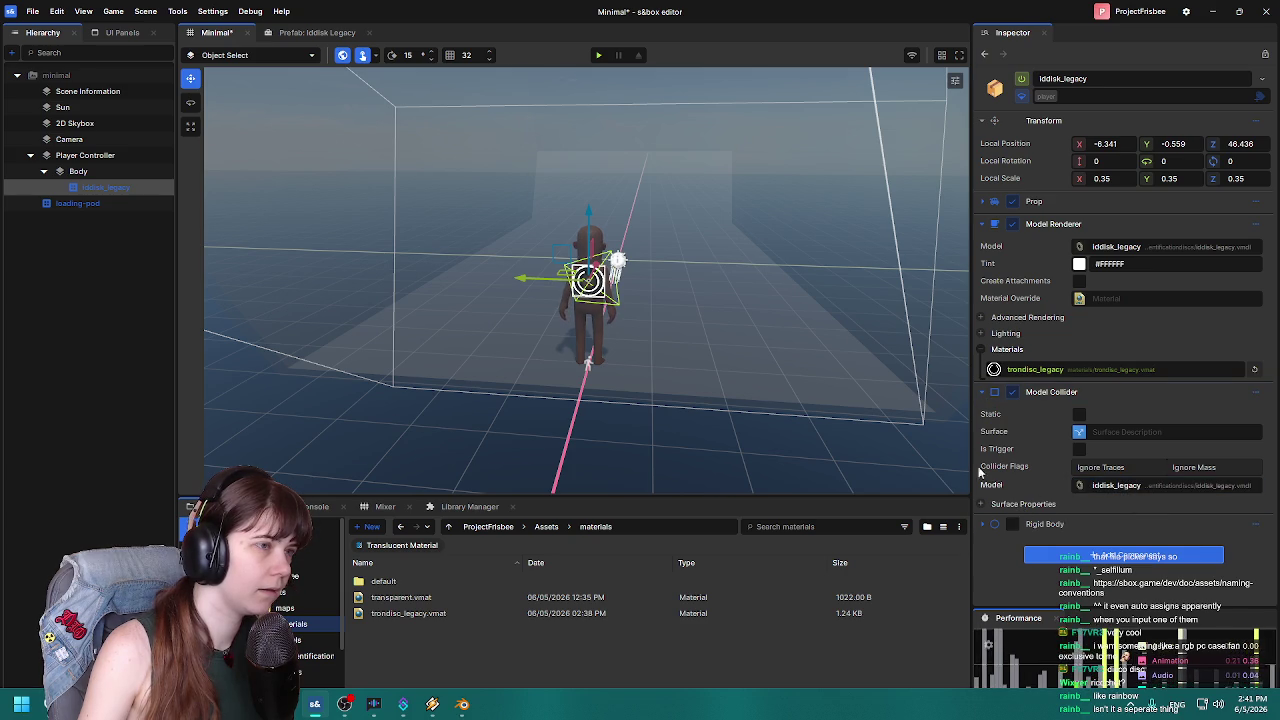
scroll(740, 285, "up", 3)
scroll(740, 285, "up", 8)
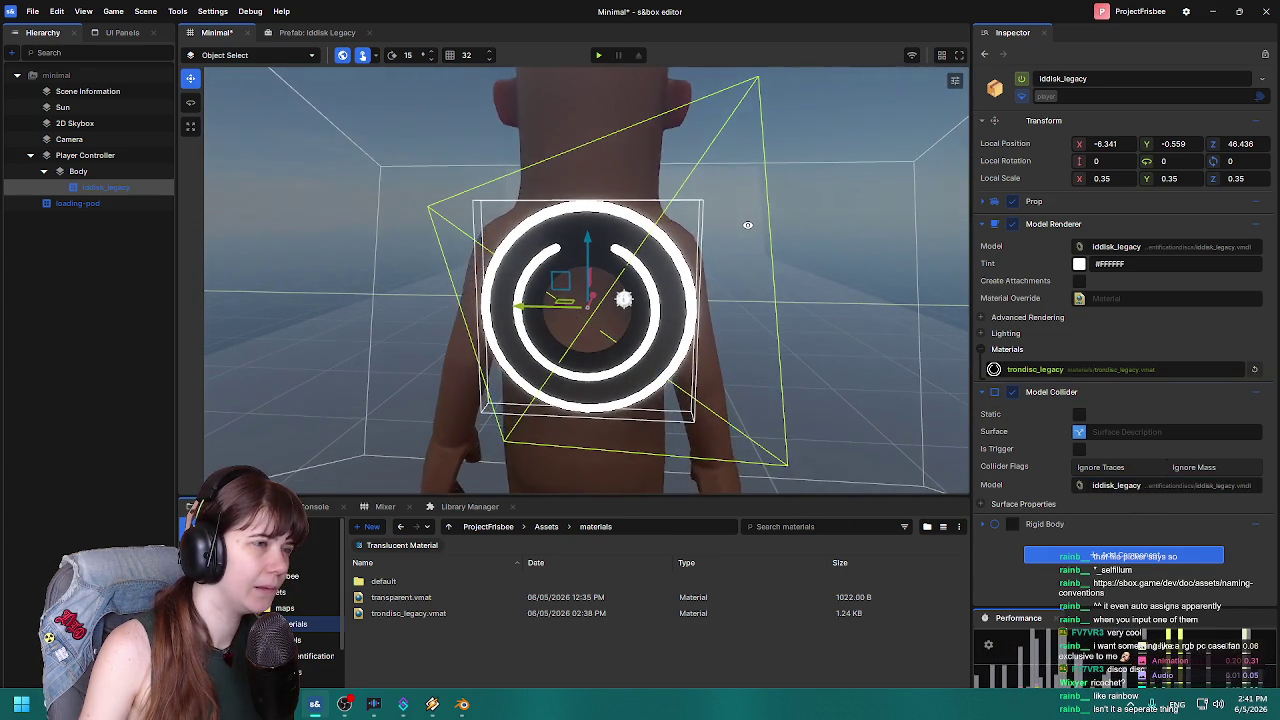
scroll(748, 229, "down", 5)
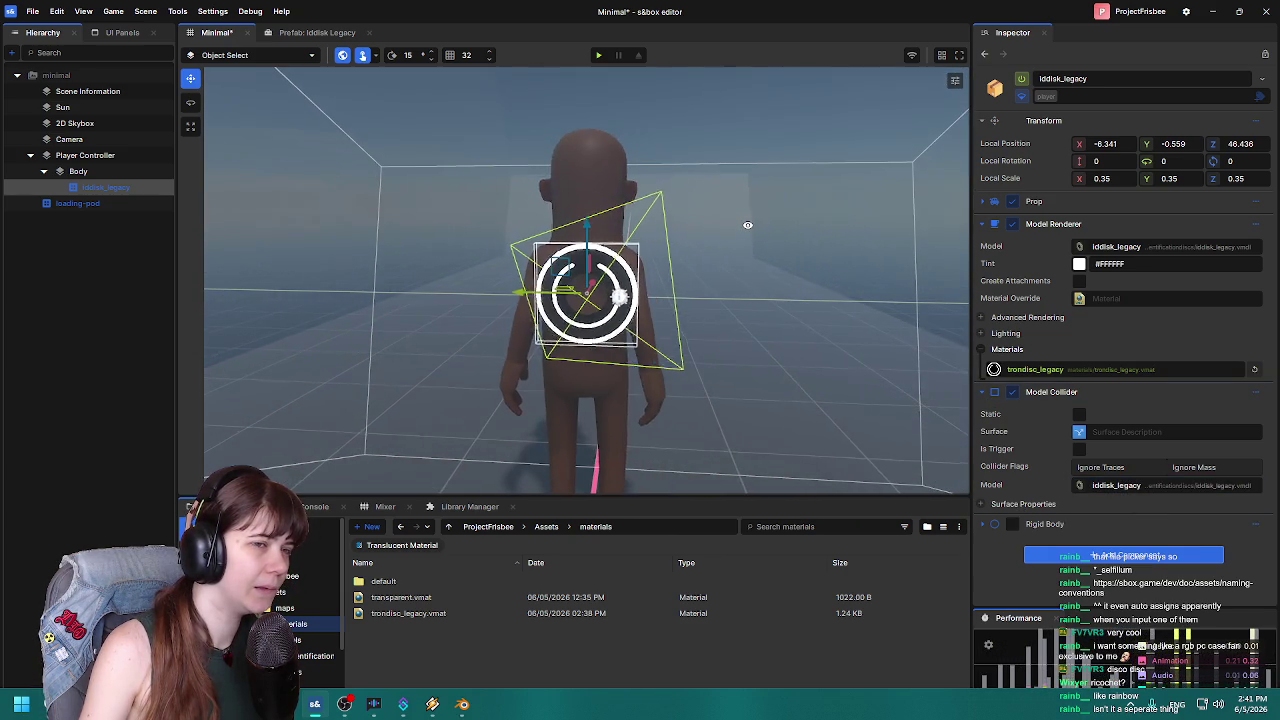
left_click(990, 391)
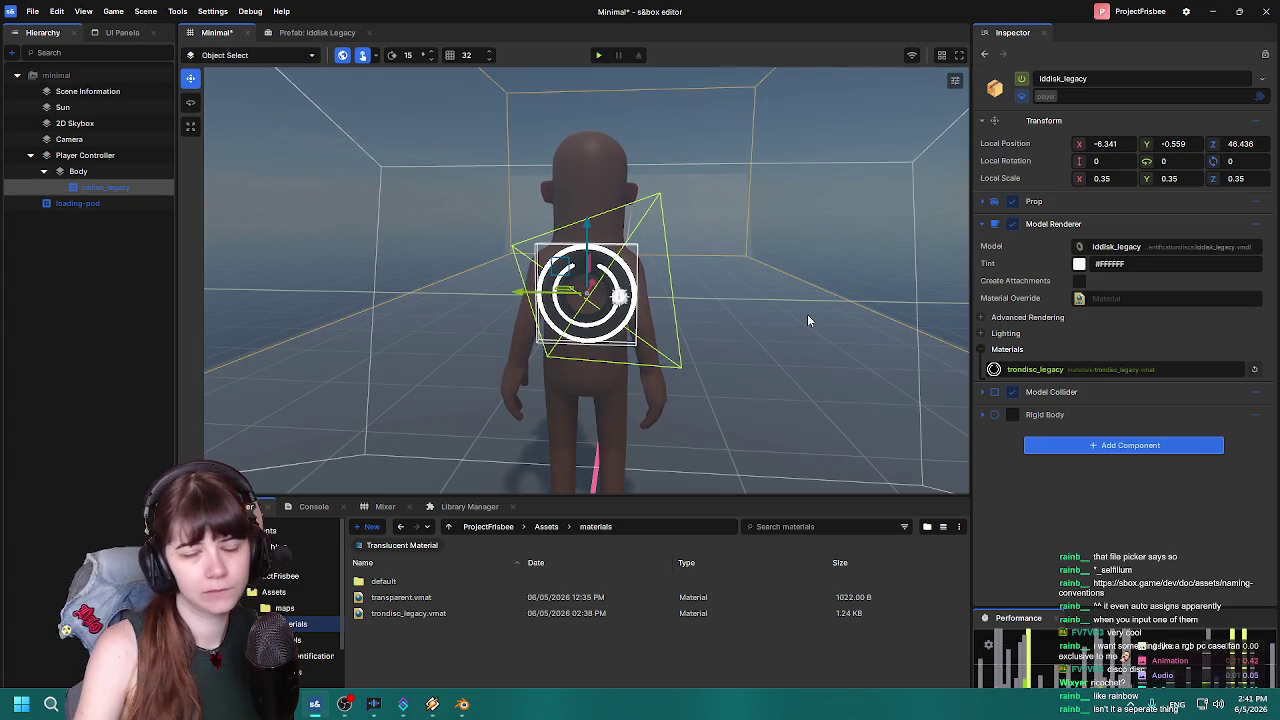
left_click(317, 32)
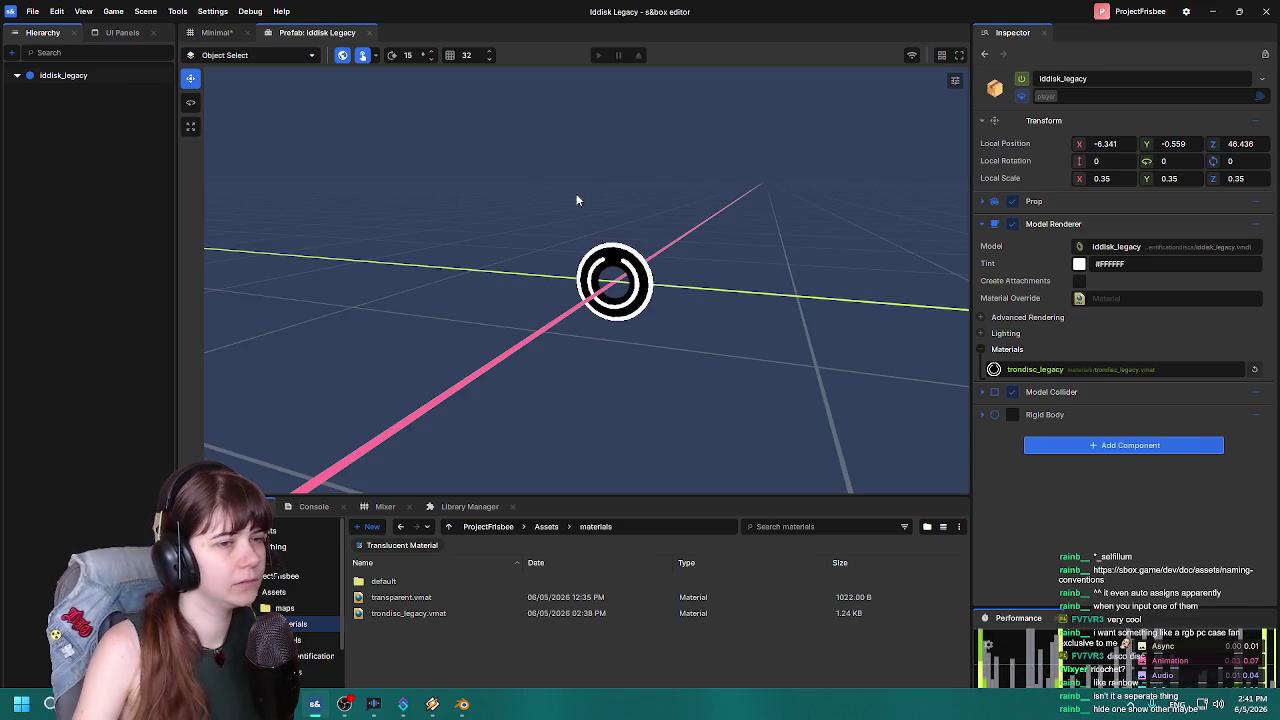
left_click(1062, 392)
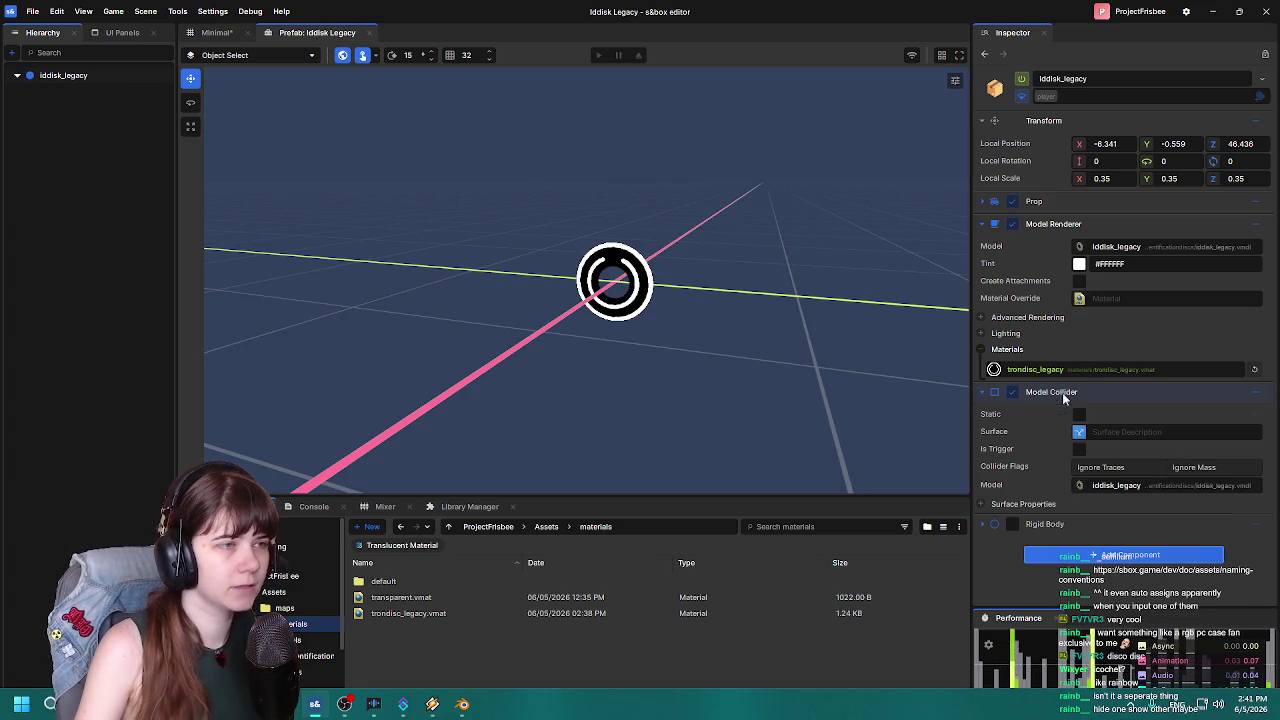
scroll(748, 332, "up", 5)
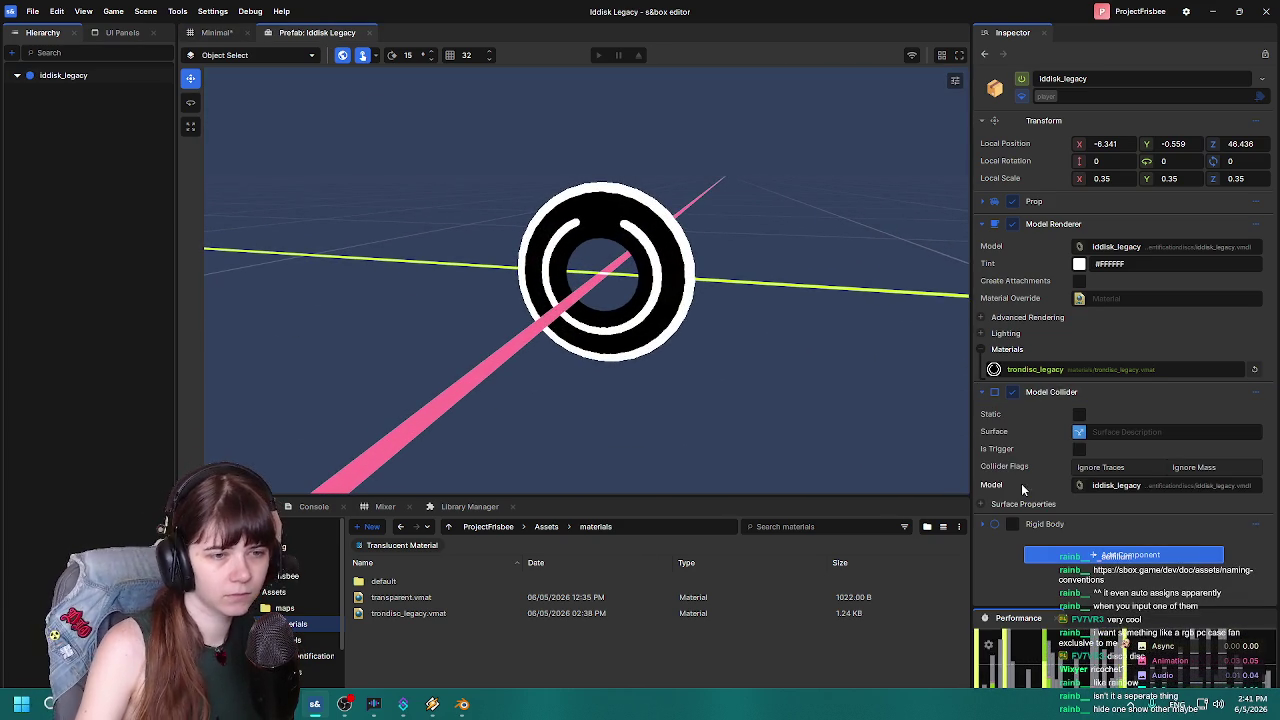
left_click(983, 392)
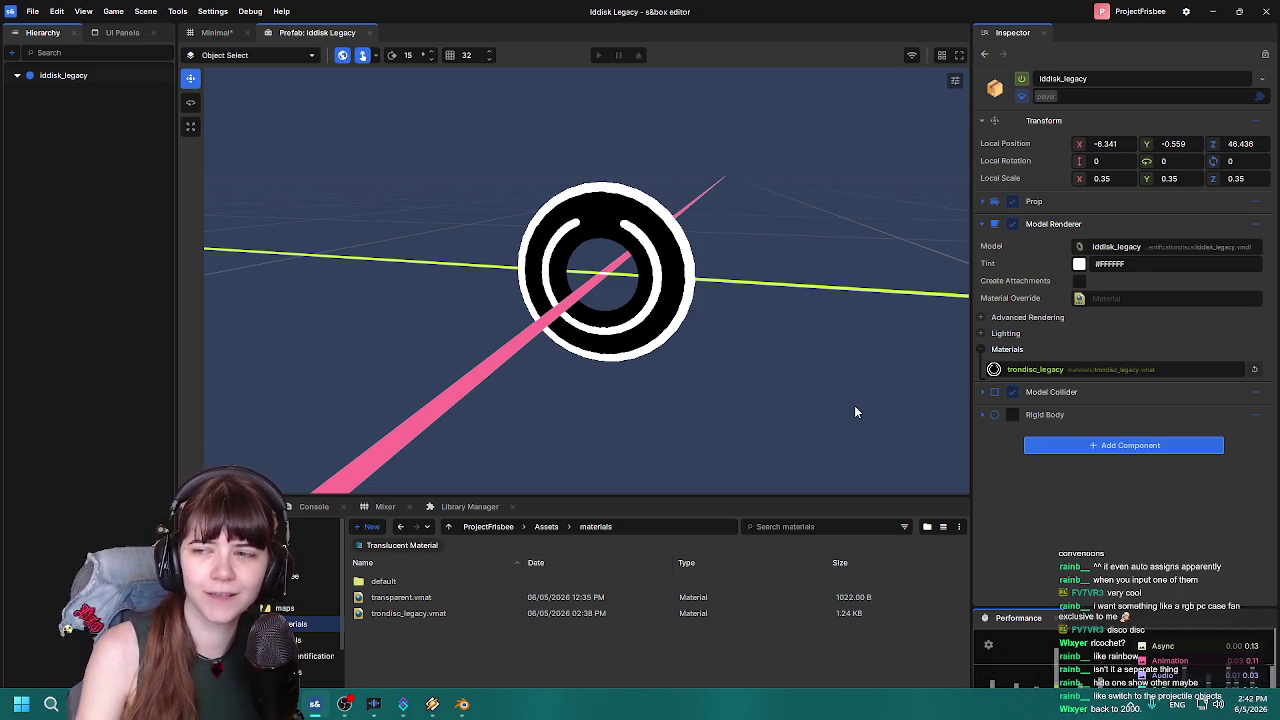
Zoom the disc prefab view out and back in, then return to the Minimal scene.
scroll(817, 377, "down", 3)
scroll(726, 343, "up", 2)
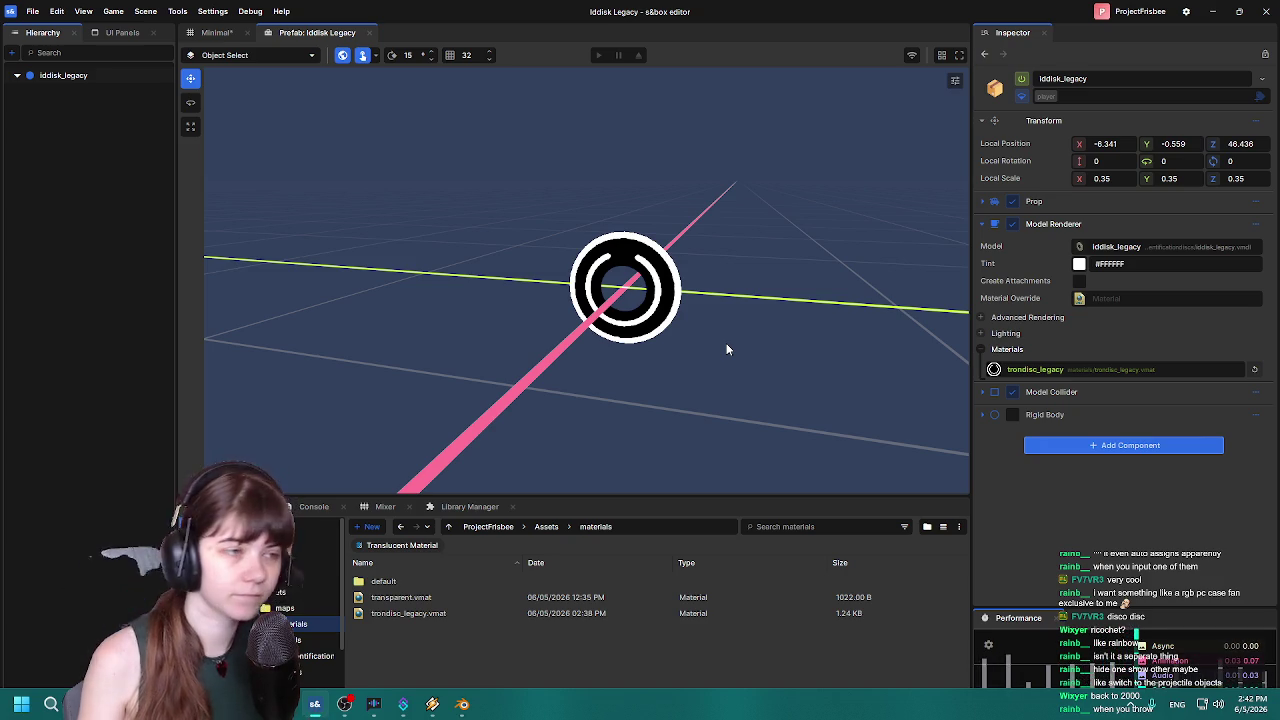
left_click(220, 33)
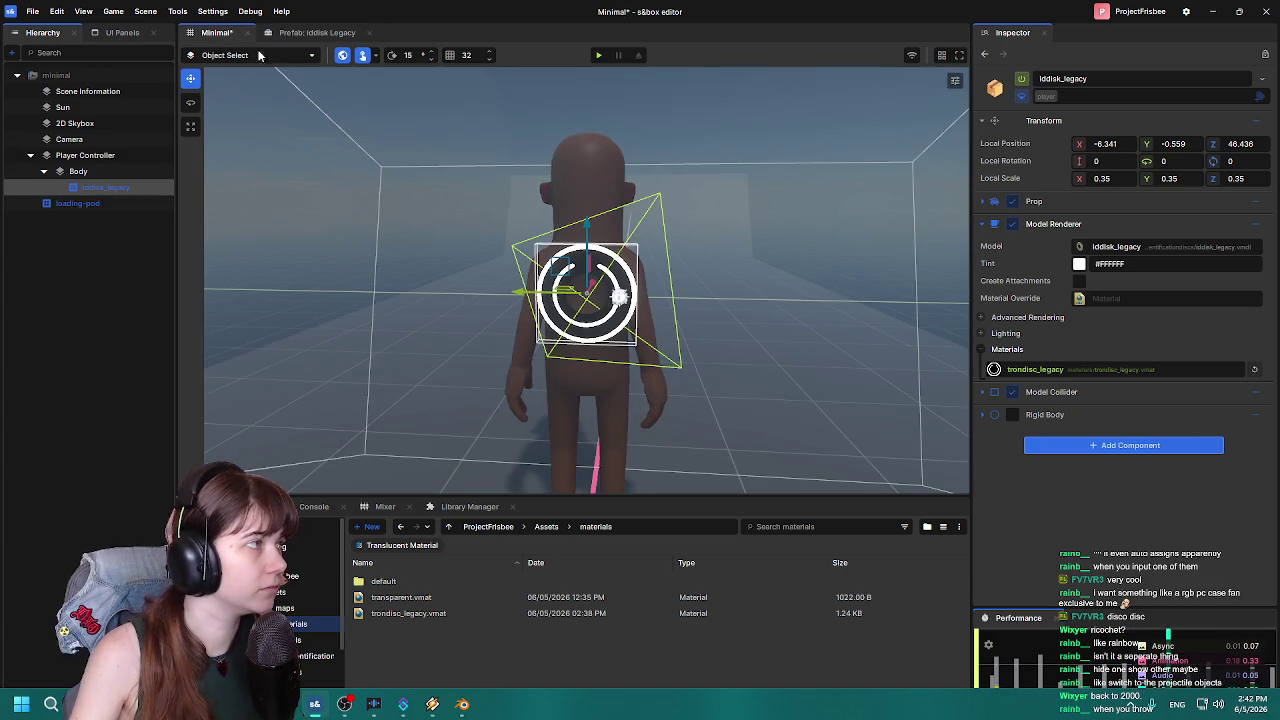
Pull the view back from the player and switch to the disc prefab and back to Minimal.
mouse_move(460, 330)
left_mouse_down()
mouse_move(520, 340)
mouse_move(445, 330)
left_mouse_up()
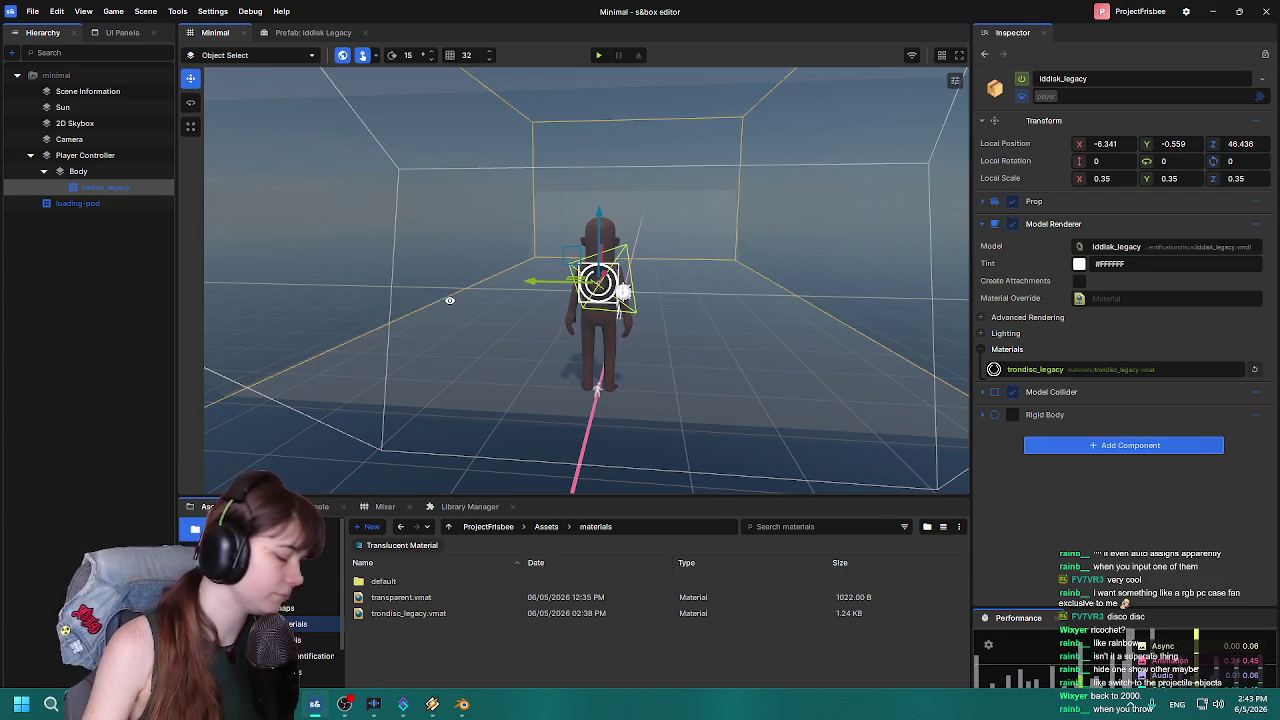
left_click(300, 33)
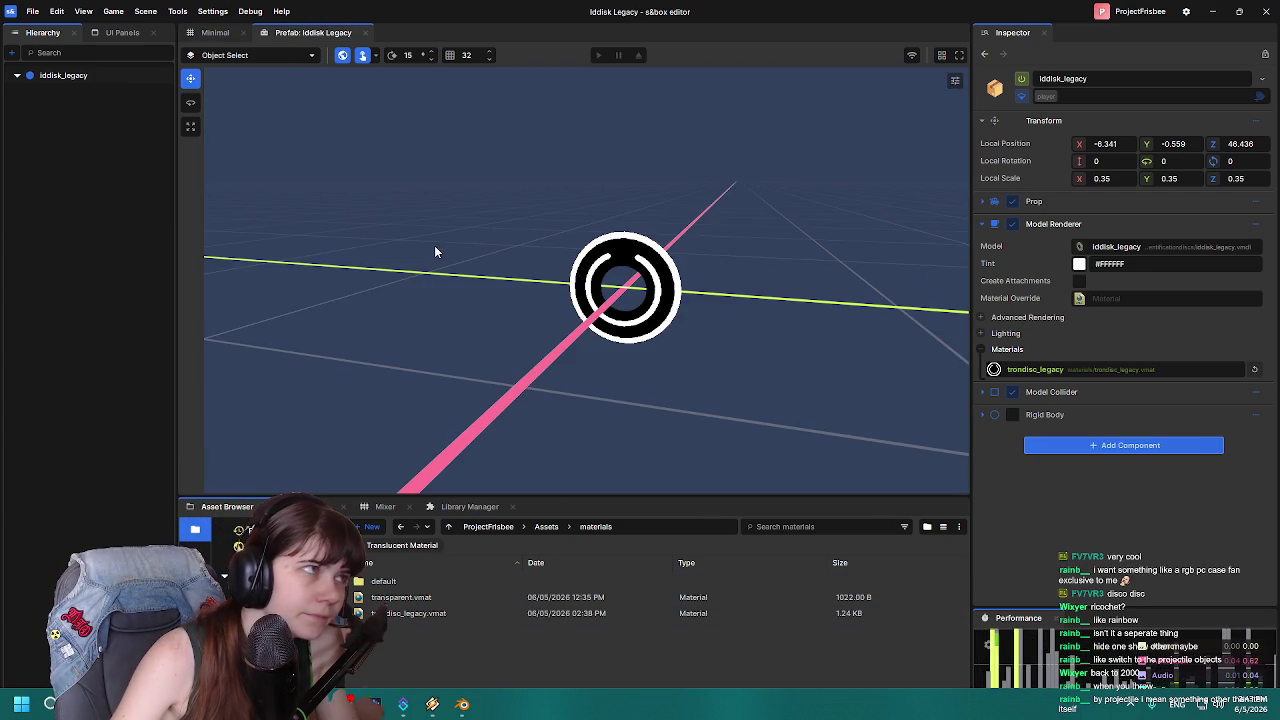
left_click(215, 32)
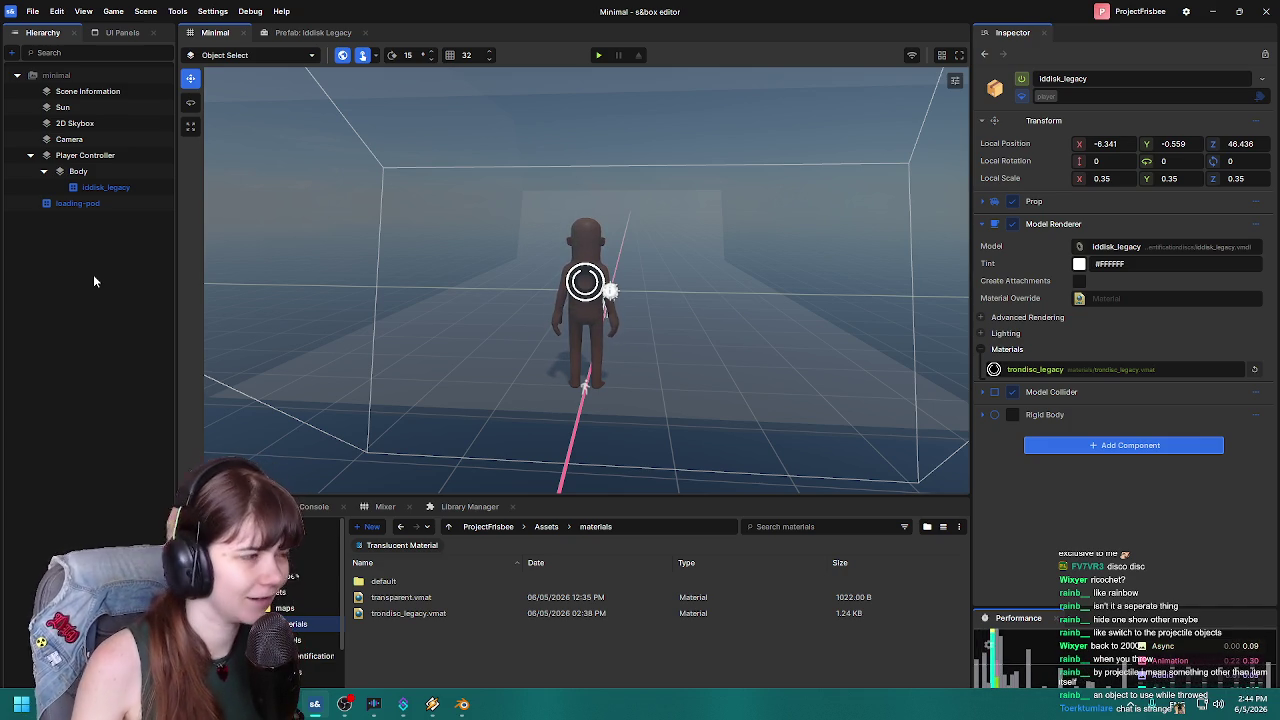
Select loading-pod in the Hierarchy and frame the view on its room box.
key("s")
key("w")
key("w")
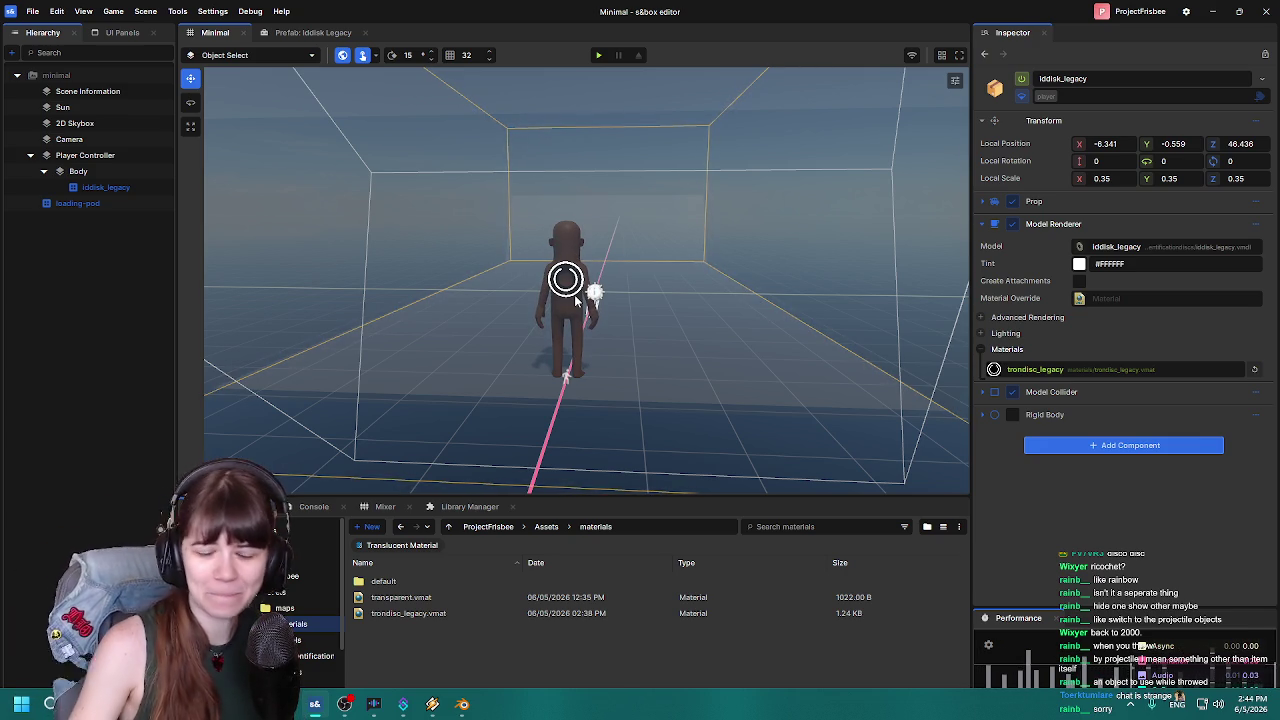
left_click(104, 208)
key("s")
mouse_move(404, 257)
left_mouse_down()
mouse_move(300, 249)
mouse_move(443, 251)
mouse_move(376, 251)
left_mouse_up()
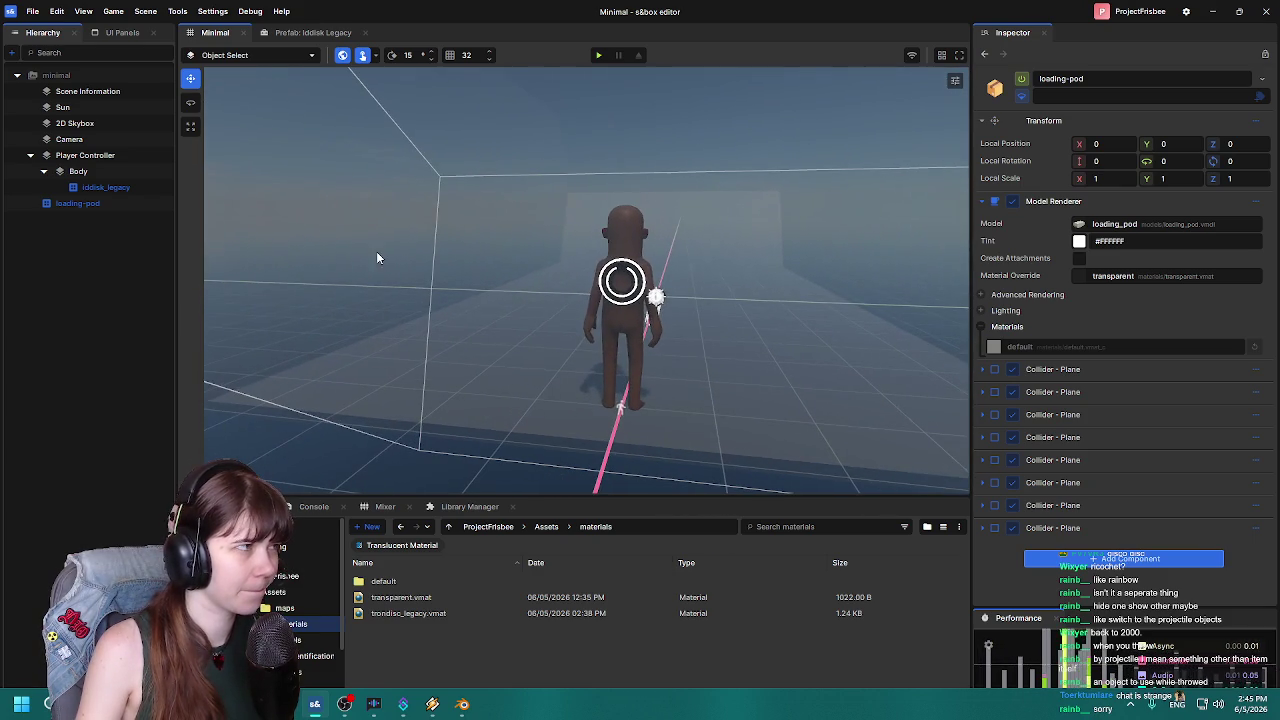
Frame the Player Controller, browse its Add Component category list, and orbit around the player.
double_click(130, 156)
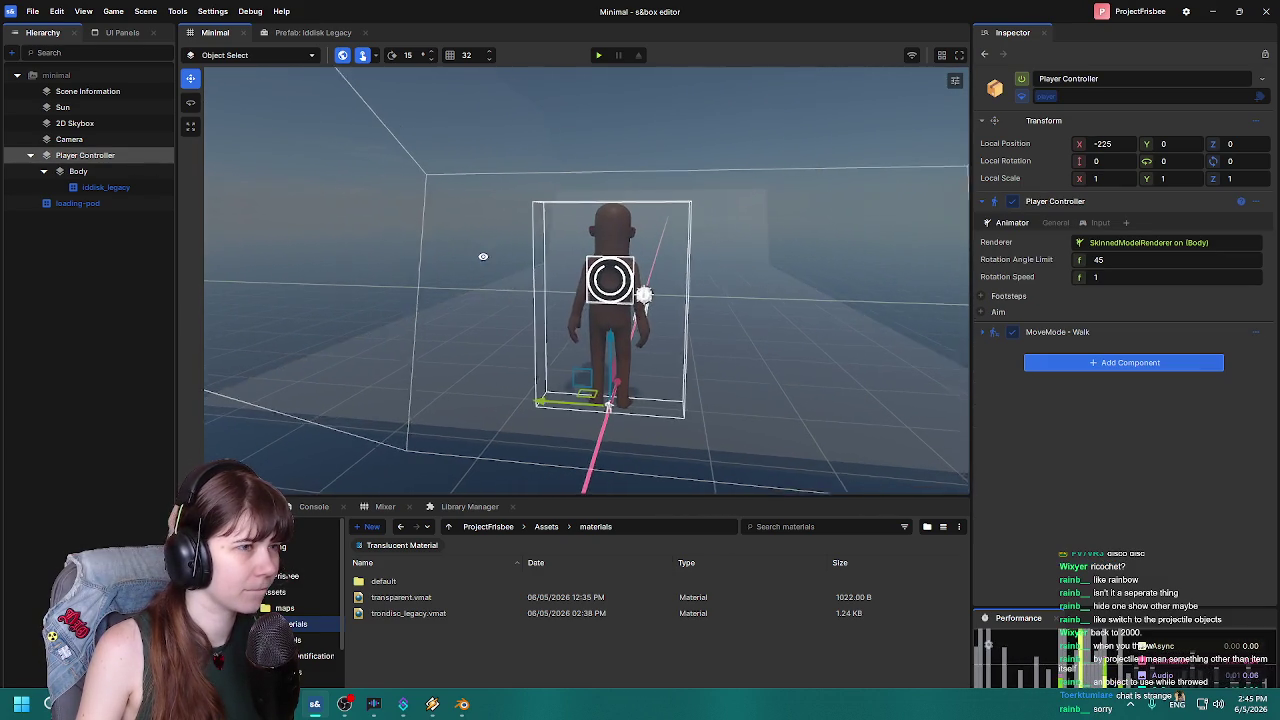
left_click(1100, 362)
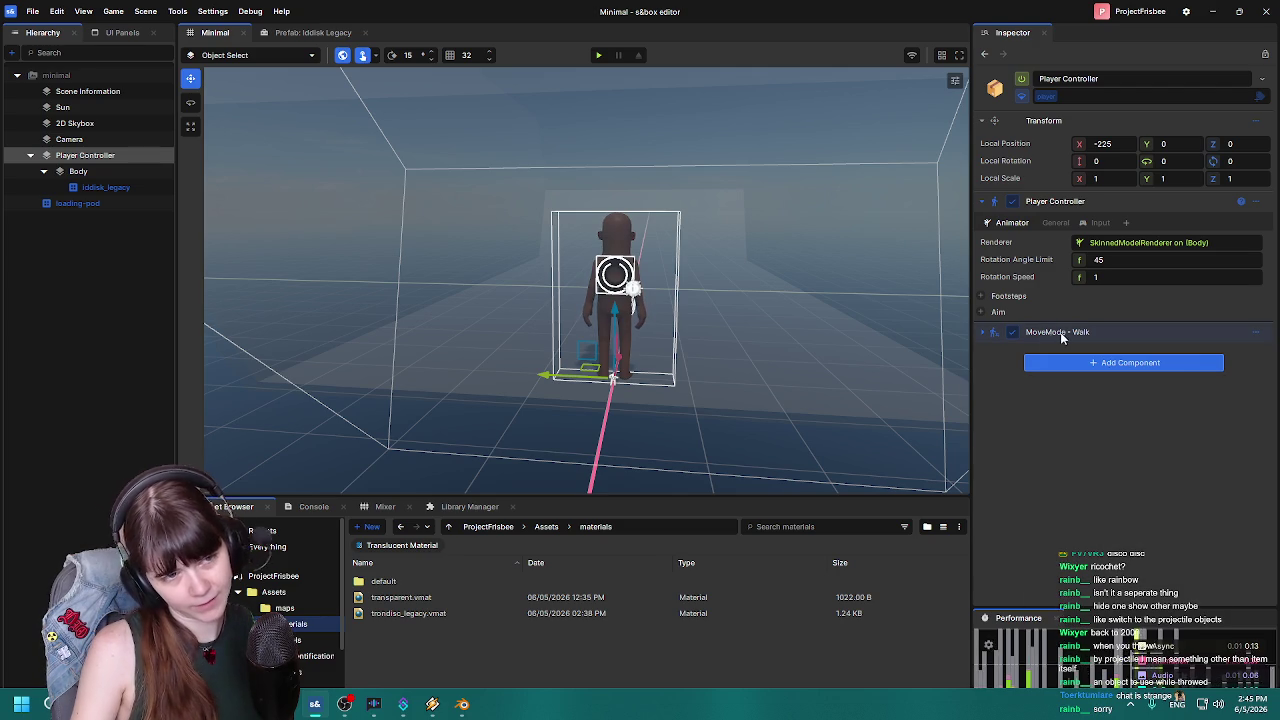
left_click(1056, 366)
left_click(1046, 368)
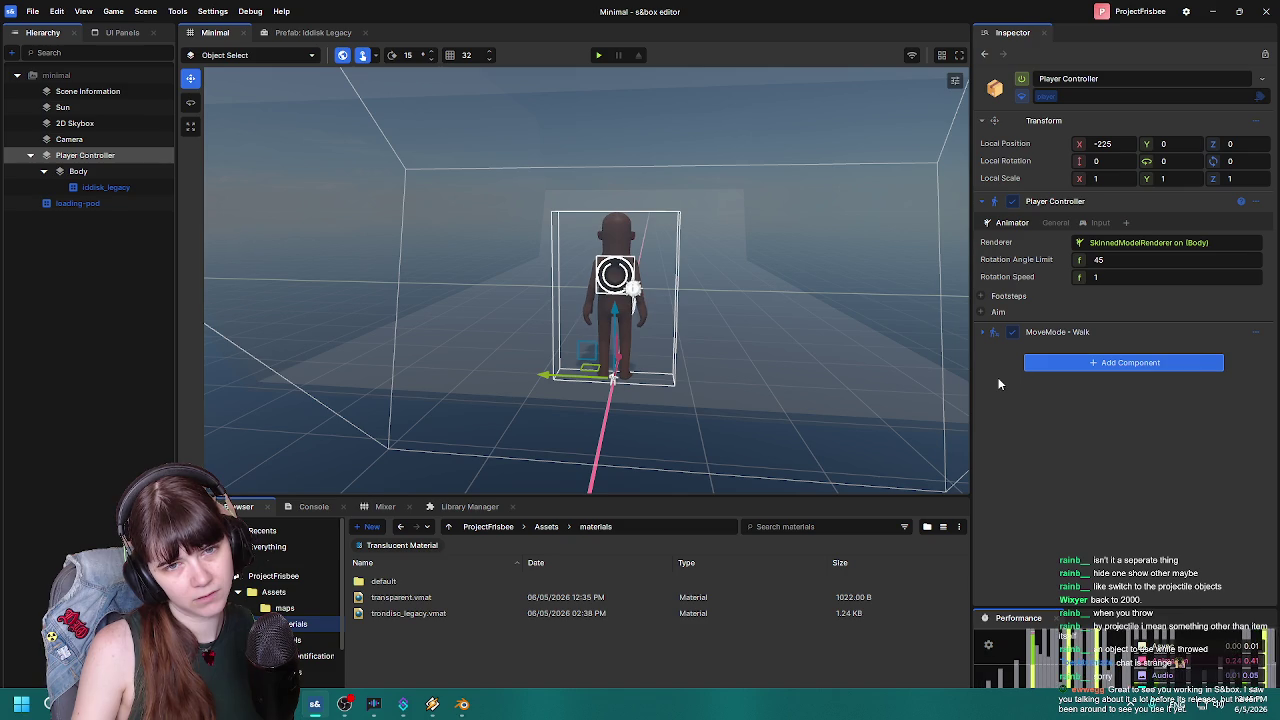
scroll(750, 318, "down", 3)
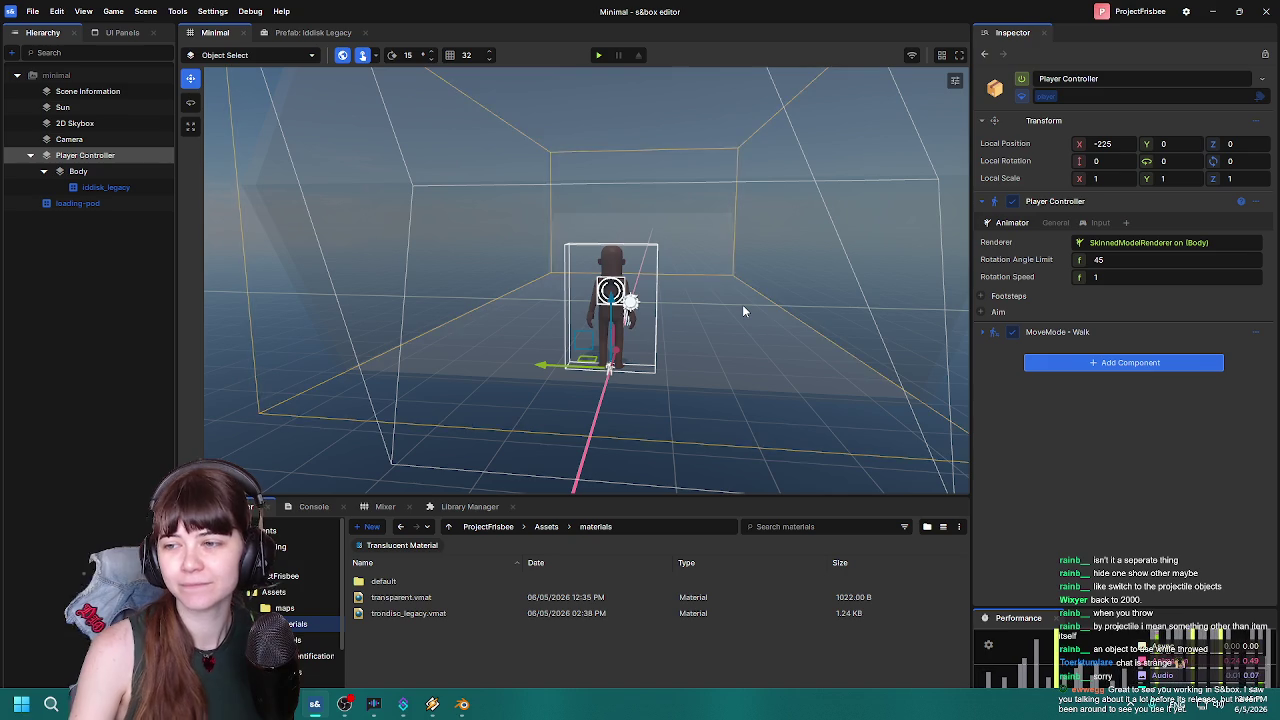
mouse_move(742, 304)
left_mouse_down()
mouse_move(751, 289)
mouse_move(762, 308)
left_mouse_up()
Create a new simple component named DiscThrowing and save DiscThrowing.cs in the Code folder.
left_click(1092, 363)
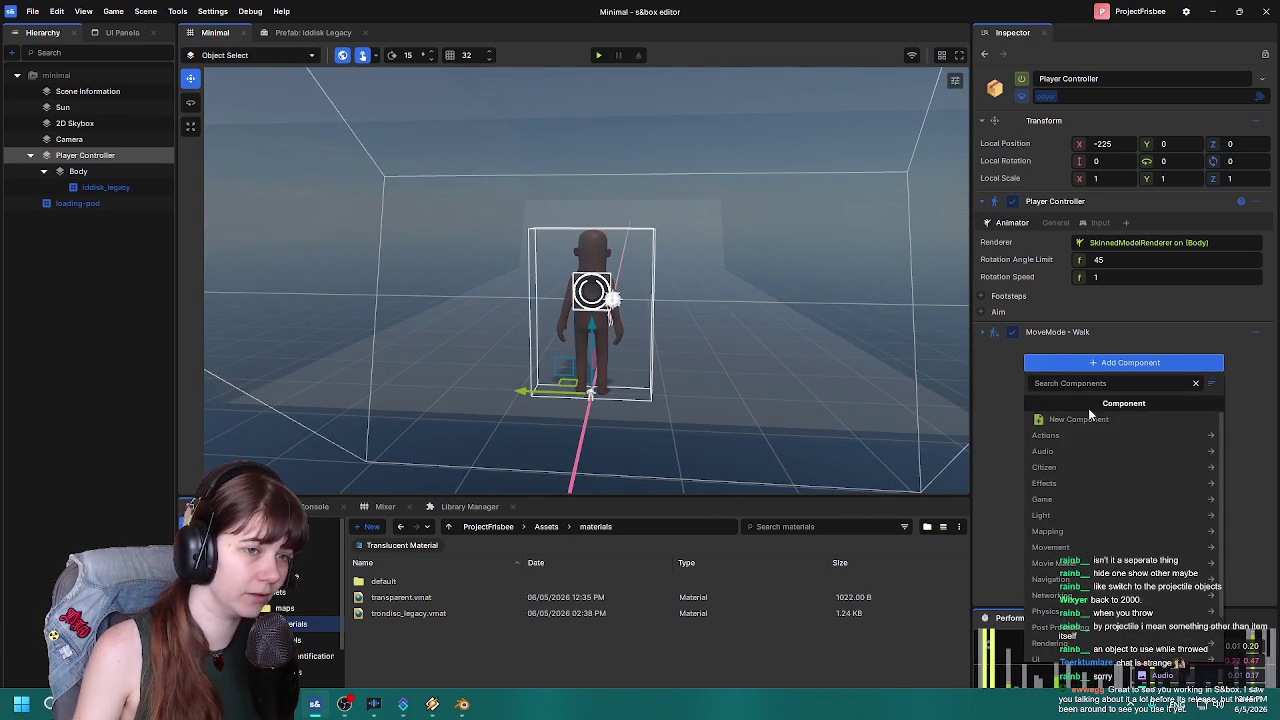
left_click(1084, 420)
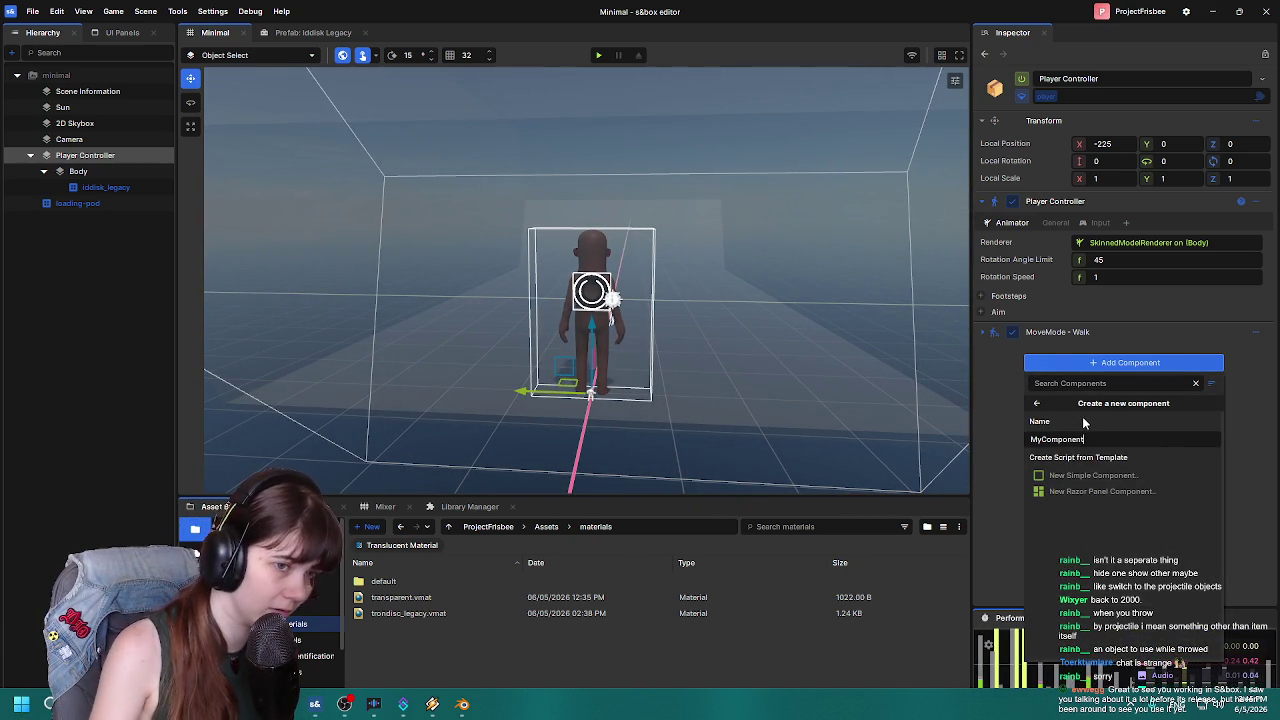
key("BackSpace")
key("BackSpace")
key("BackSpace")
key("BackSpace")
type("DiscThrowing")
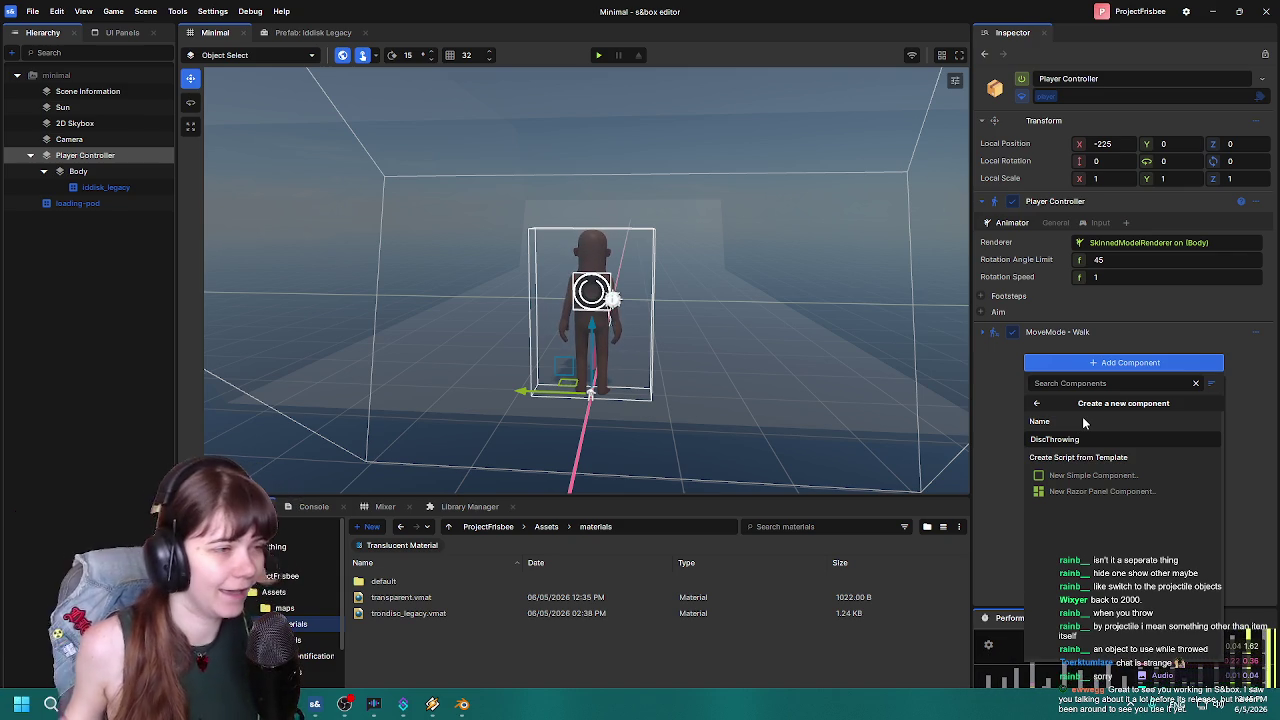
left_click(1093, 476)
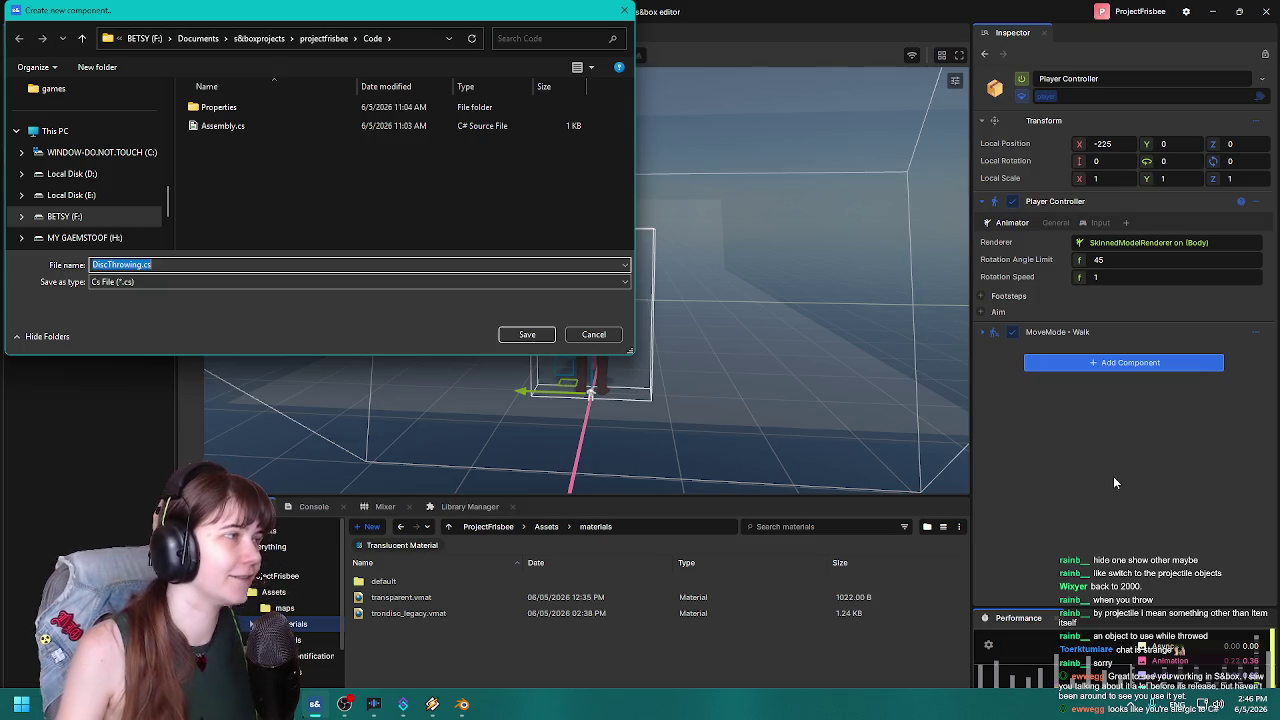
left_click(528, 337)
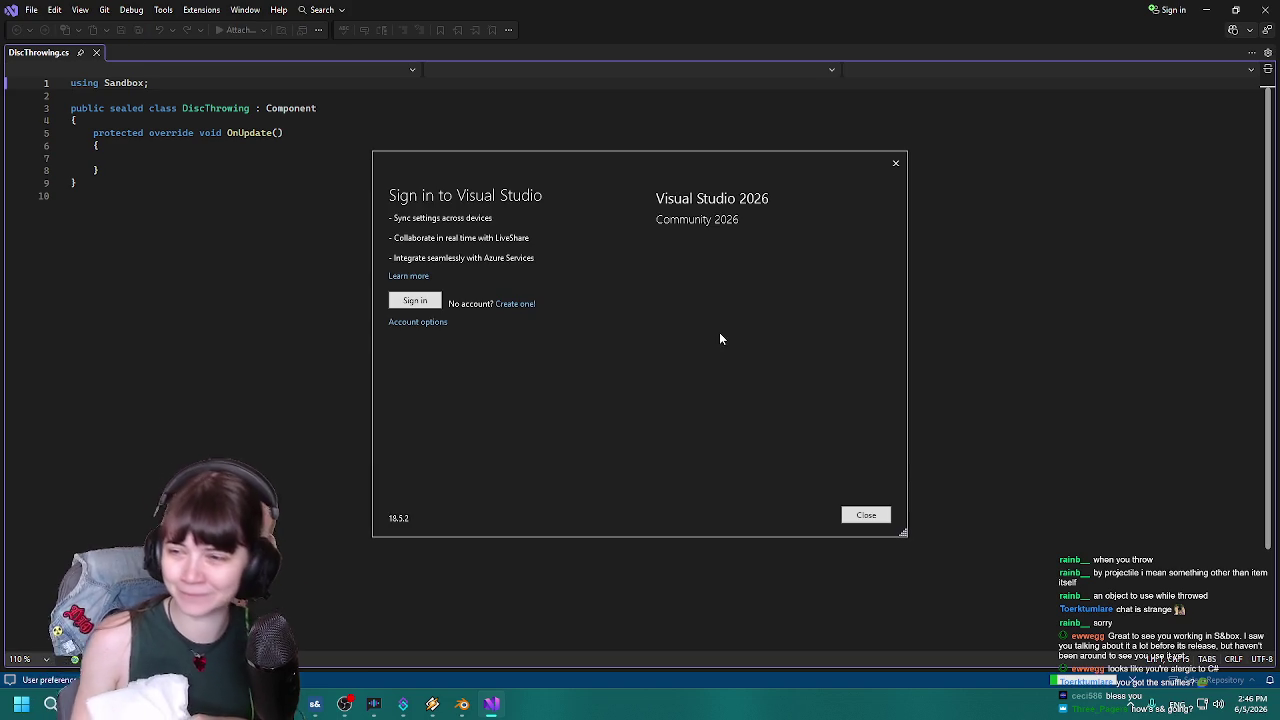
Dismiss the Visual Studio sign-in prompt and place the caret in the empty OnUpdate method.
left_click(895, 163)
left_click(161, 158)
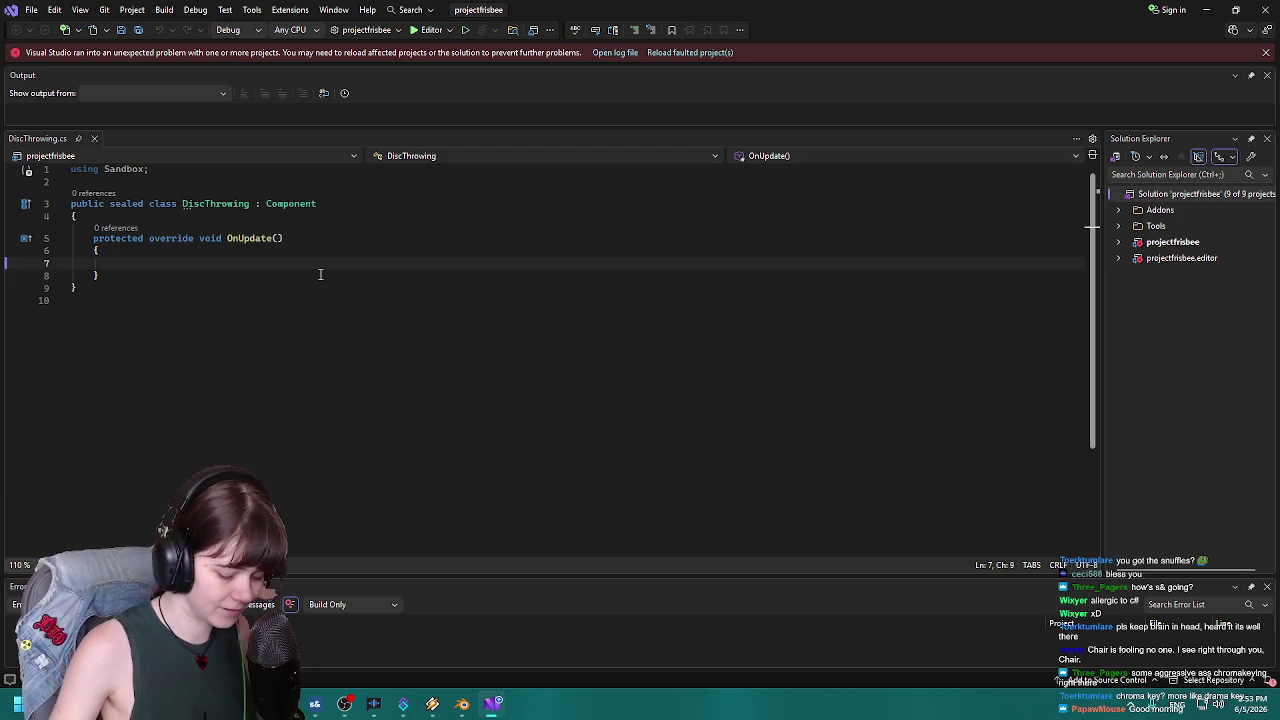
Return to Visual Studio and dismiss the faulted-project warning bar.
key("alt+Tab")
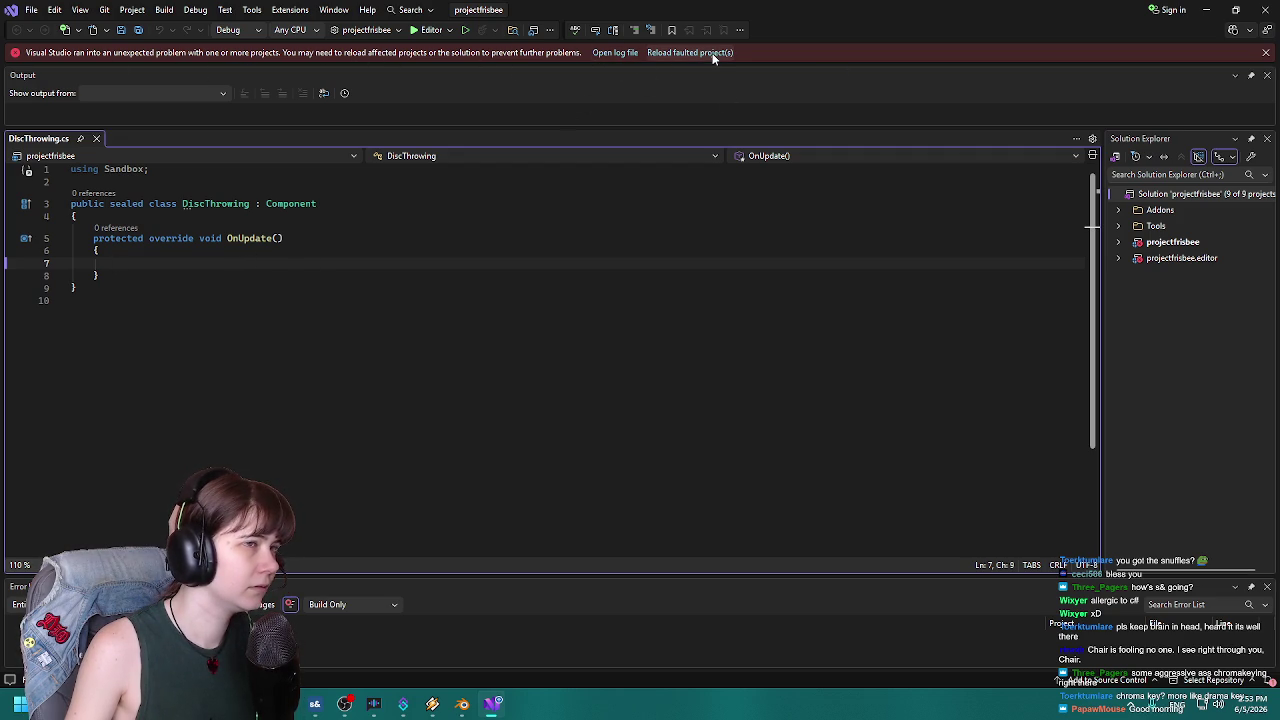
left_click(1268, 53)
Inspect the projectfrisbee and projectfrisbee.editor project files, then leave Visual Studio.
mouse_move(790, 13)
left_mouse_down()
mouse_move(1184, 170)
mouse_move(1053, 468)
mouse_move(1030, 462)
mouse_move(815, 55)
mouse_move(805, 2)
left_mouse_up()
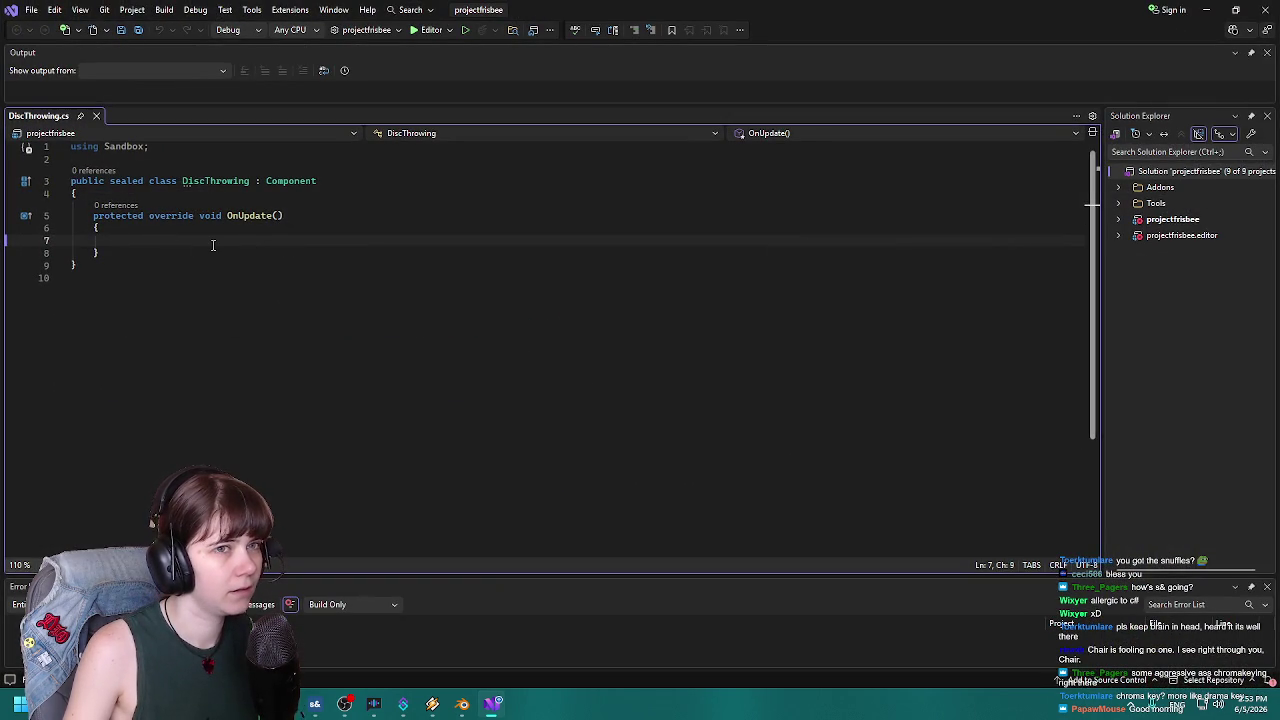
left_click(1155, 224)
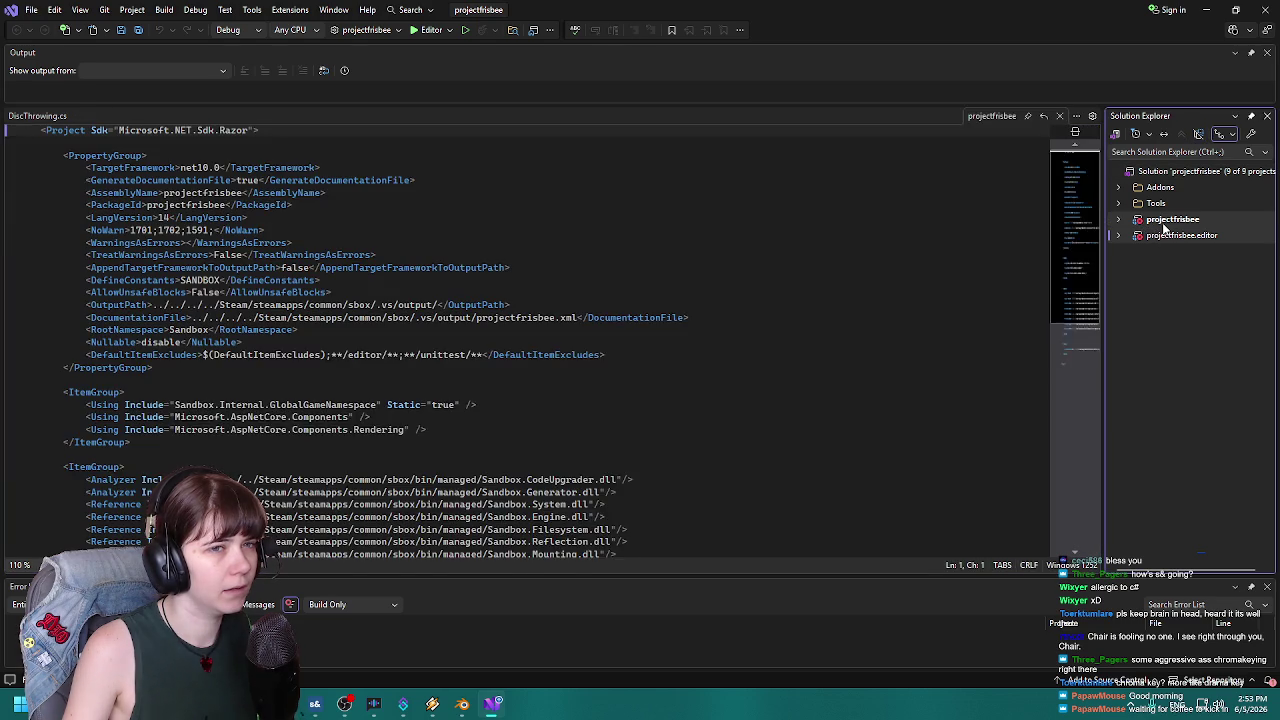
left_click(1165, 236)
left_click(1176, 220)
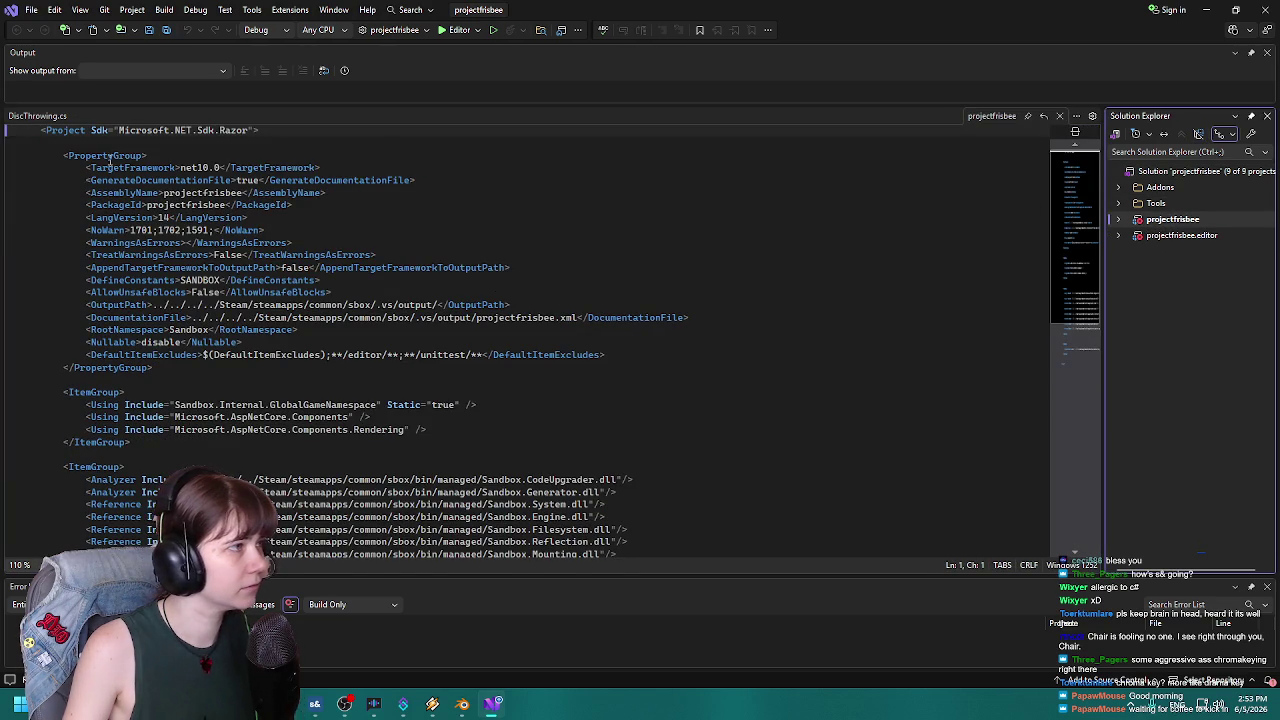
left_click(276, 131)
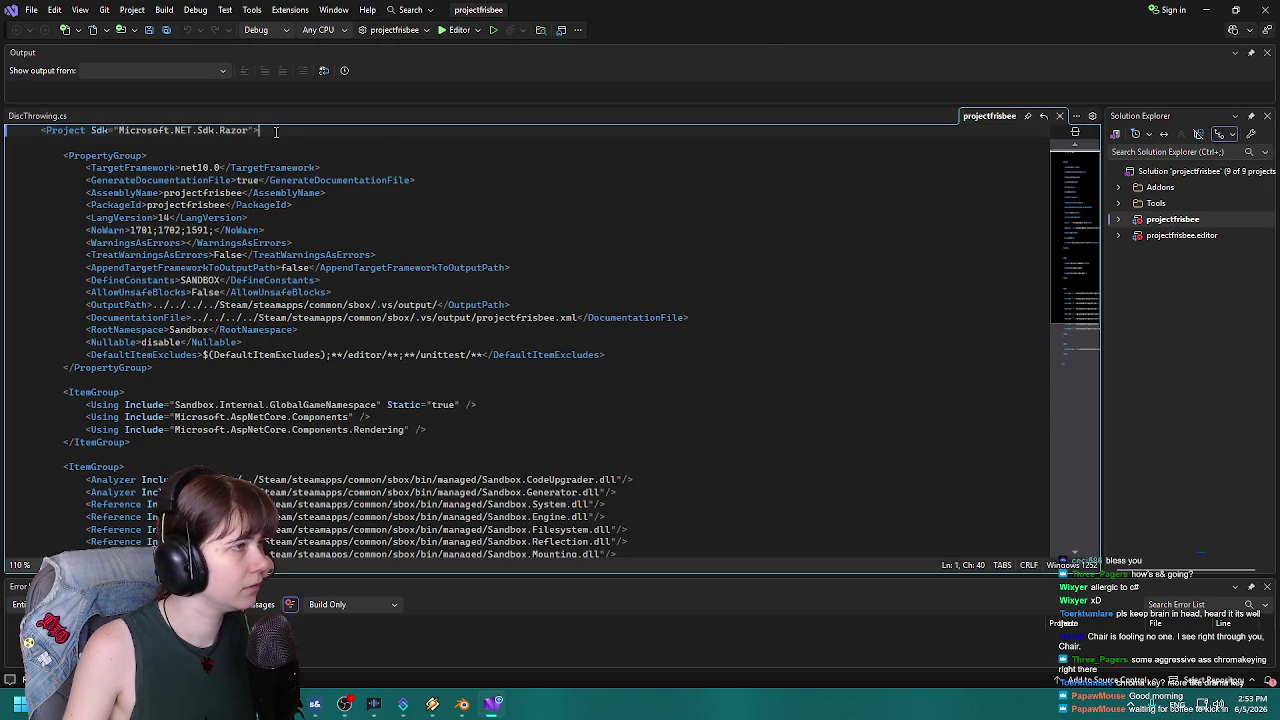
left_click(1123, 221)
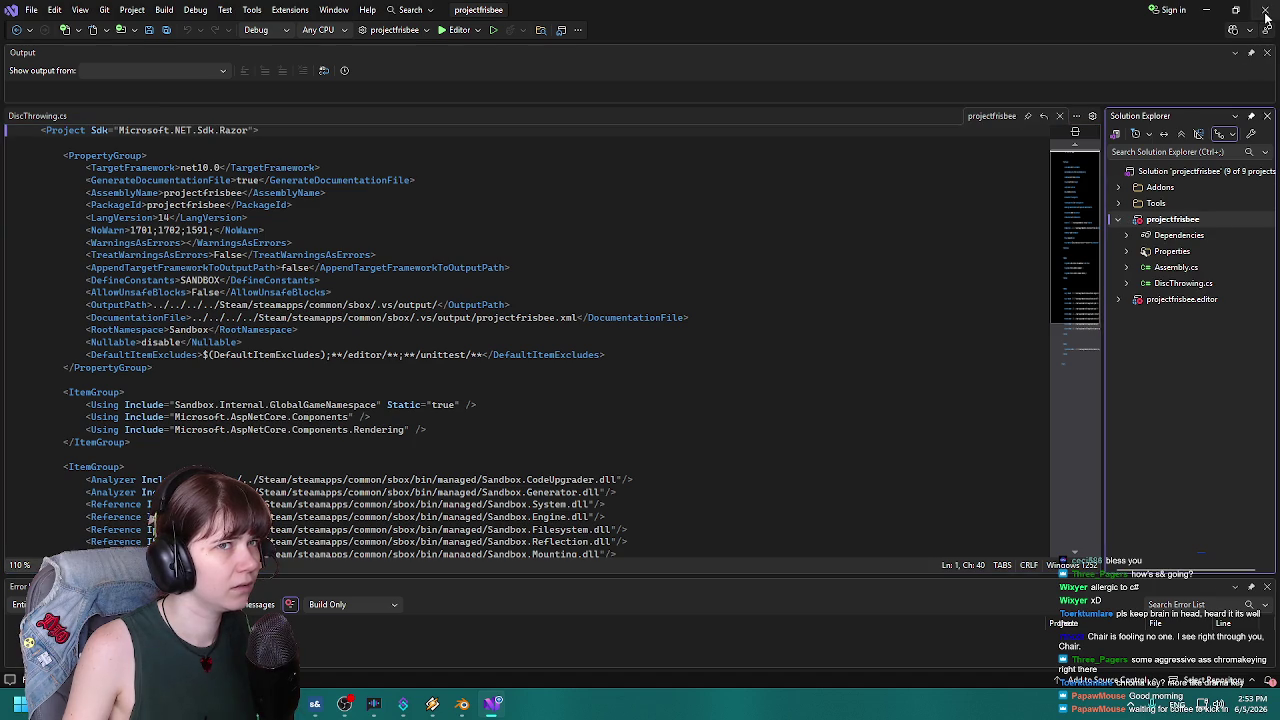
key("alt+Tab")
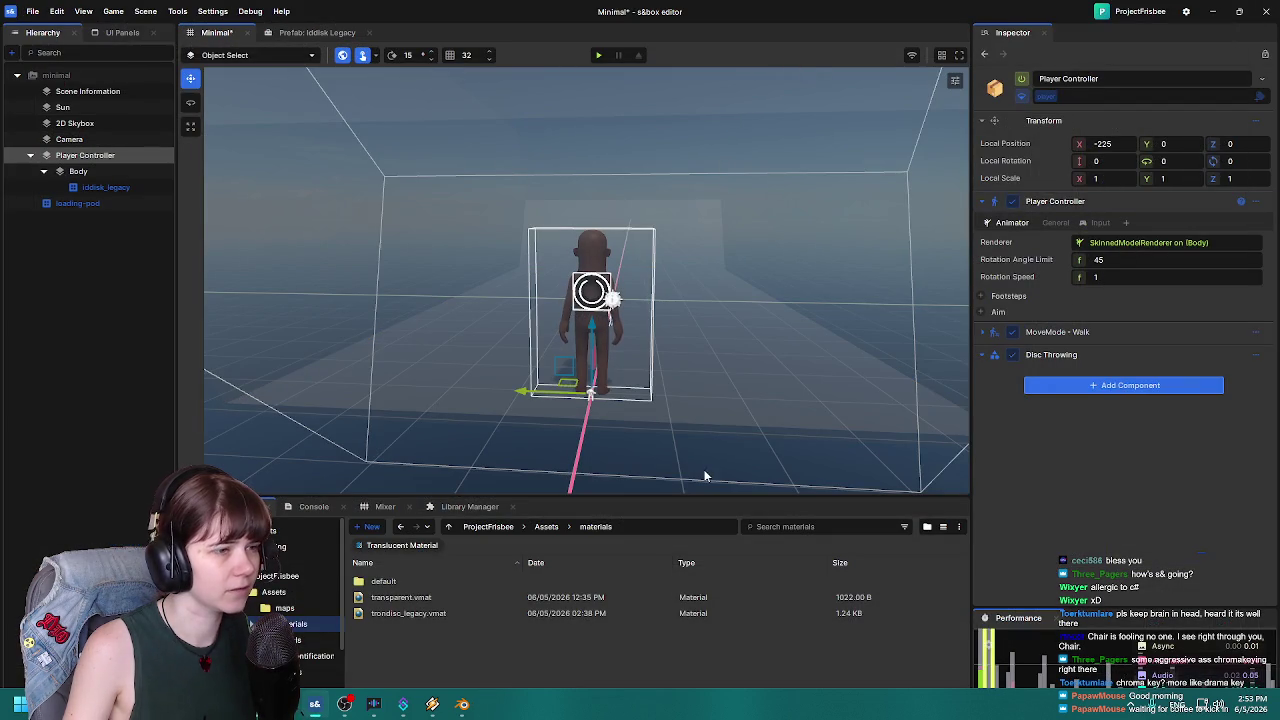
Reopen DiscThrowing.cs from the Disc Throwing component's menu and dismiss the faulted-project warning.
right_click(1250, 358)
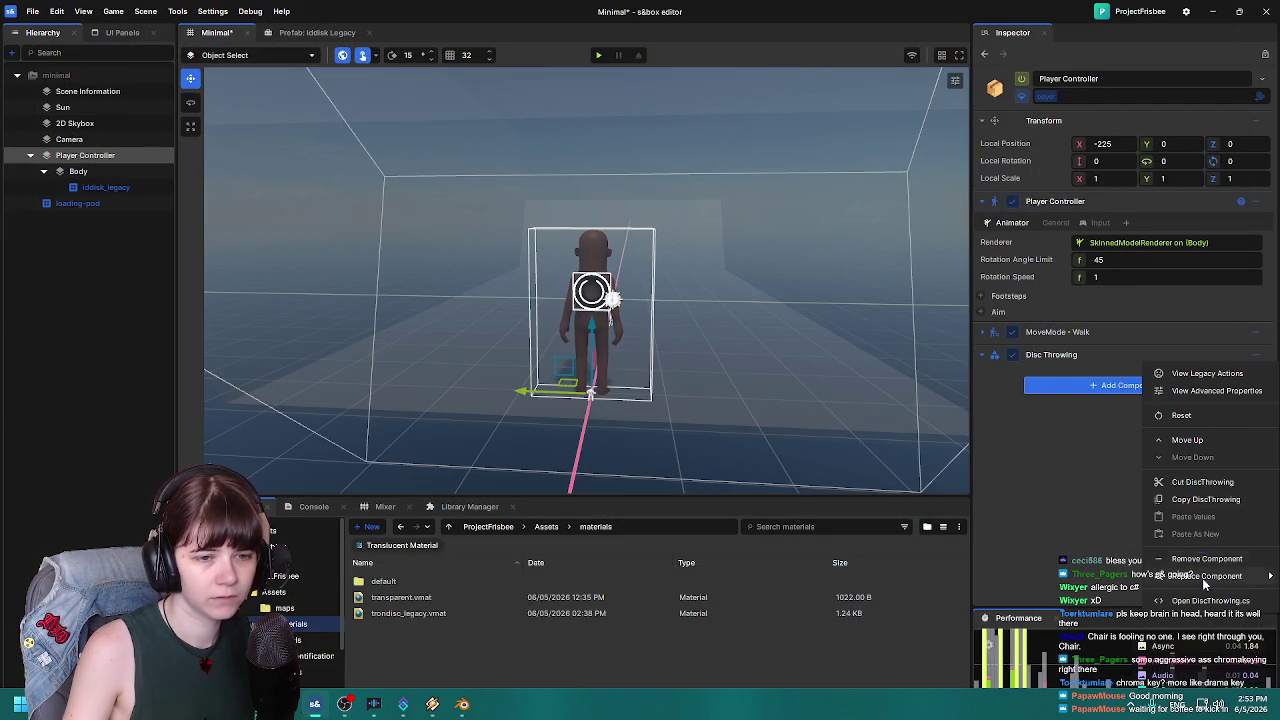
left_click(1200, 497)
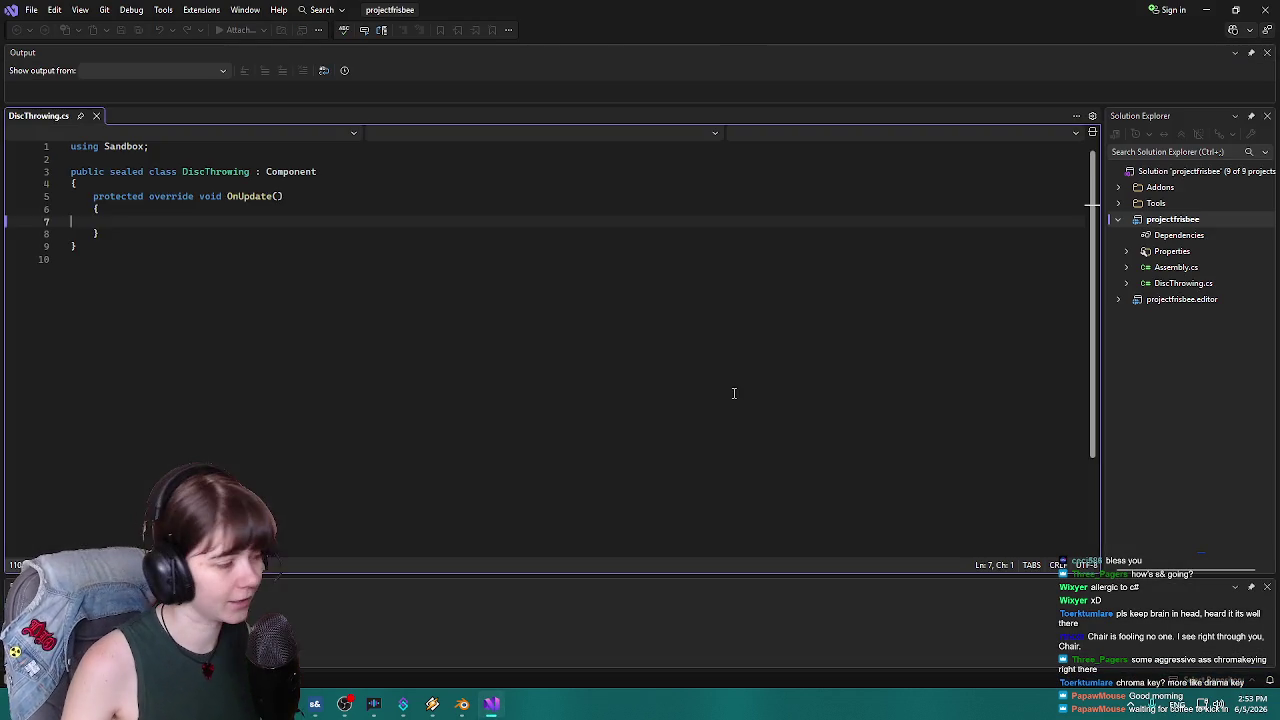
left_click(206, 238)
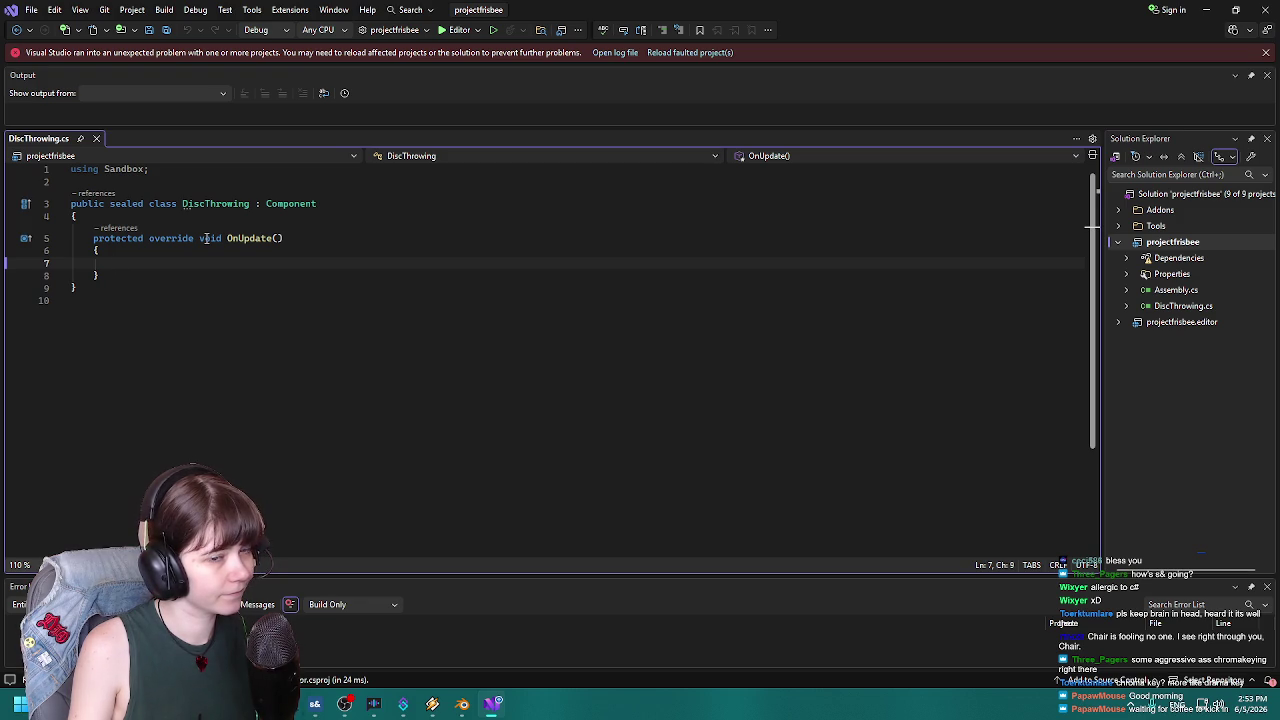
left_click(1266, 52)
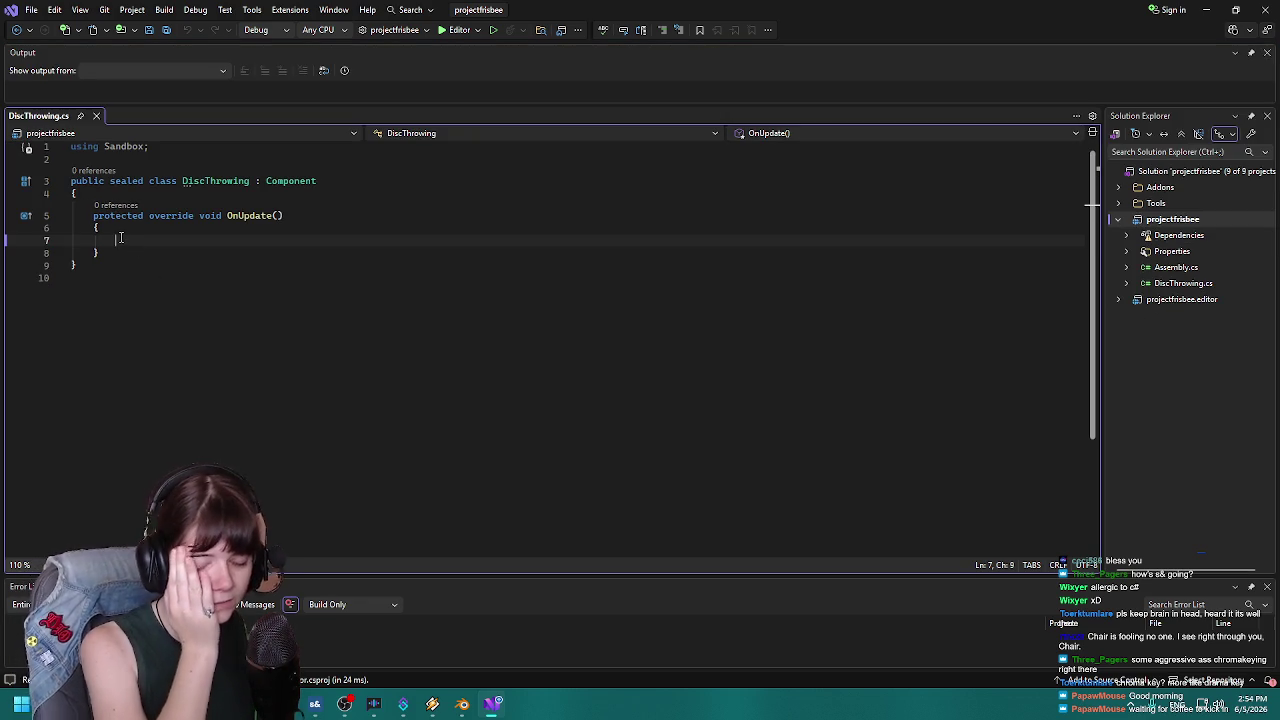
Add and then remove blank lines at the top of the DiscThrowing class, leaving OnUpdate empty.
left_click(120, 193)
key("Return")
key("Return")
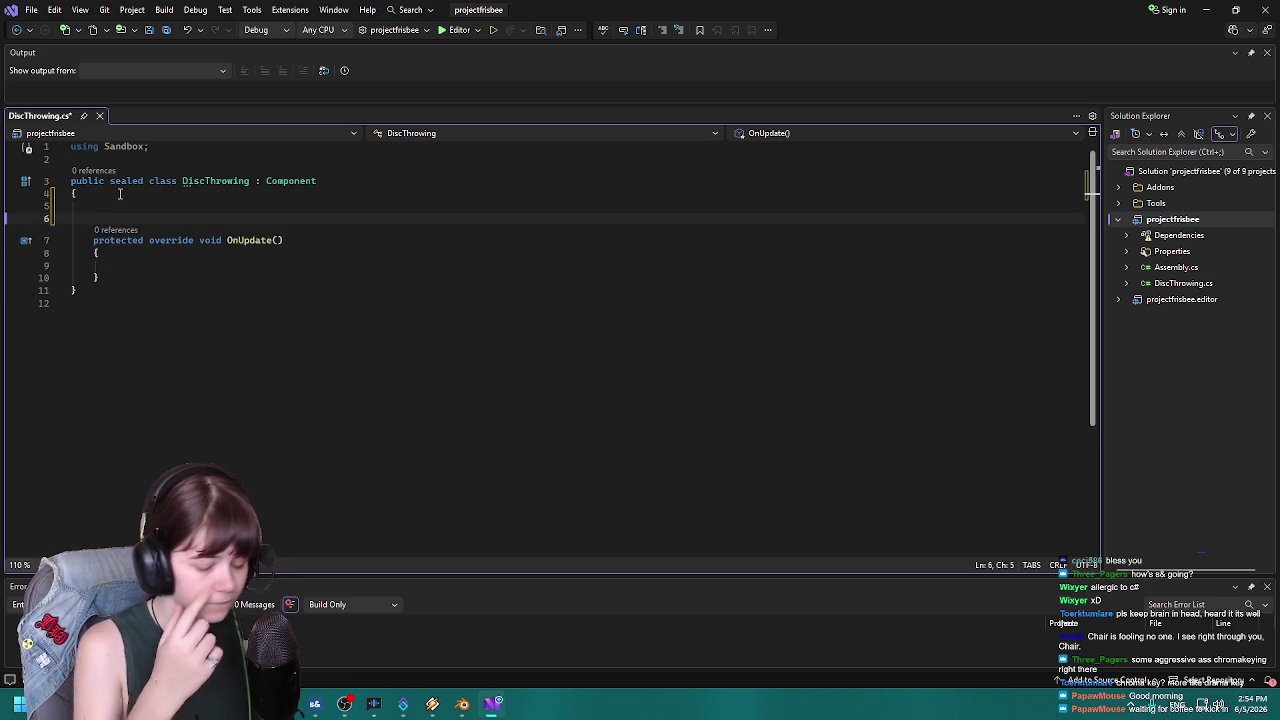
key("Up")
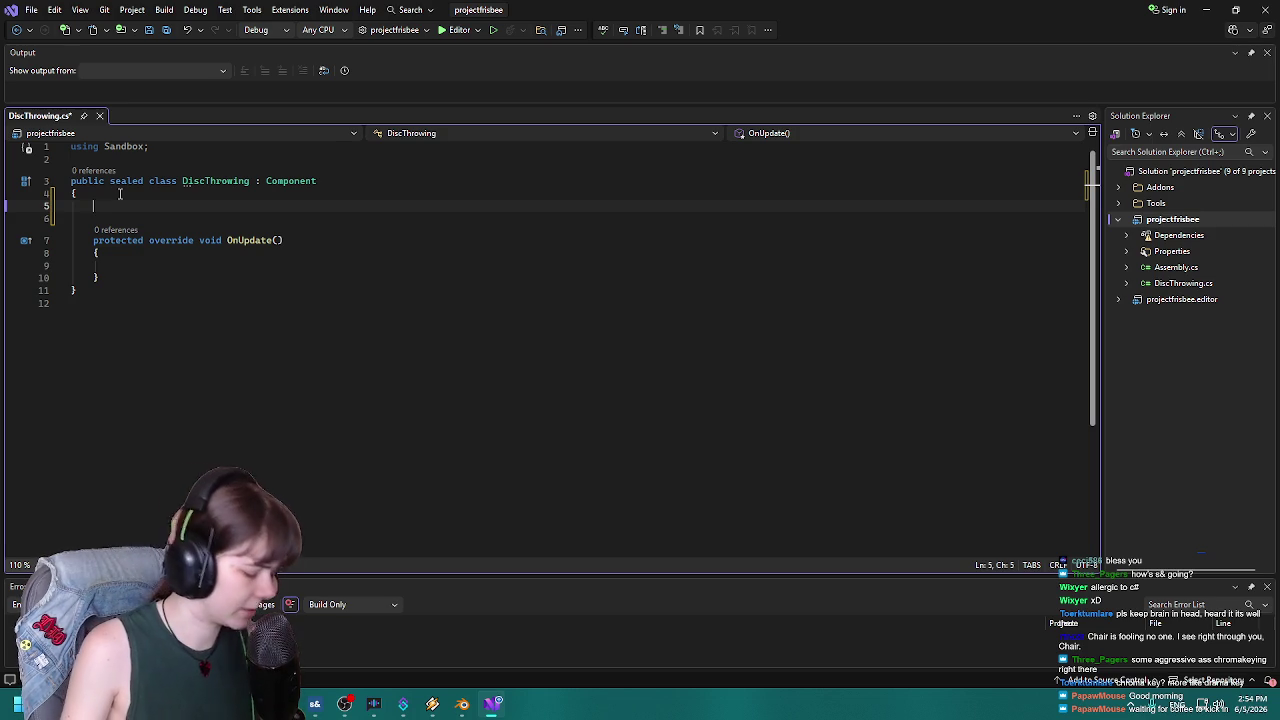
key("Delete")
key("Delete")
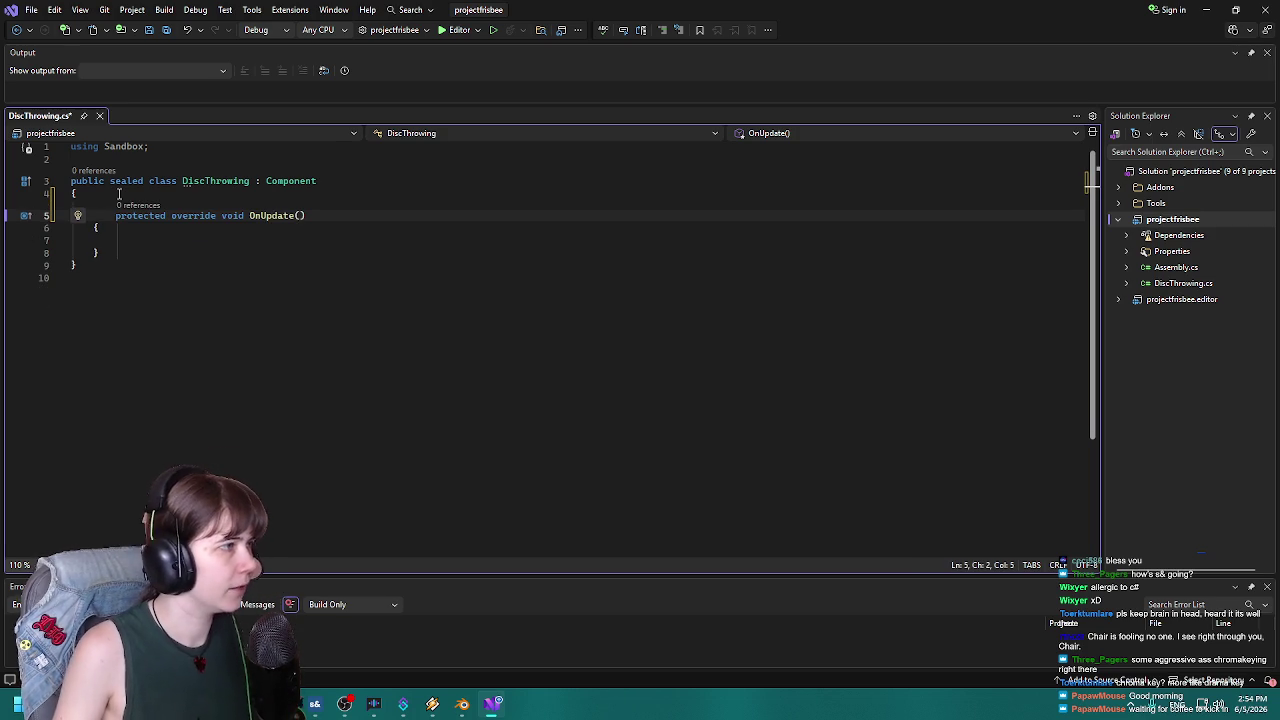
left_click(117, 240)
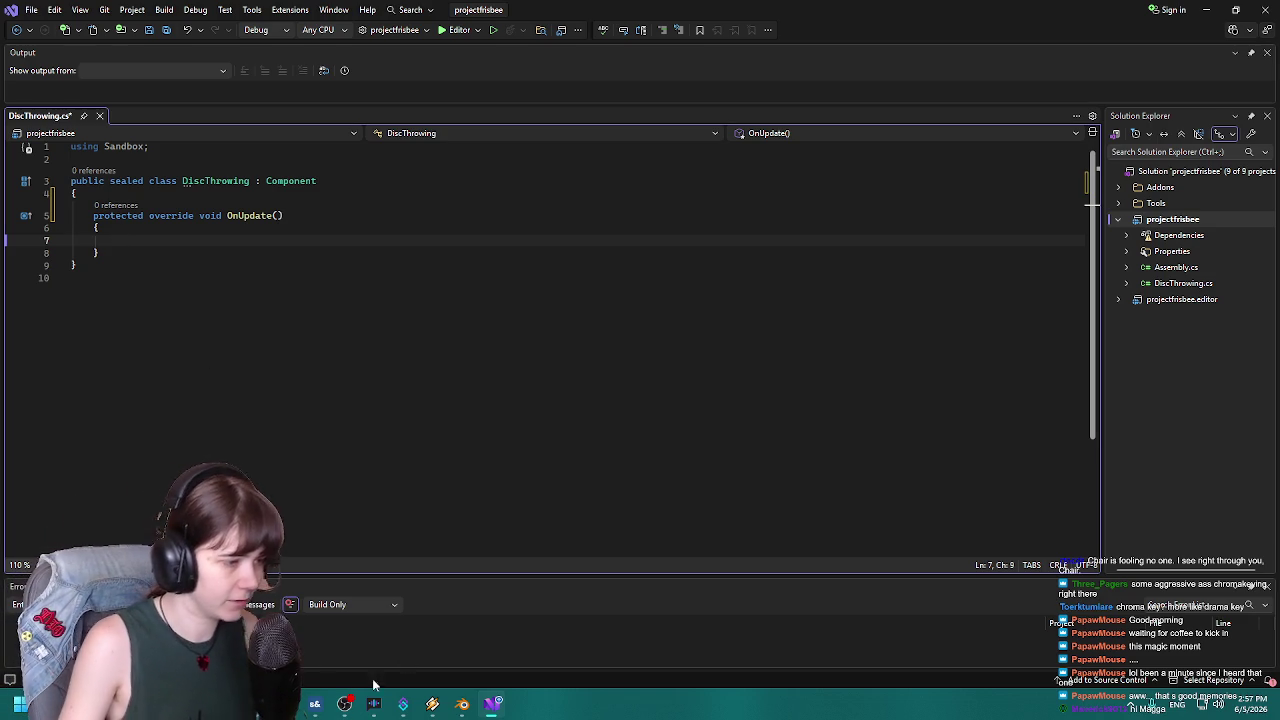
Bring up the s&box launcher and launch the RollingBalls local project.
left_click(314, 706)
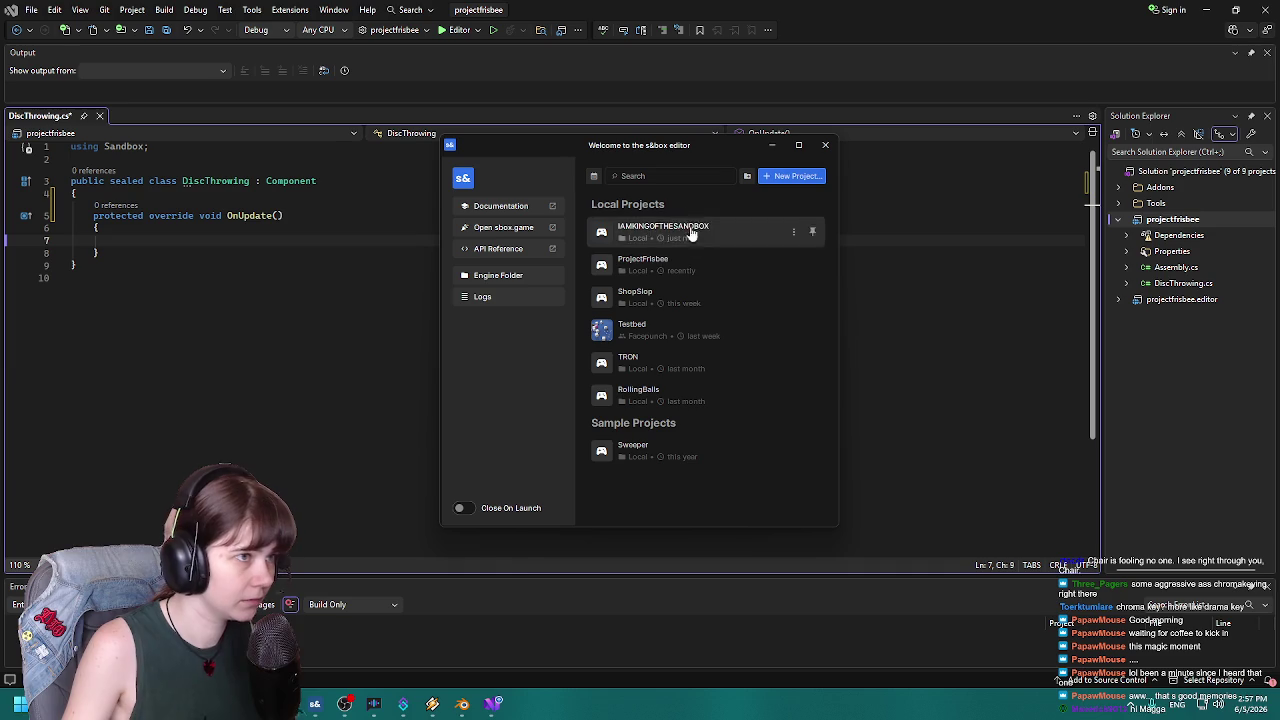
left_click(728, 242)
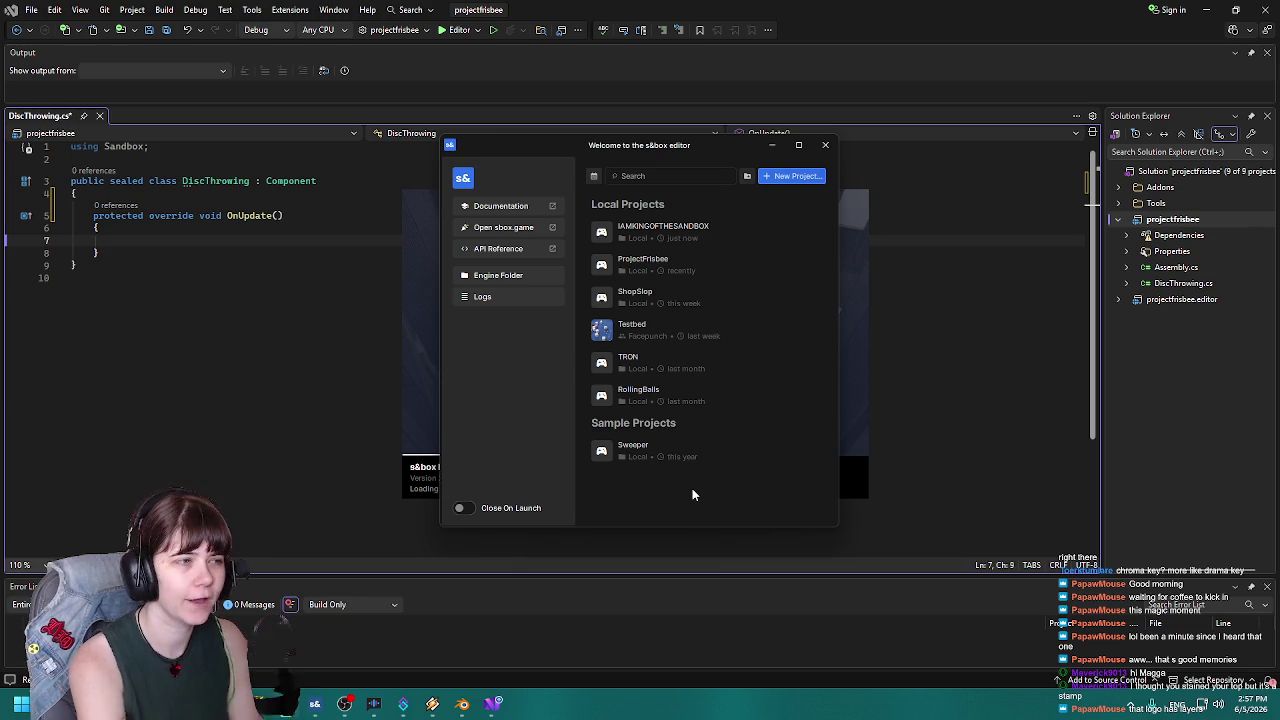
left_click(419, 362)
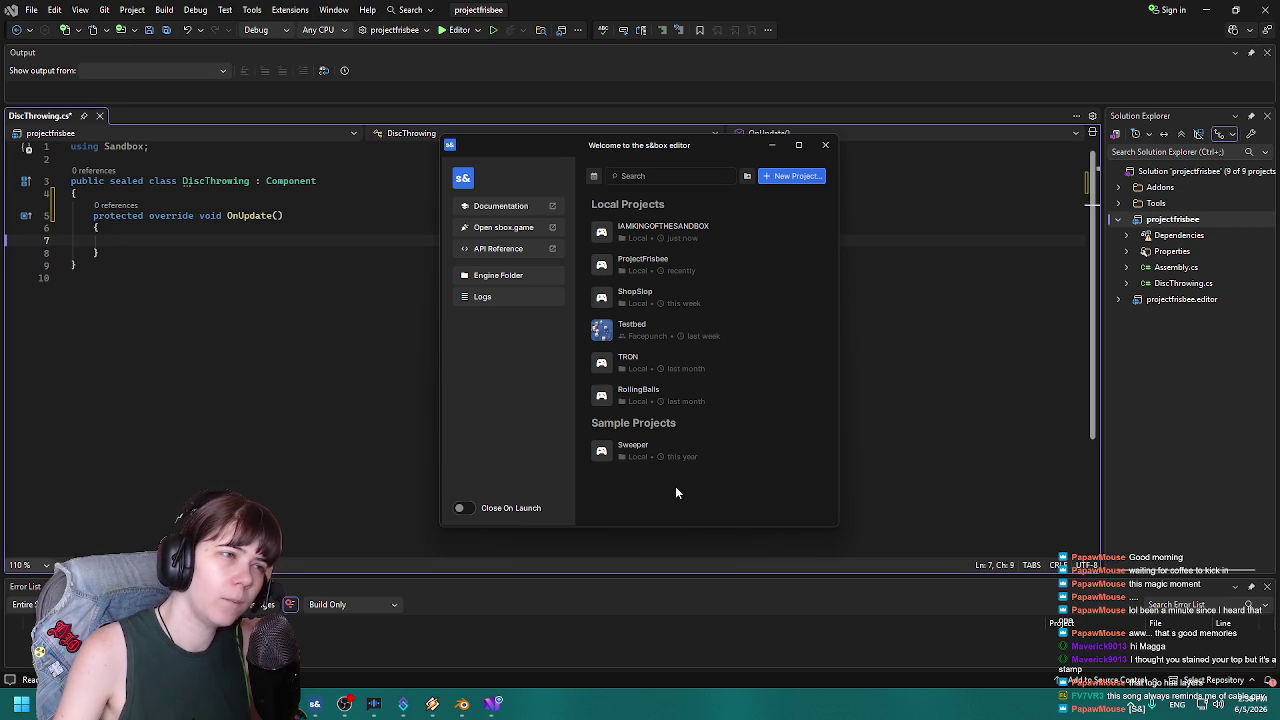
left_click(702, 402)
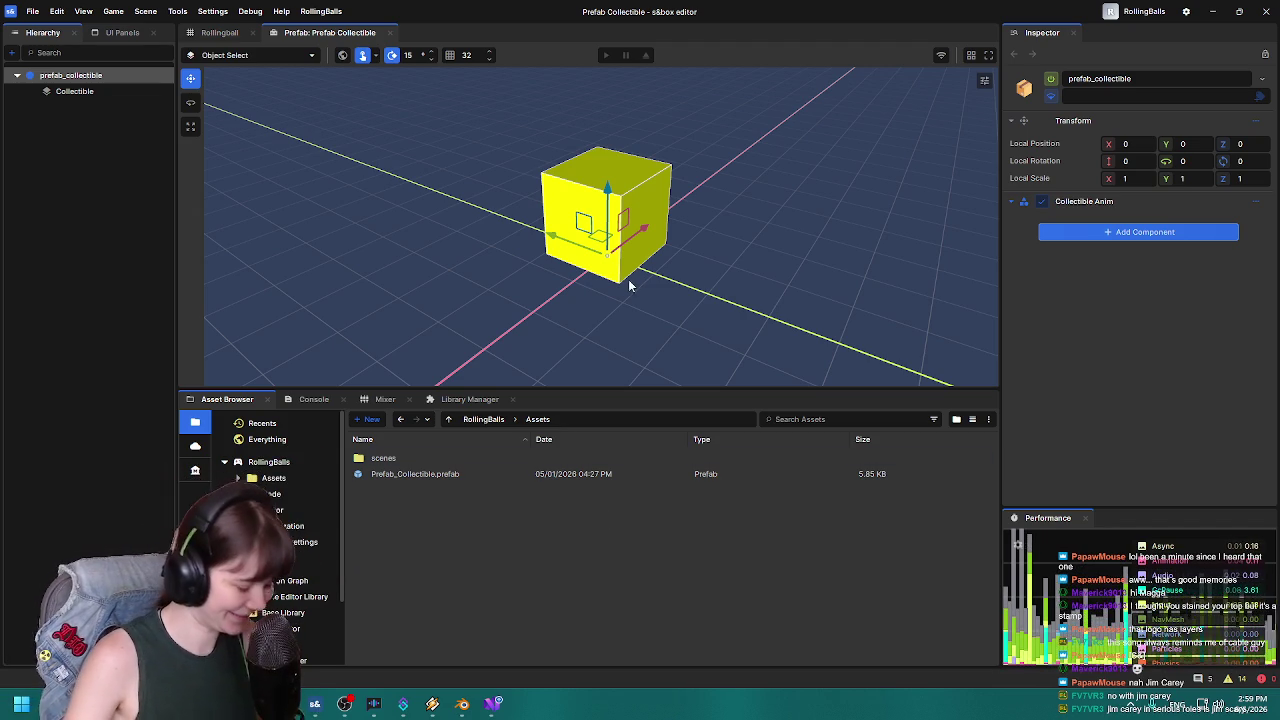
In the Rollingball scene, select the Ball and open its Ball Controller script in Visual Studio.
scroll(751, 300, "down", 3)
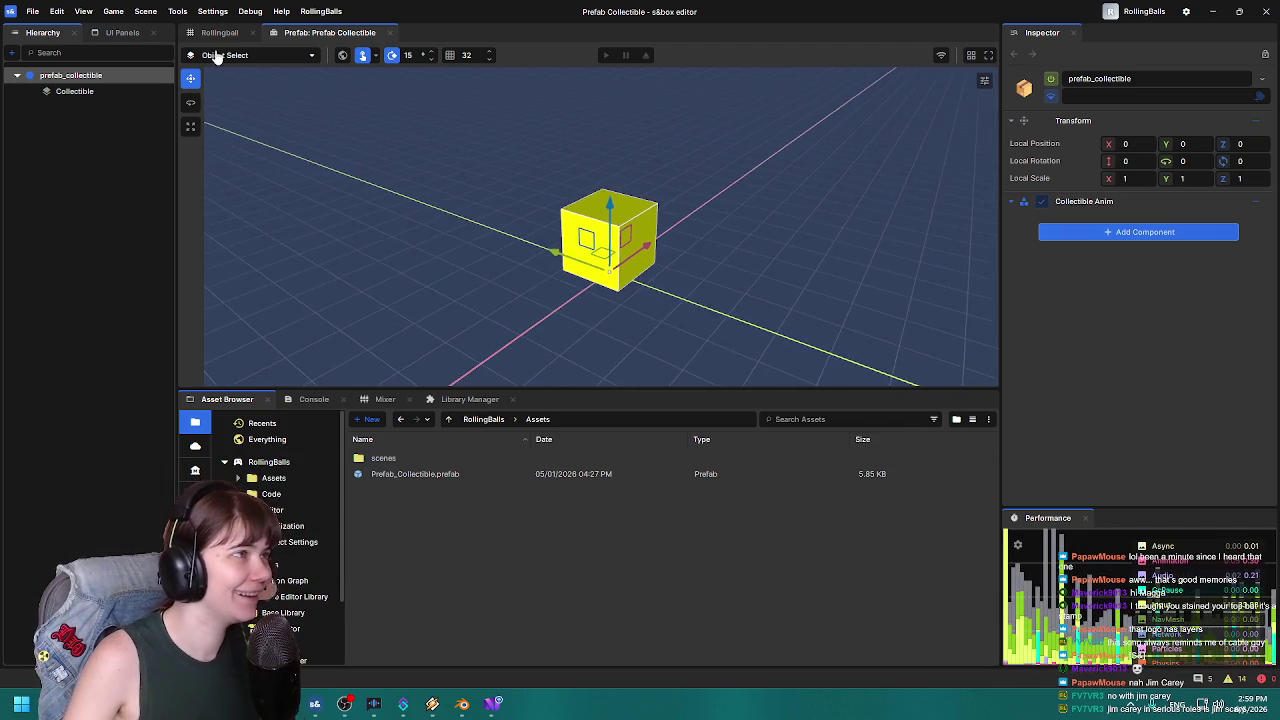
left_click(218, 32)
left_click(595, 290)
left_click_drag(716, 286, 746, 287)
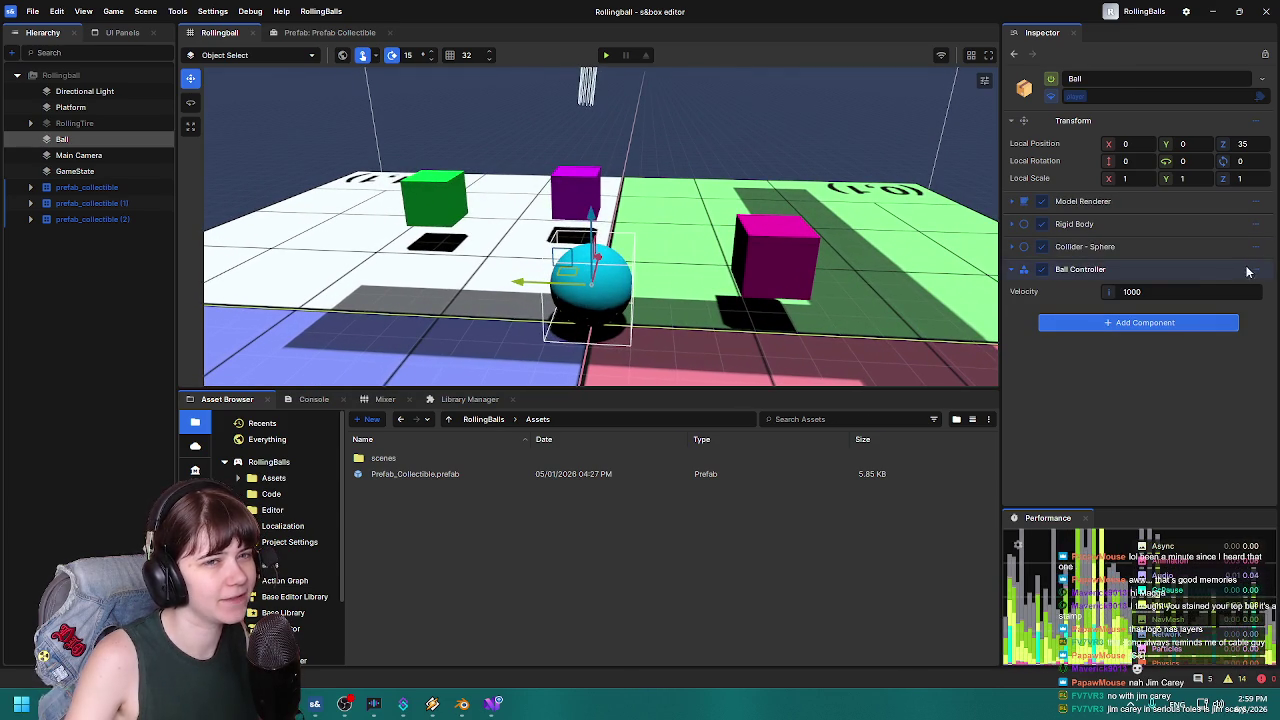
right_click(1245, 271)
left_click(1150, 516)
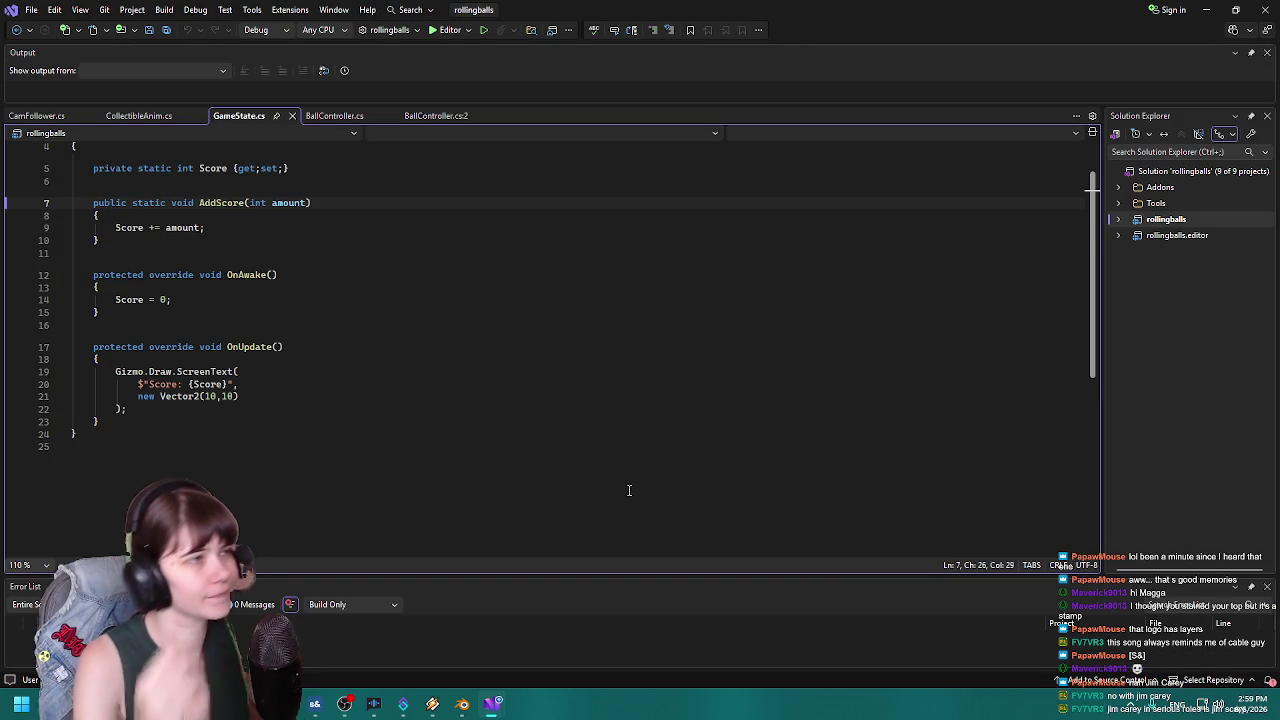
Close the duplicate BallController.cs:2 tab and review the CamFollower, CollectibleAnim, GameState and BallController files.
left_click(490, 116)
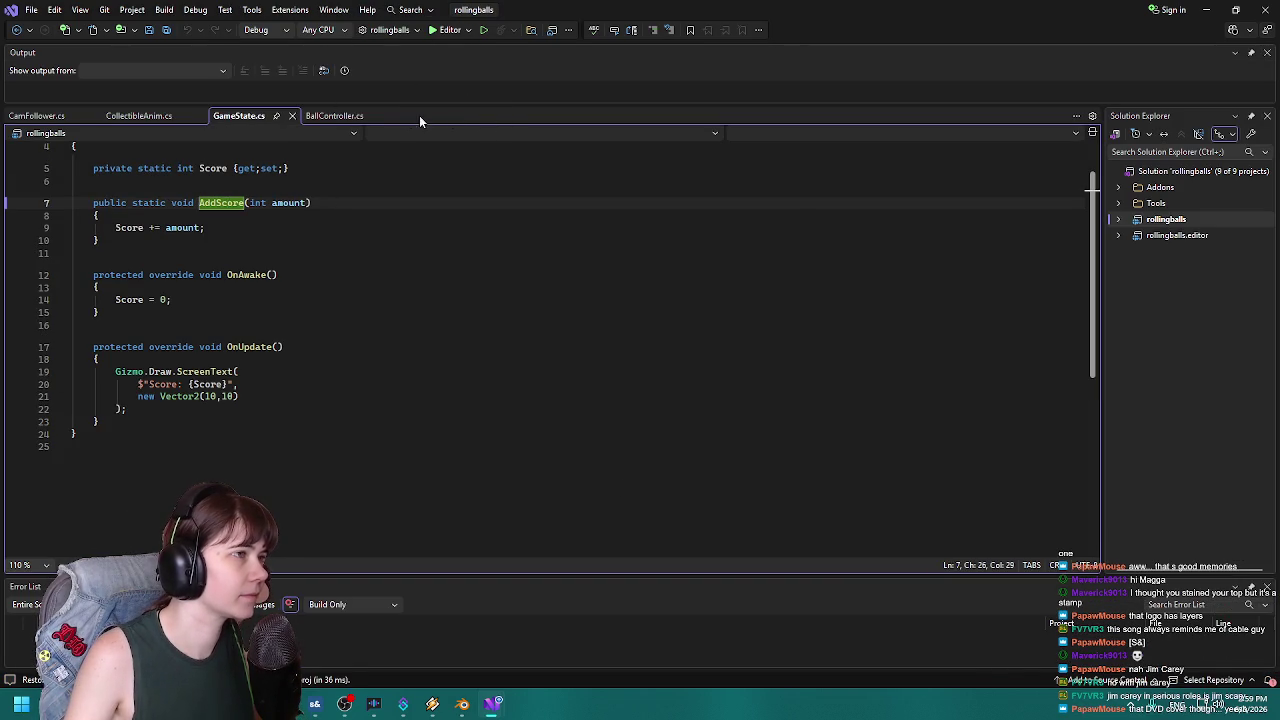
left_click(345, 116)
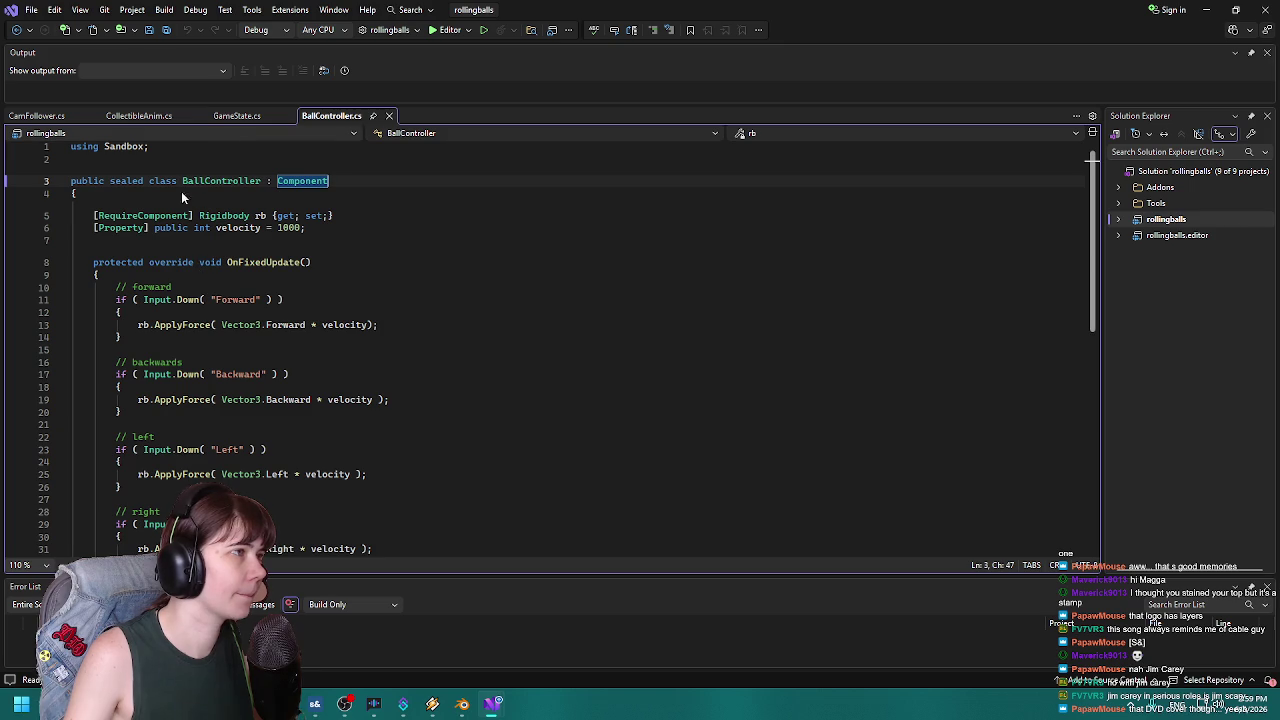
left_click(51, 117)
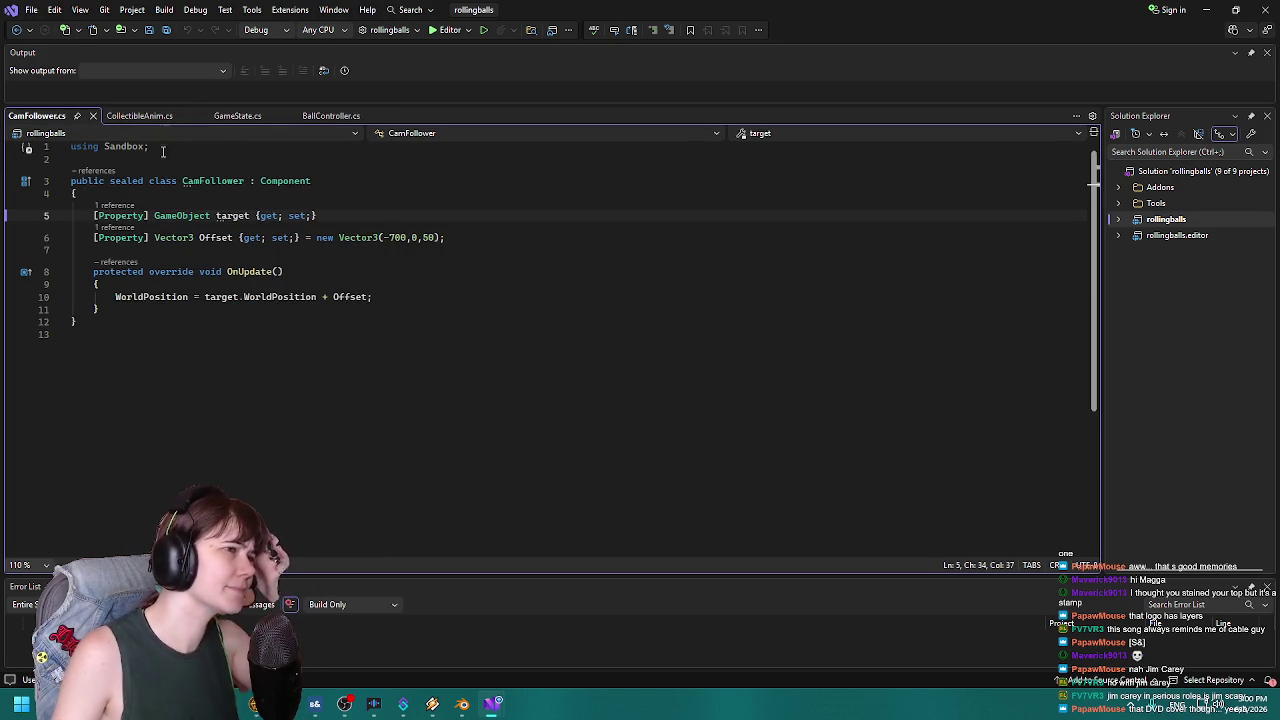
left_click(136, 116)
left_click(251, 117)
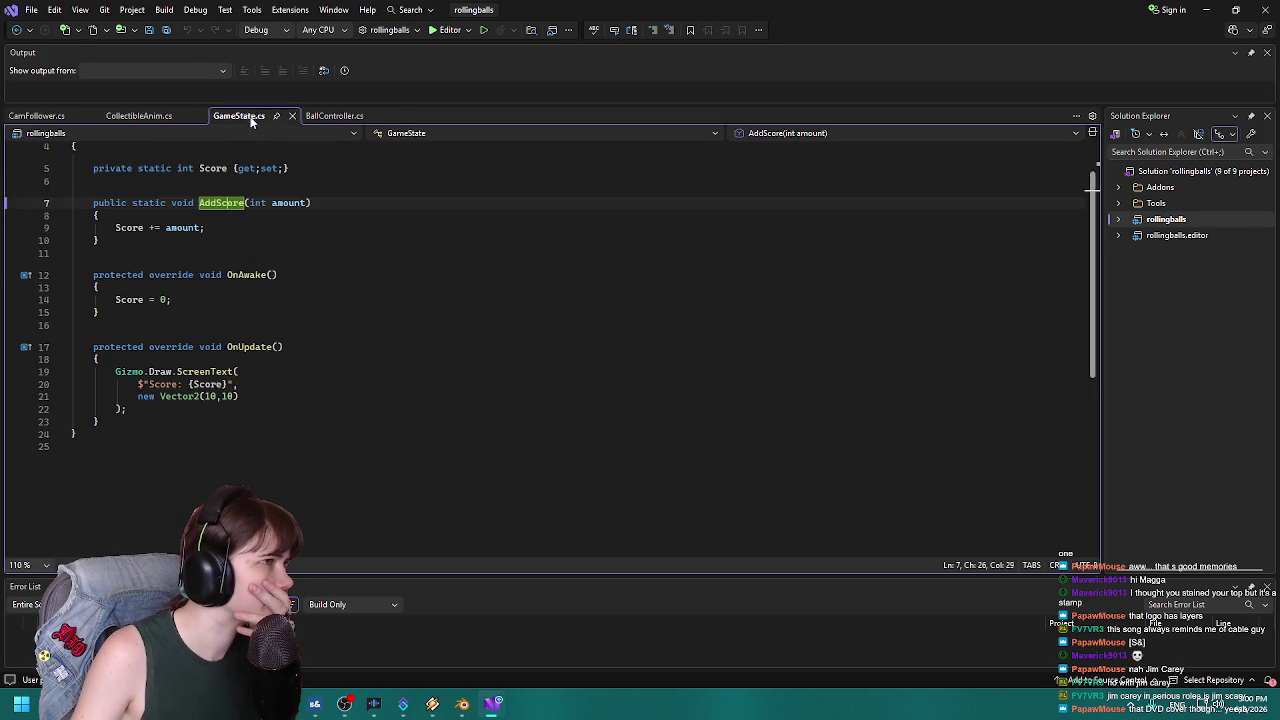
left_click(338, 115)
Select the Input.Down call for Forward in BallController, then return to the s&box editor.
scroll(284, 263, "down", 6)
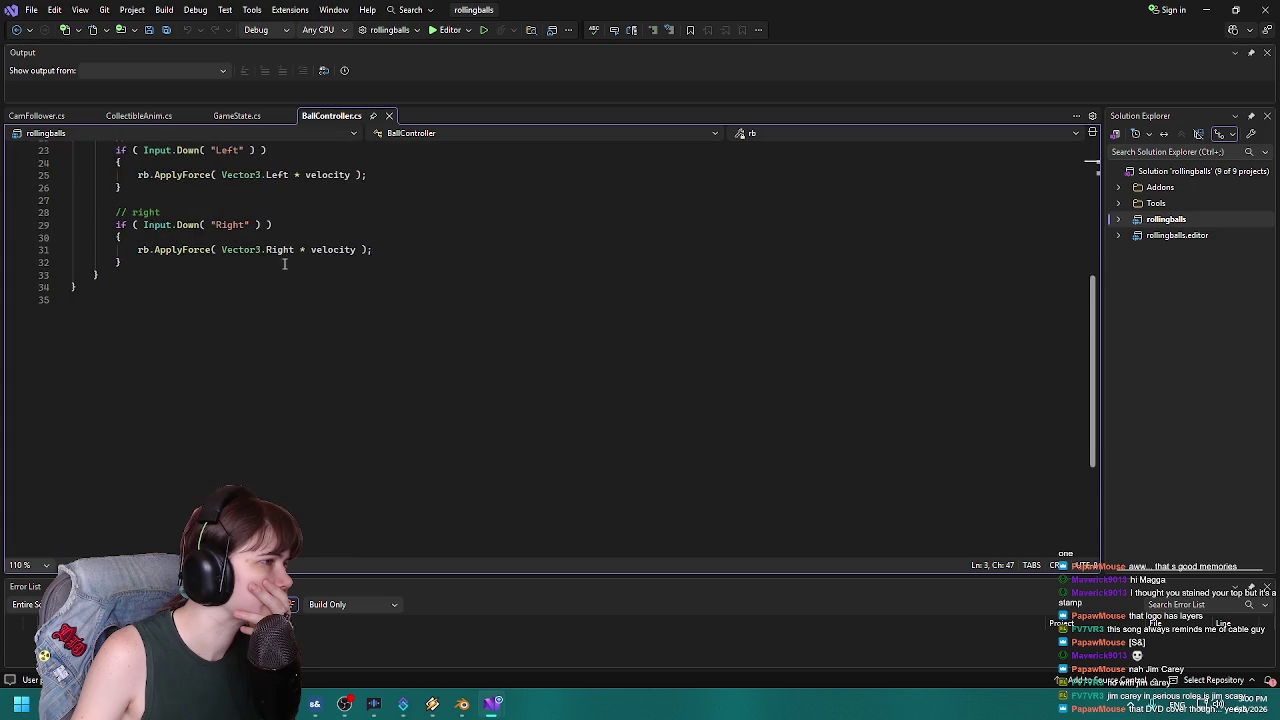
scroll(275, 272, "up", 6)
left_click(185, 300)
left_click_drag(152, 300, 276, 300)
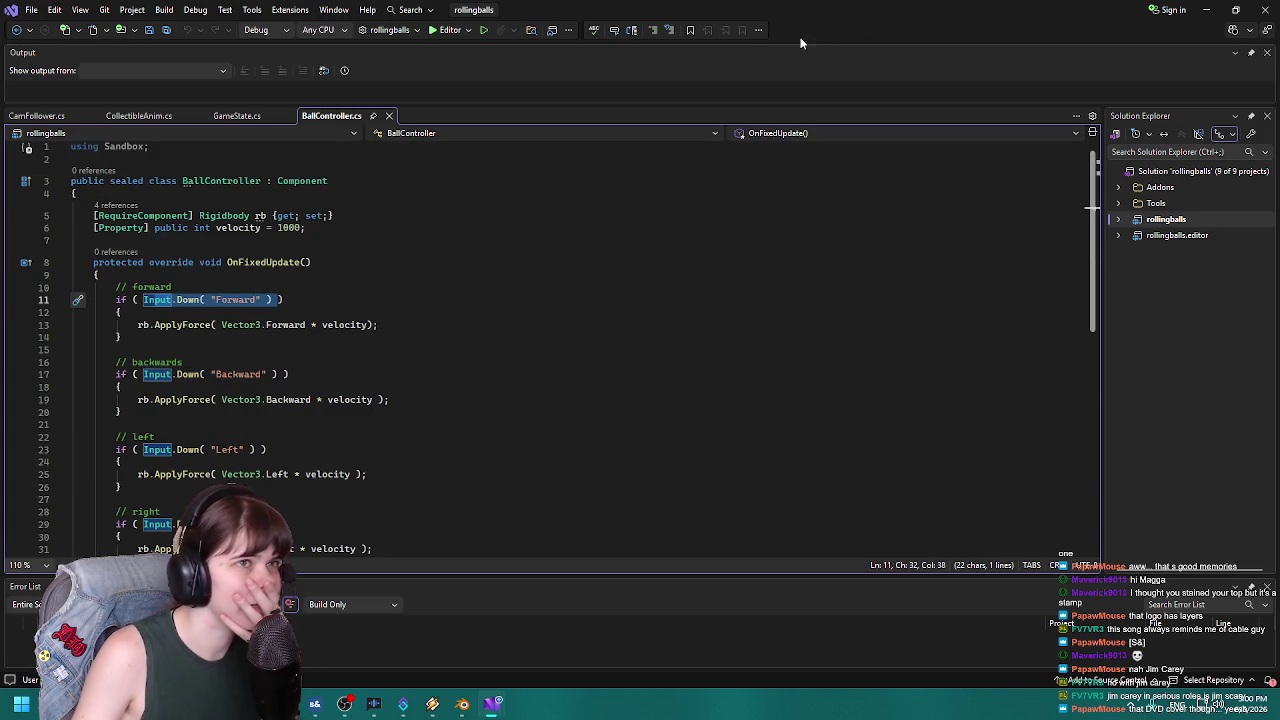
key("alt+Tab")
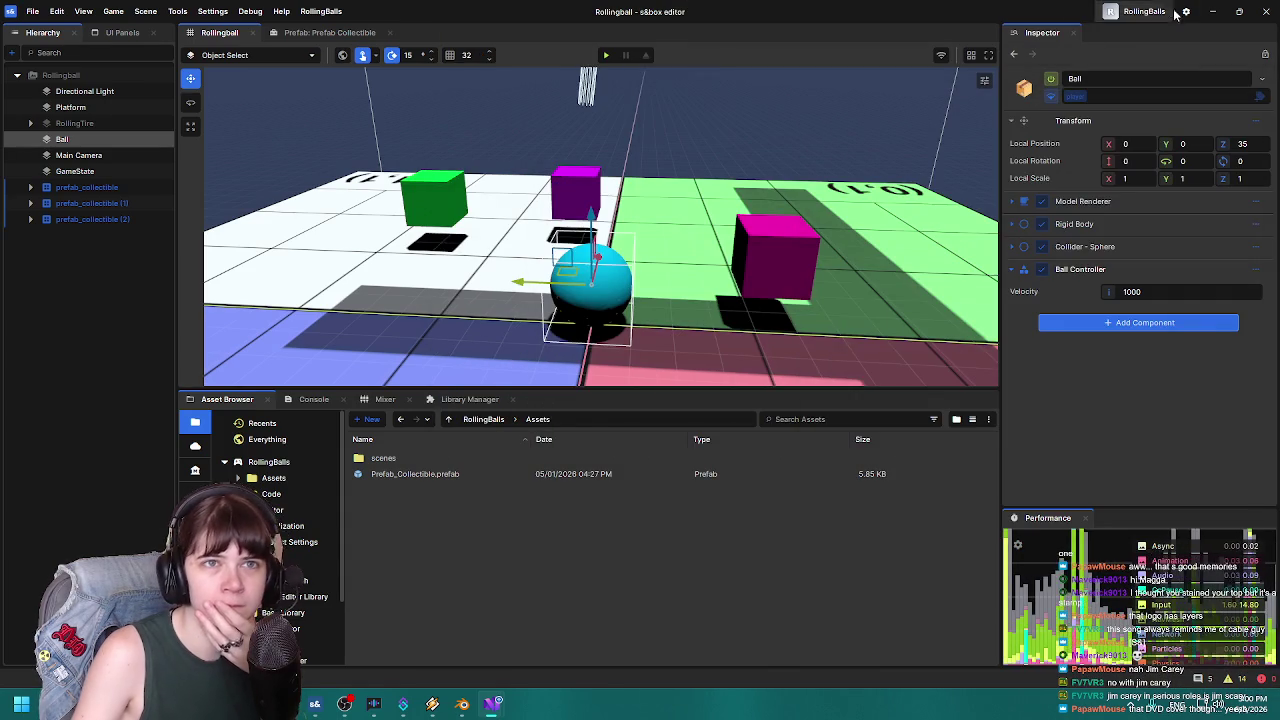
Close the RollingBalls editor and rename DiscThrowing's OnUpdate method to OnFixedUpdate.
left_click(1266, 11)
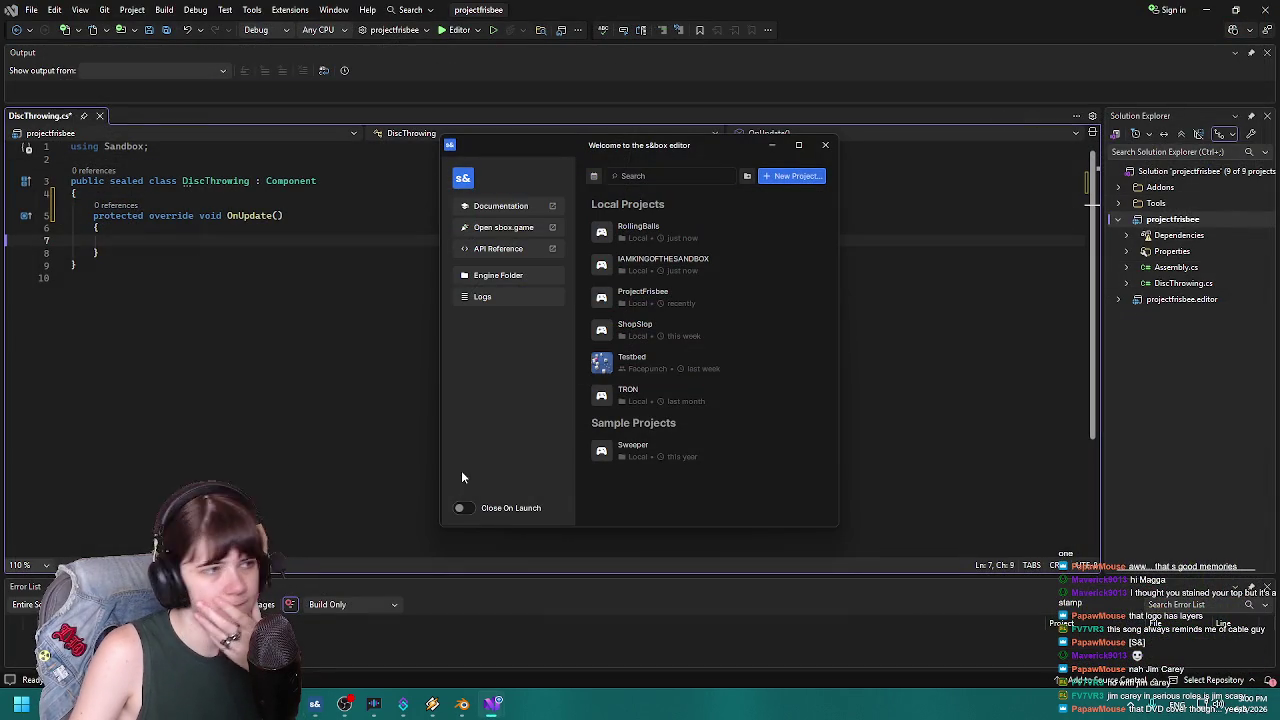
left_click(771, 145)
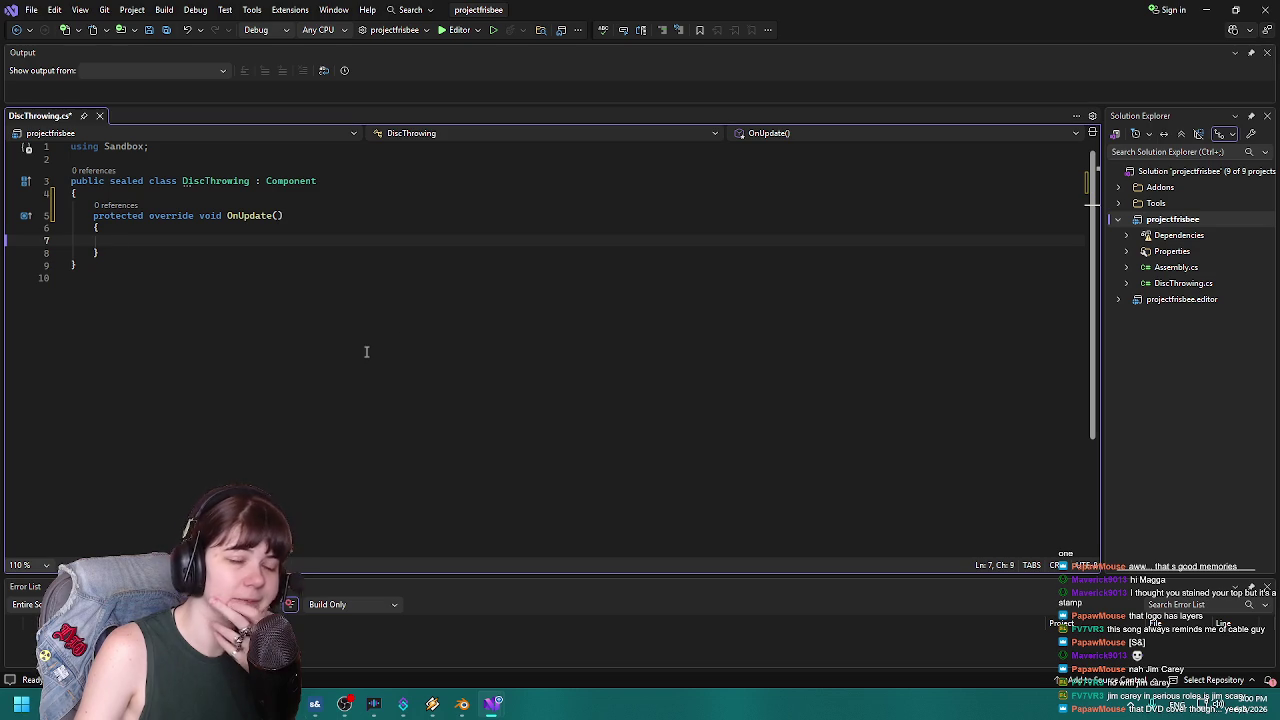
left_click(238, 214)
key("ctrl+r")
key("ctrl+r")
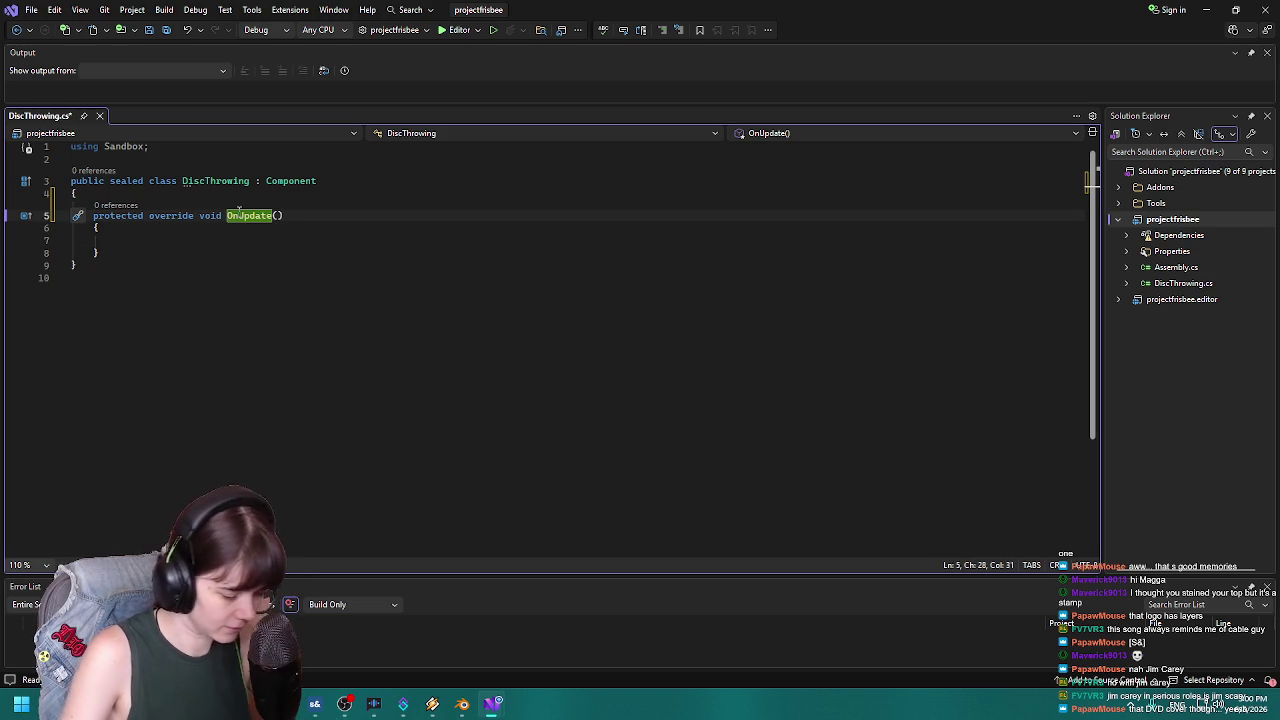
type("Fixed")
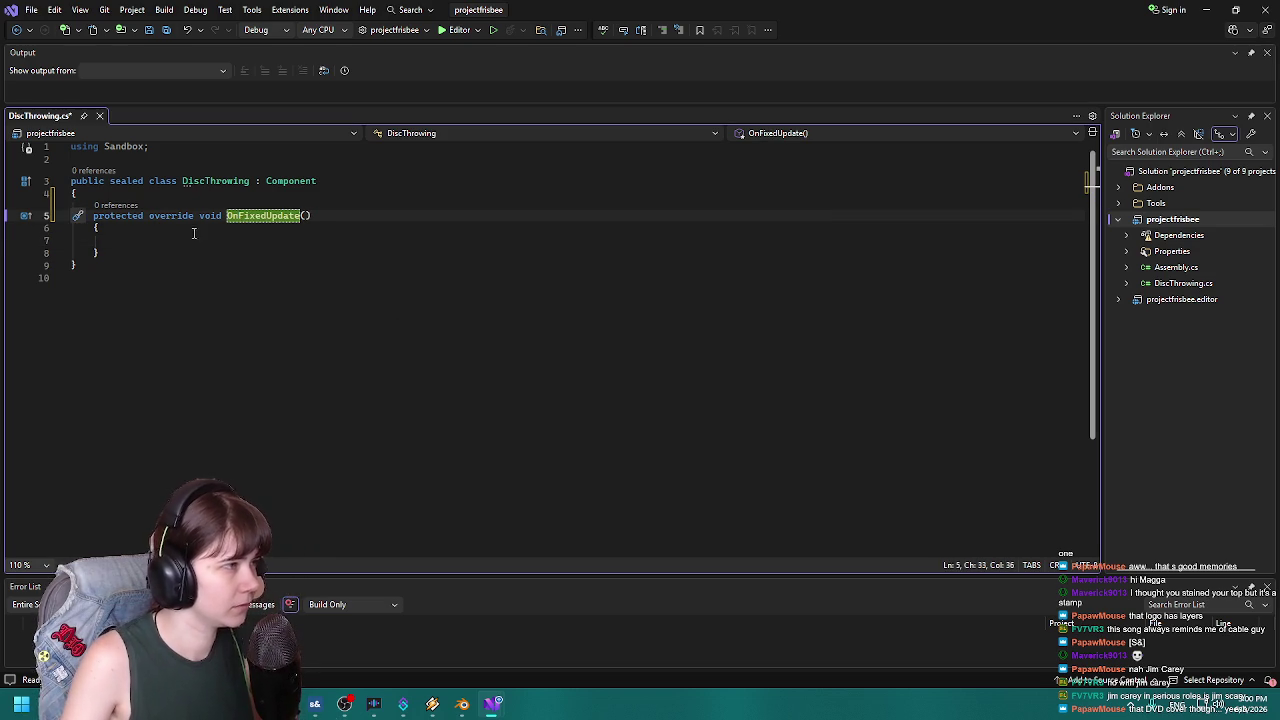
left_click(176, 245)
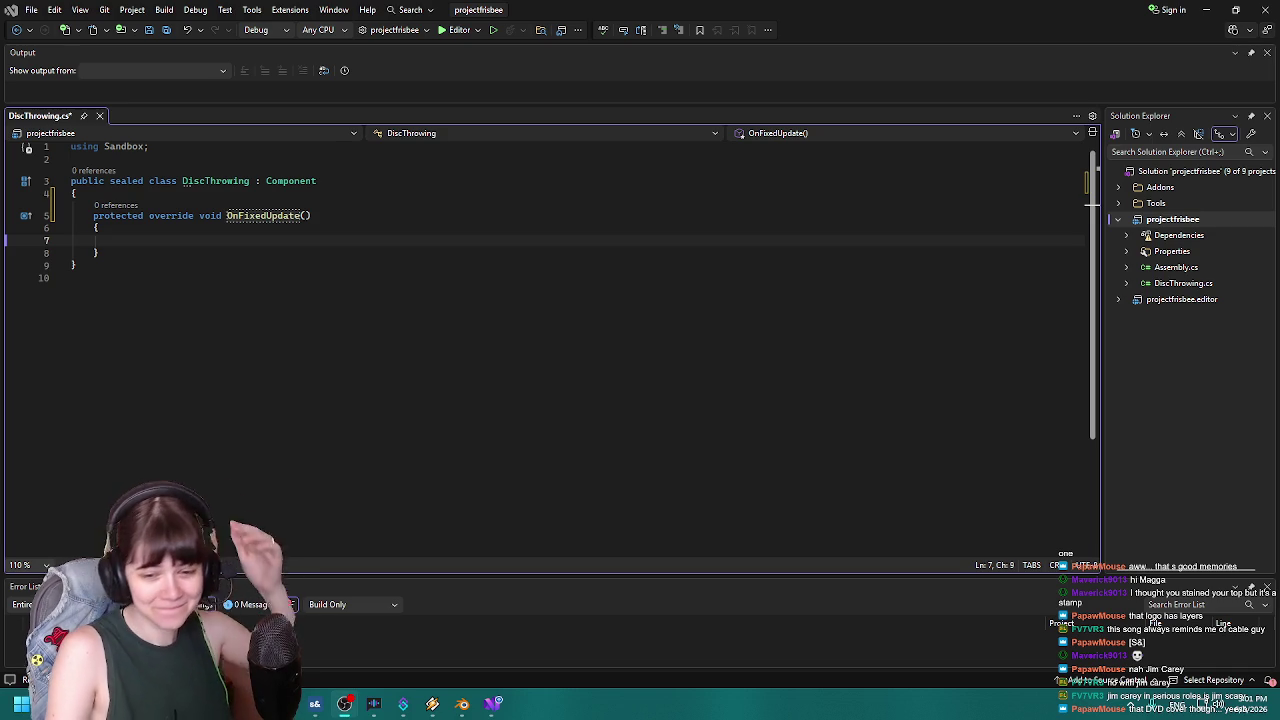
key("alt+Tab")
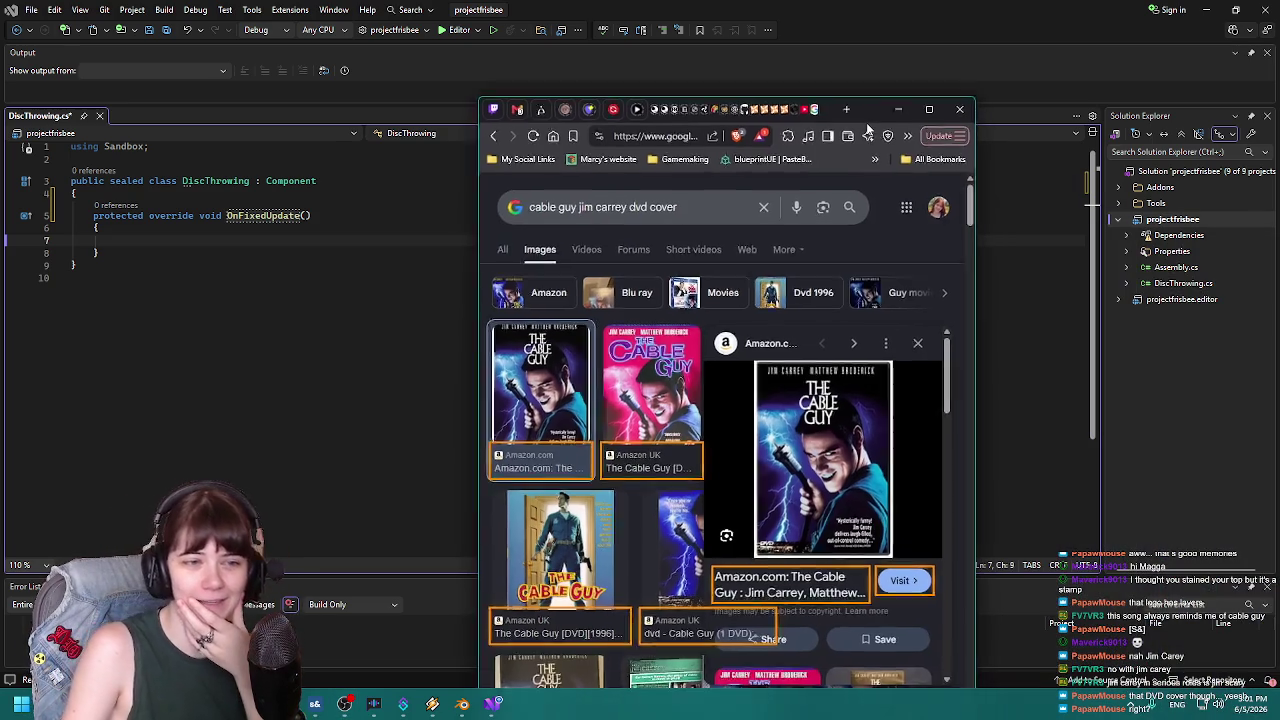
Minimize the Chrome window showing the Cable Guy image search.
left_click(893, 95)
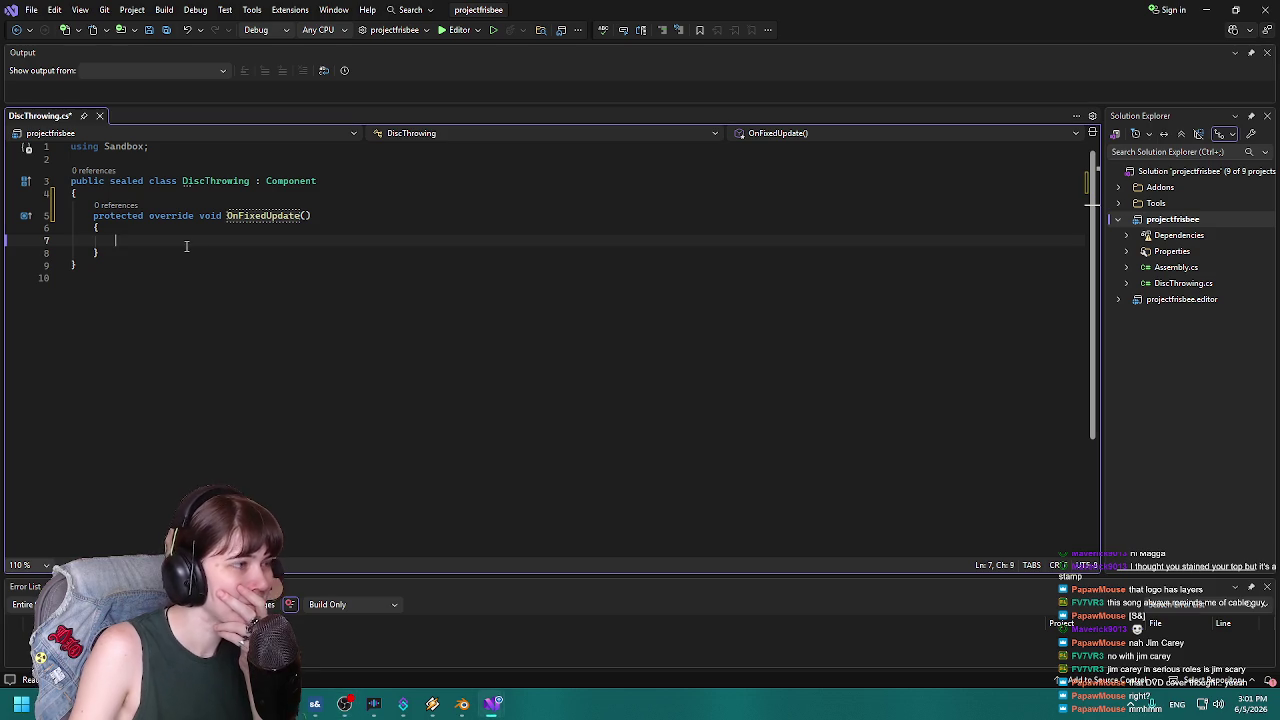
Write the comment '// press f to grab/equip disc', then begin '// left click to throw' below it.
left_click(430, 640)
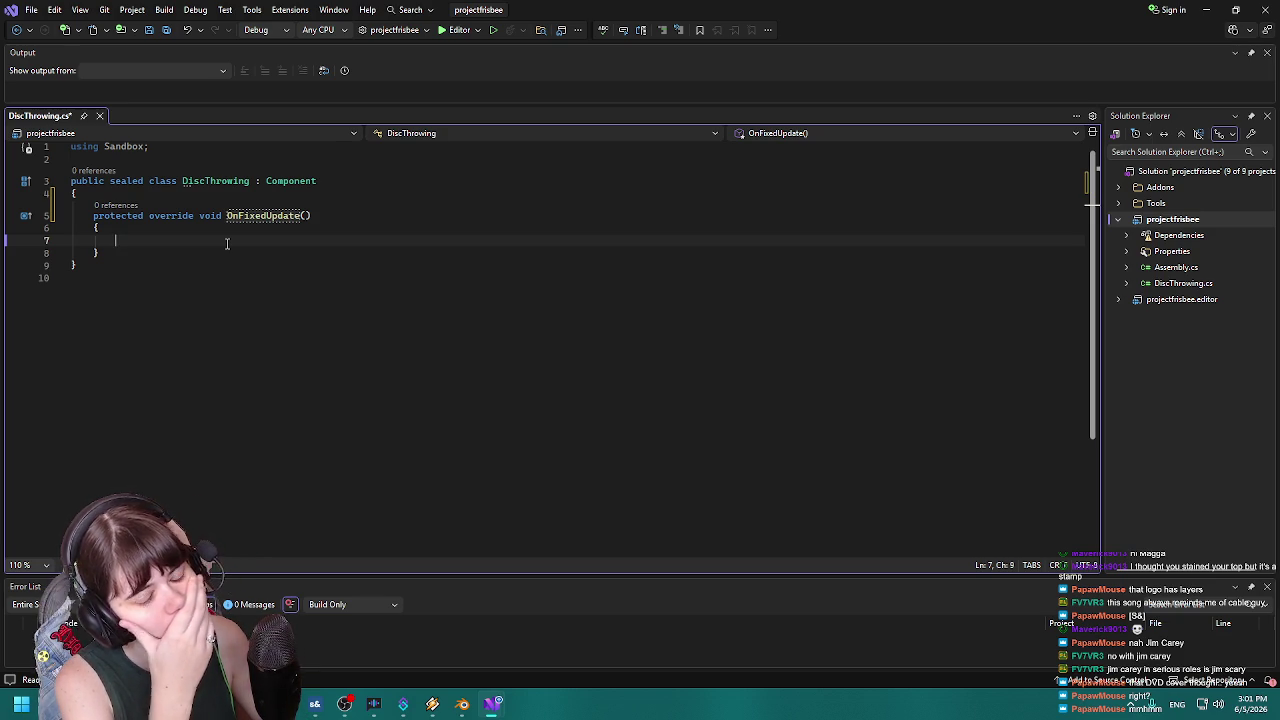
type("// ")
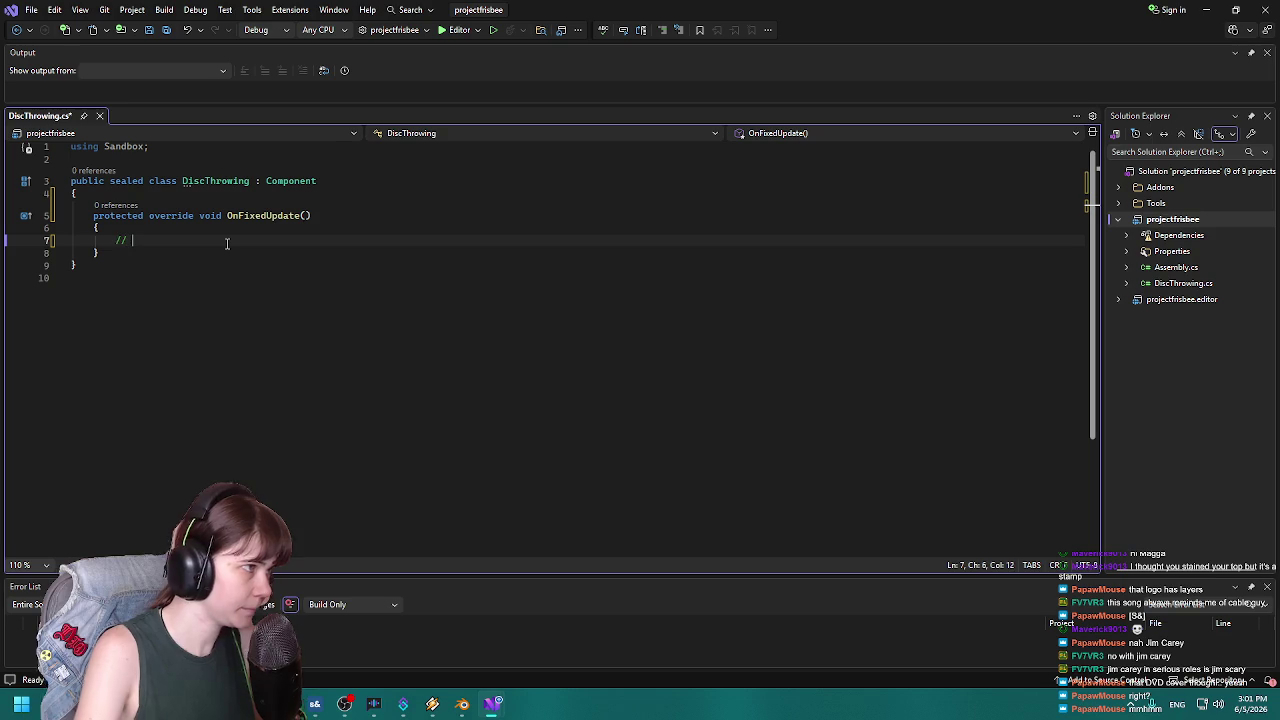
type("press f to ")
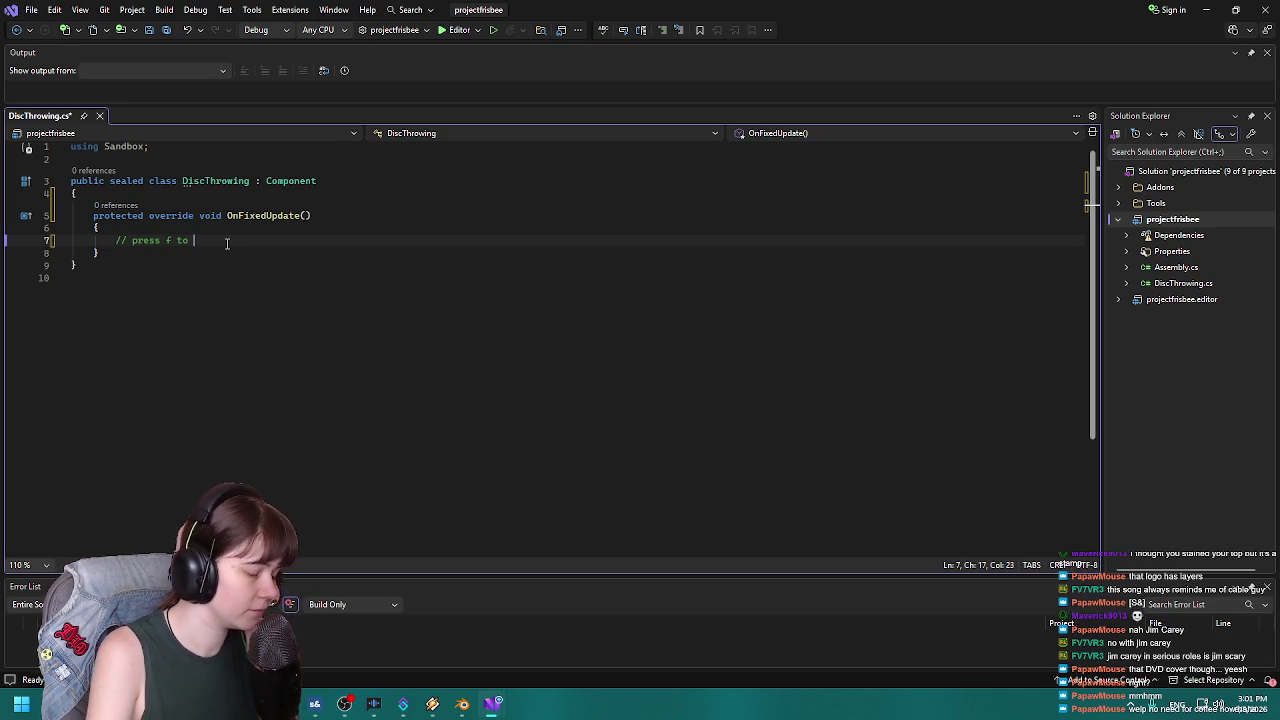
type("grab ")
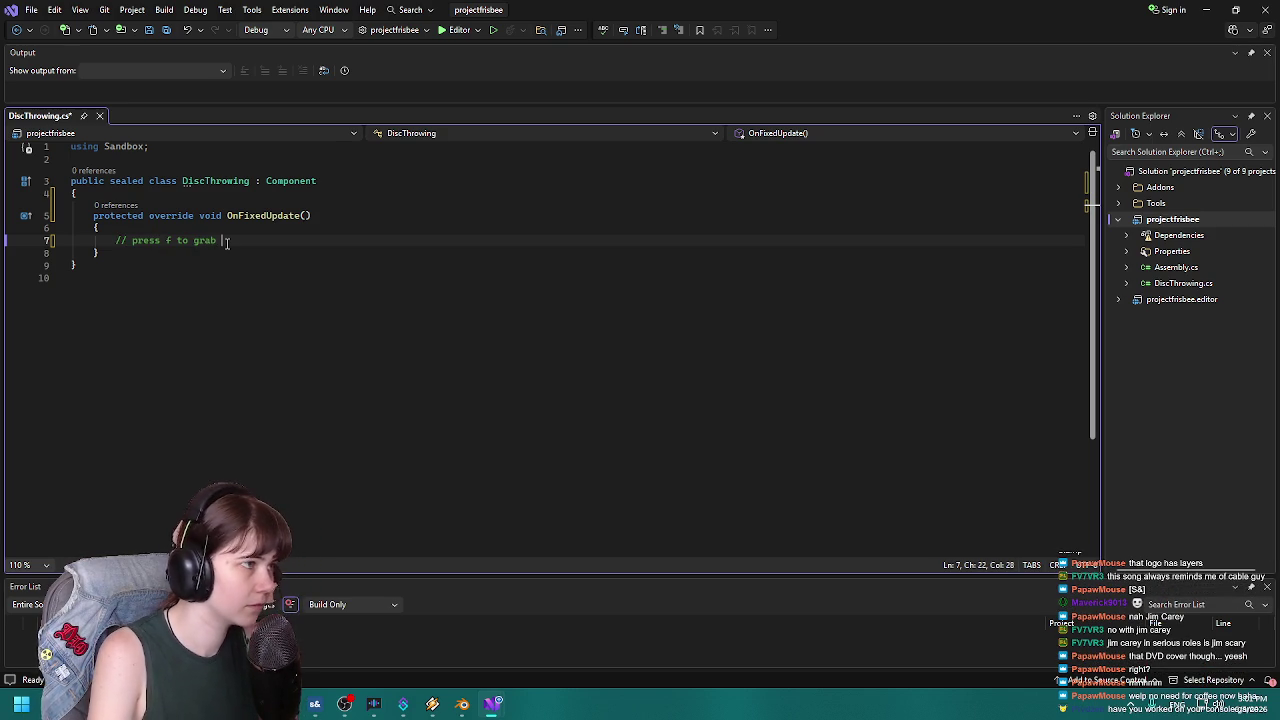
type("disc of")
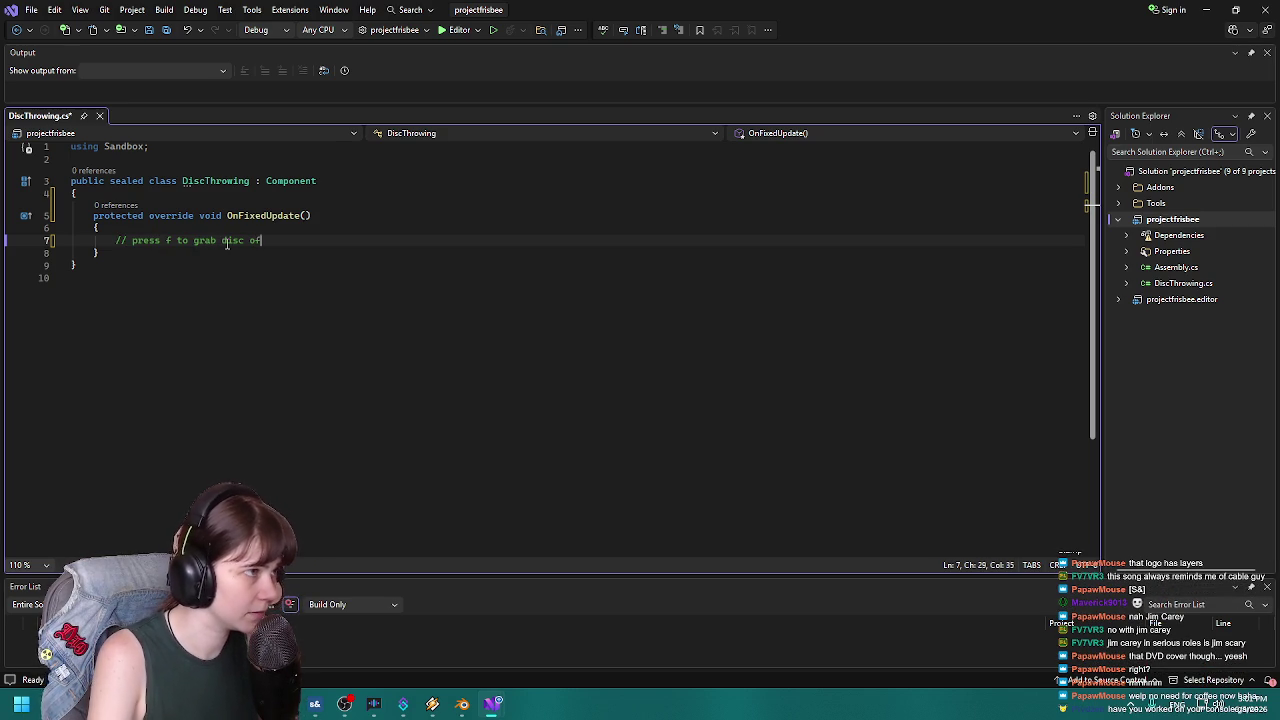
type("f your hand")
key("BackSpace")
key("BackSpace")
key("BackSpace")
key("BackSpace")
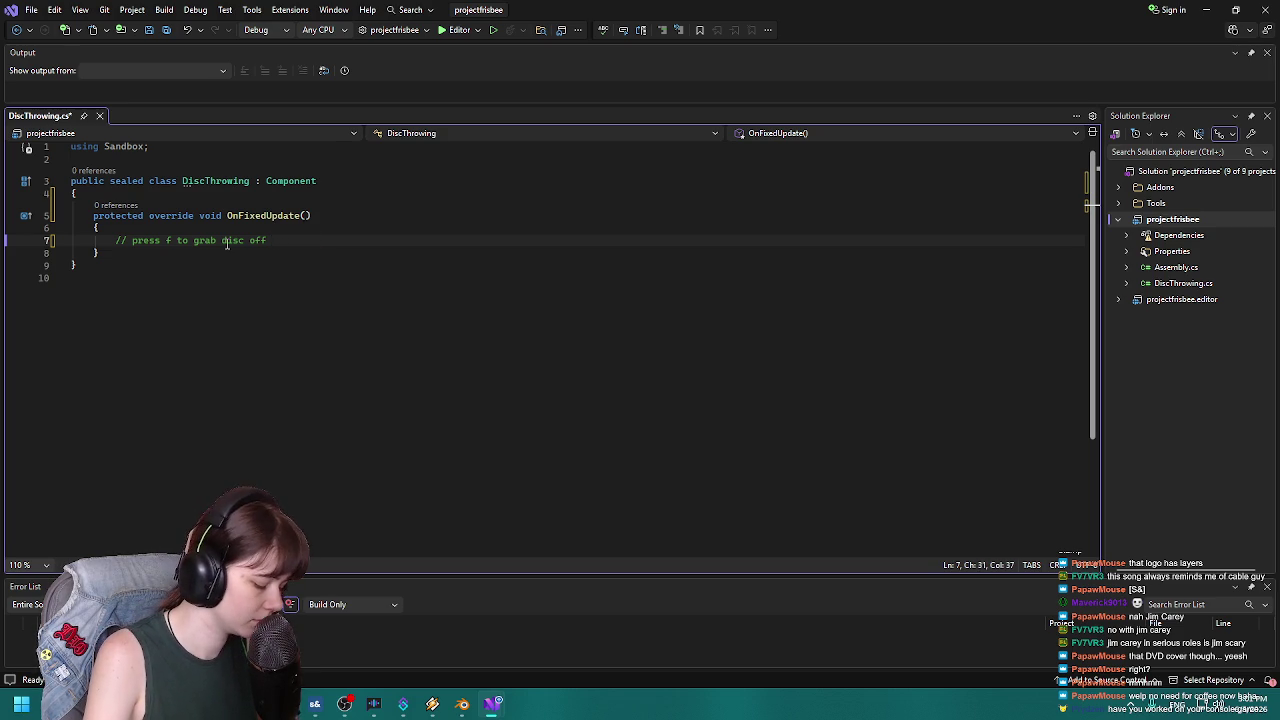
key("BackSpace")
key("BackSpace")
key("BackSpace")
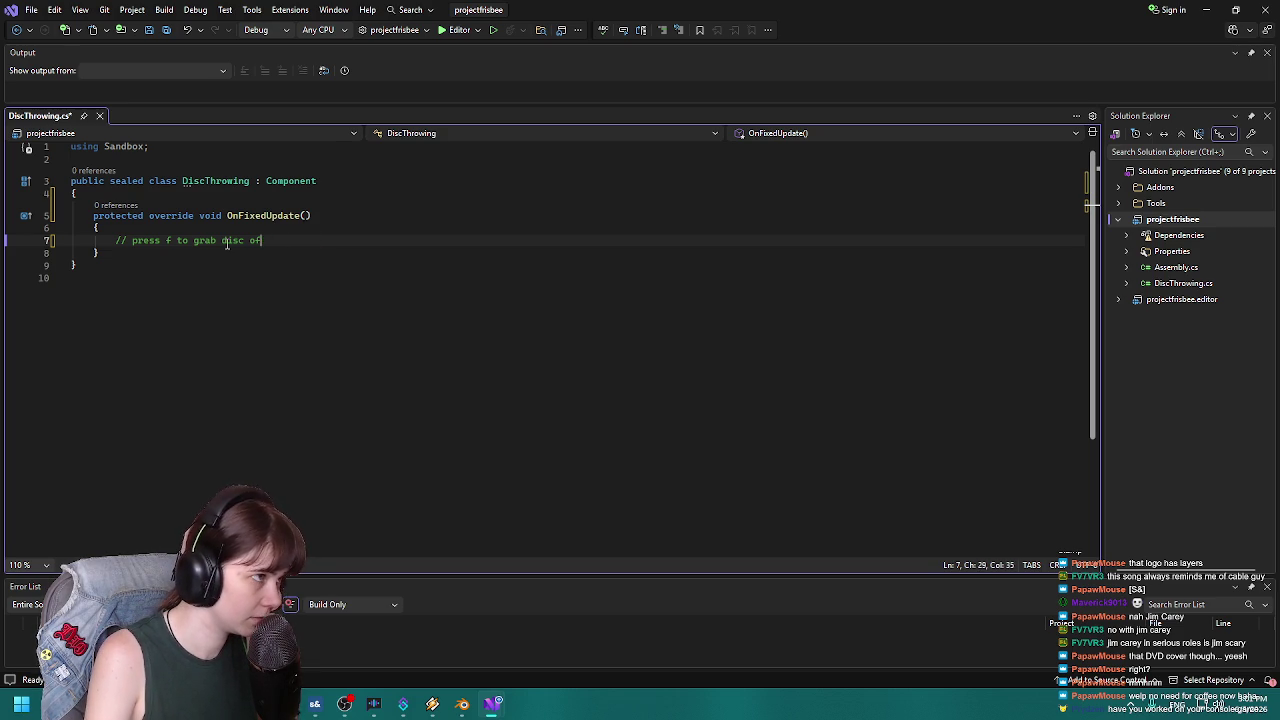
type("from")
key("BackSpace")
key("BackSpace")
key("BackSpace")
type("off")
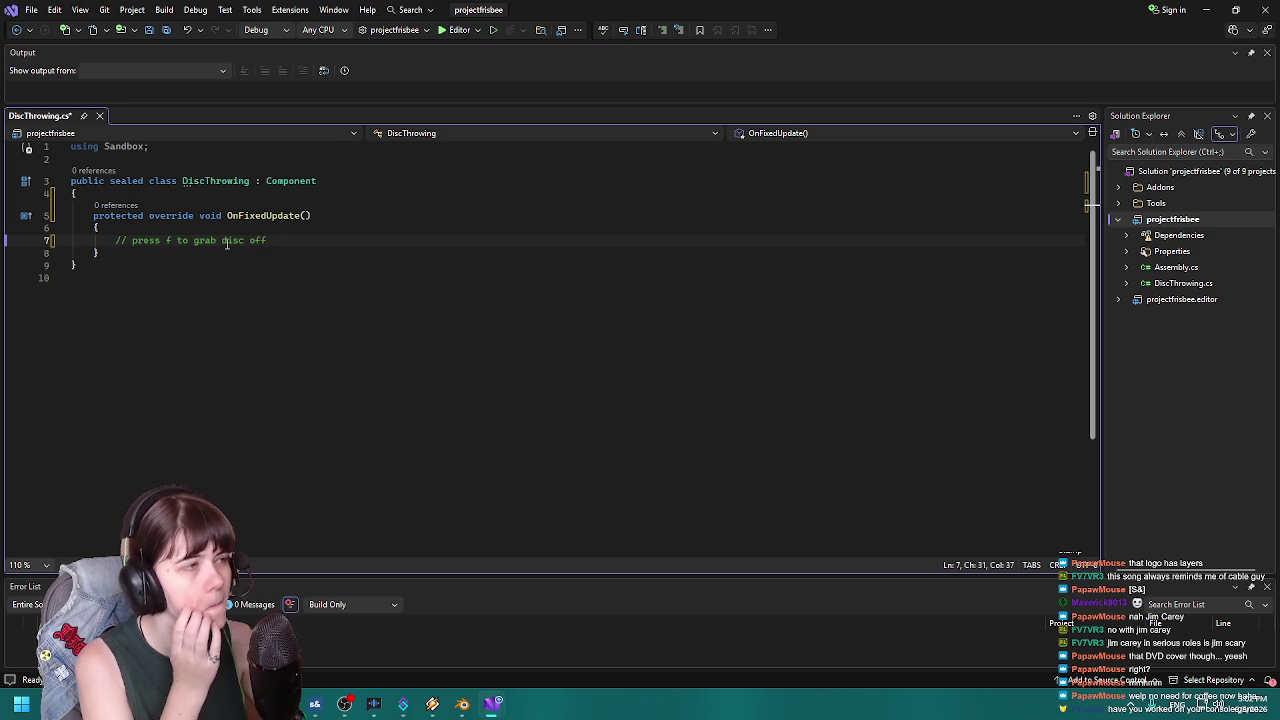
key("BackSpace")
key("BackSpace")
key("BackSpace")
key("BackSpace")
key("BackSpace")
type("/equip disc")
key("Return")
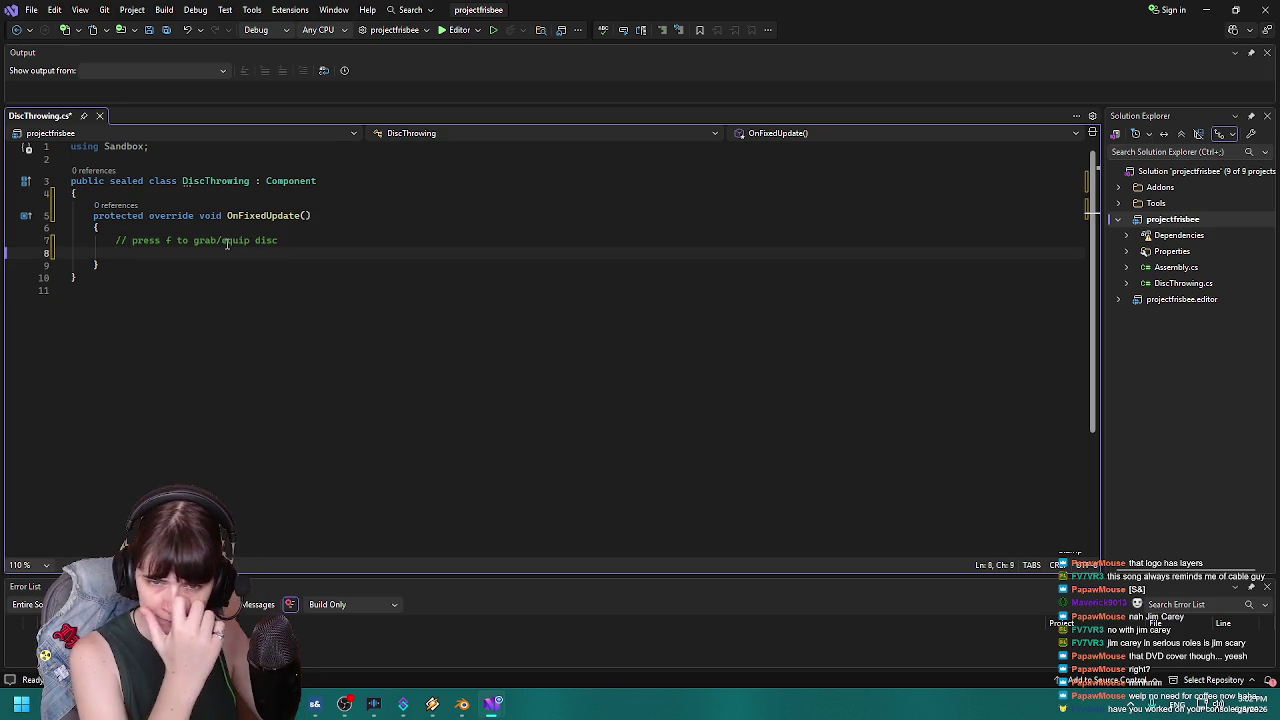
type("// ")
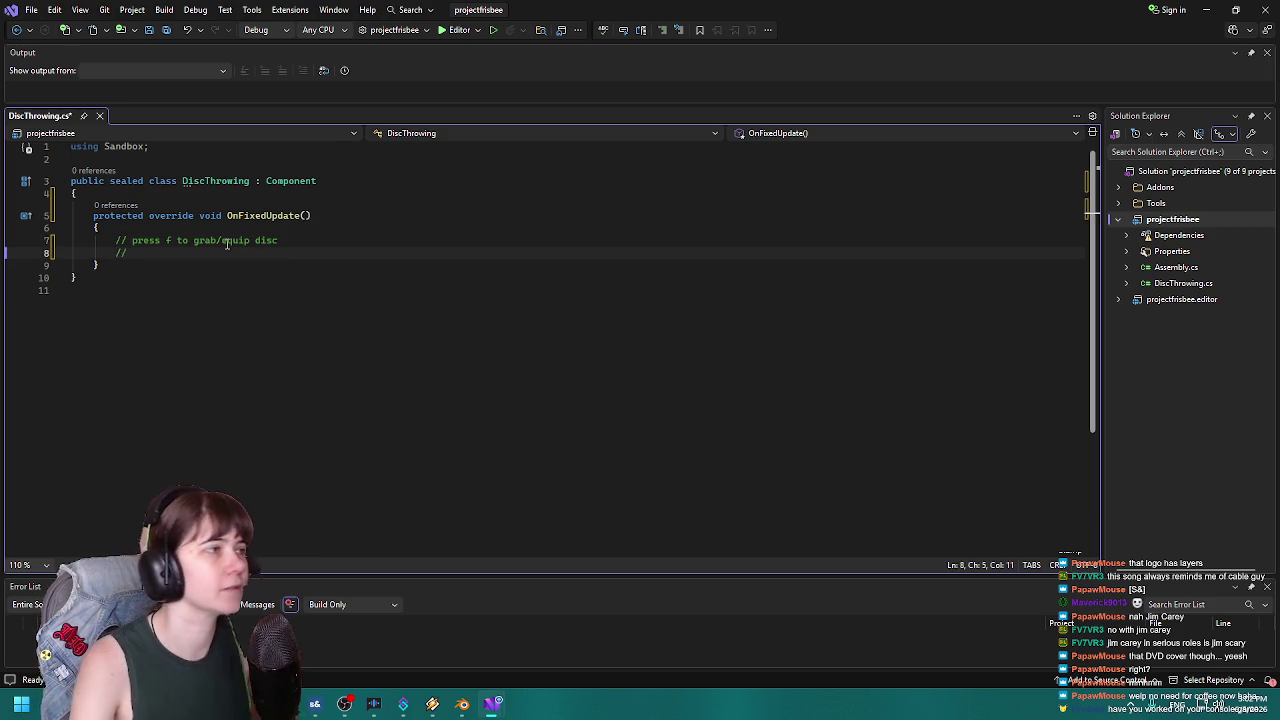
type("left c")
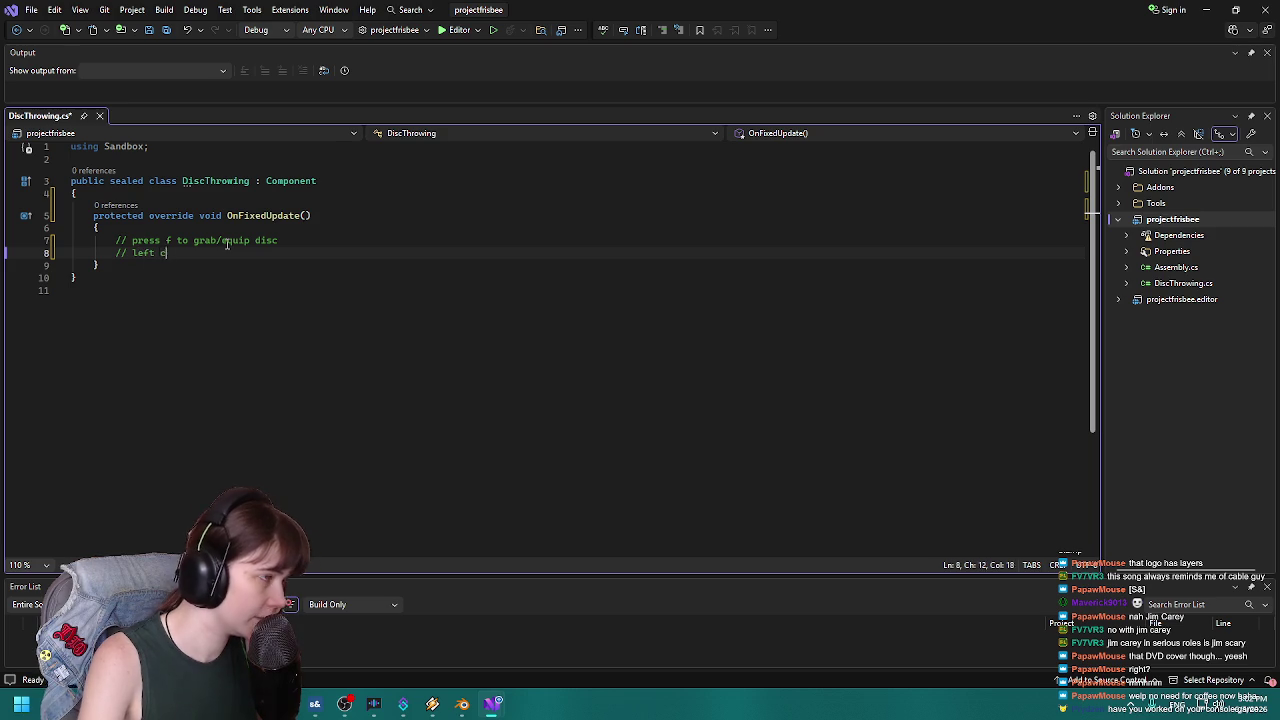
type("lick to throw")
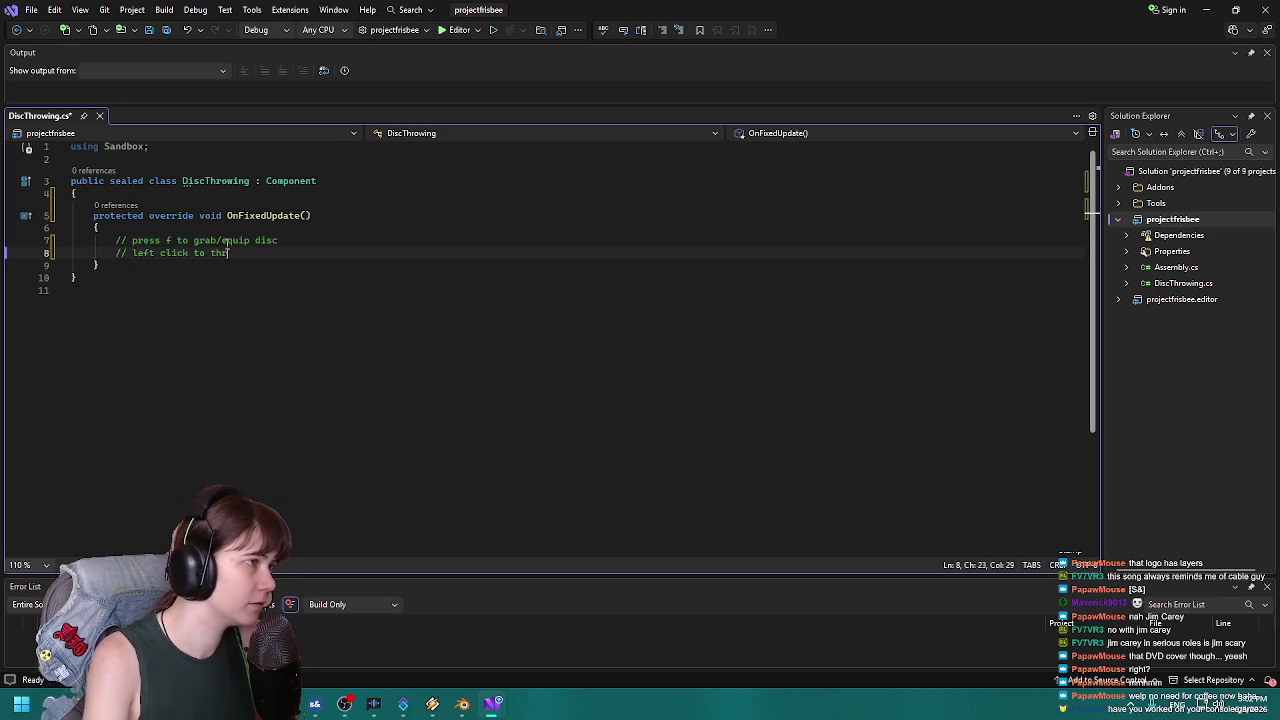
Add the comment '// hold left click to charge/hold throw' on a new line.
key("Return")
type("/")
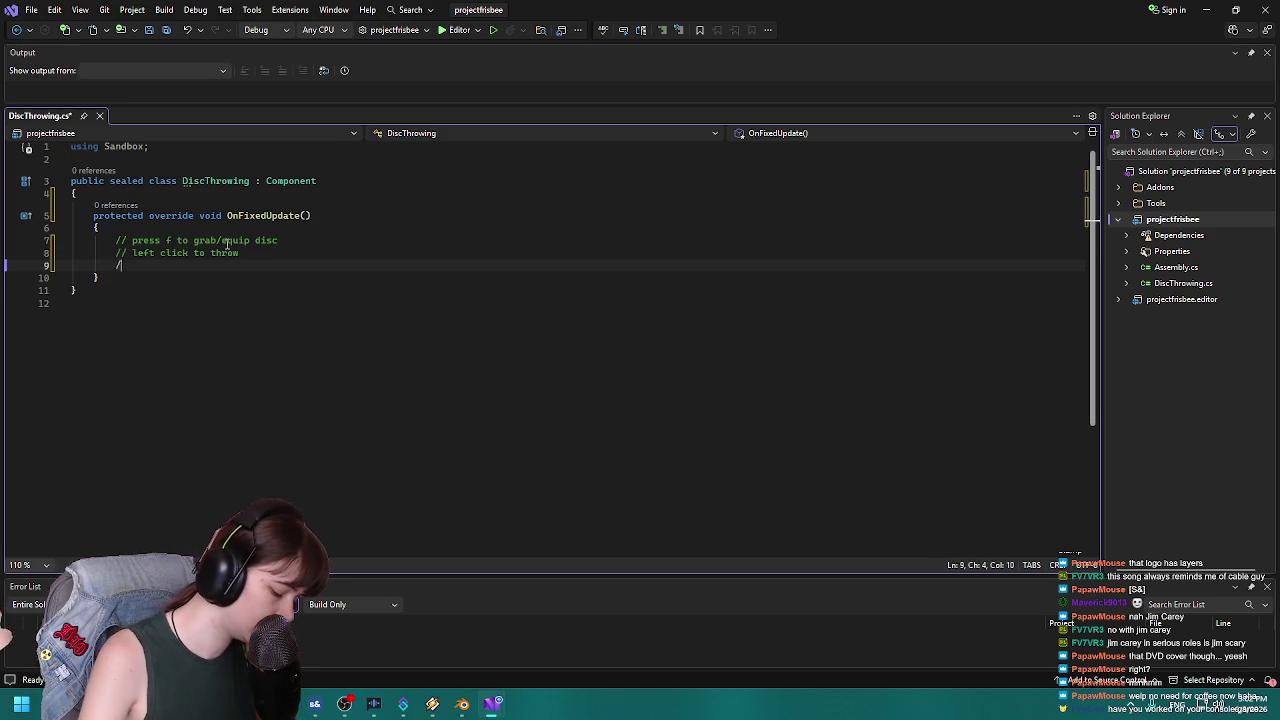
type("/ hold left cli")
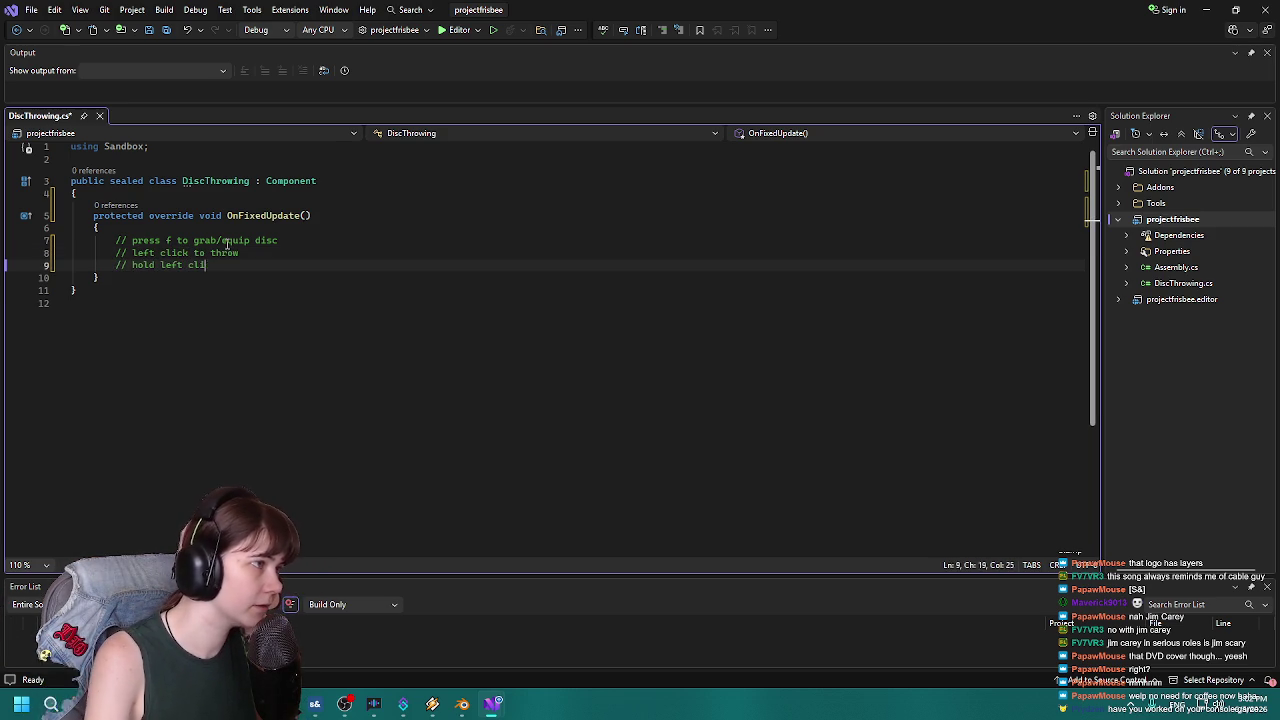
type("ck to charge")
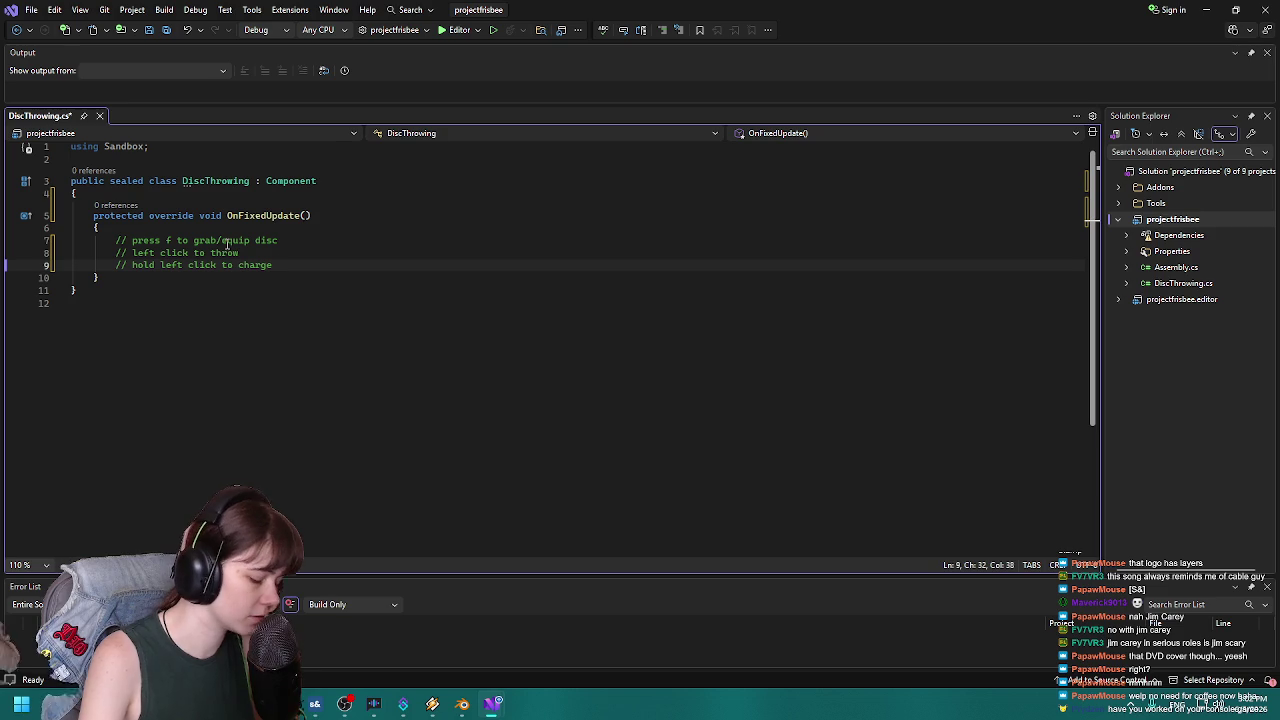
key("BackSpace")
type("/hold throw")
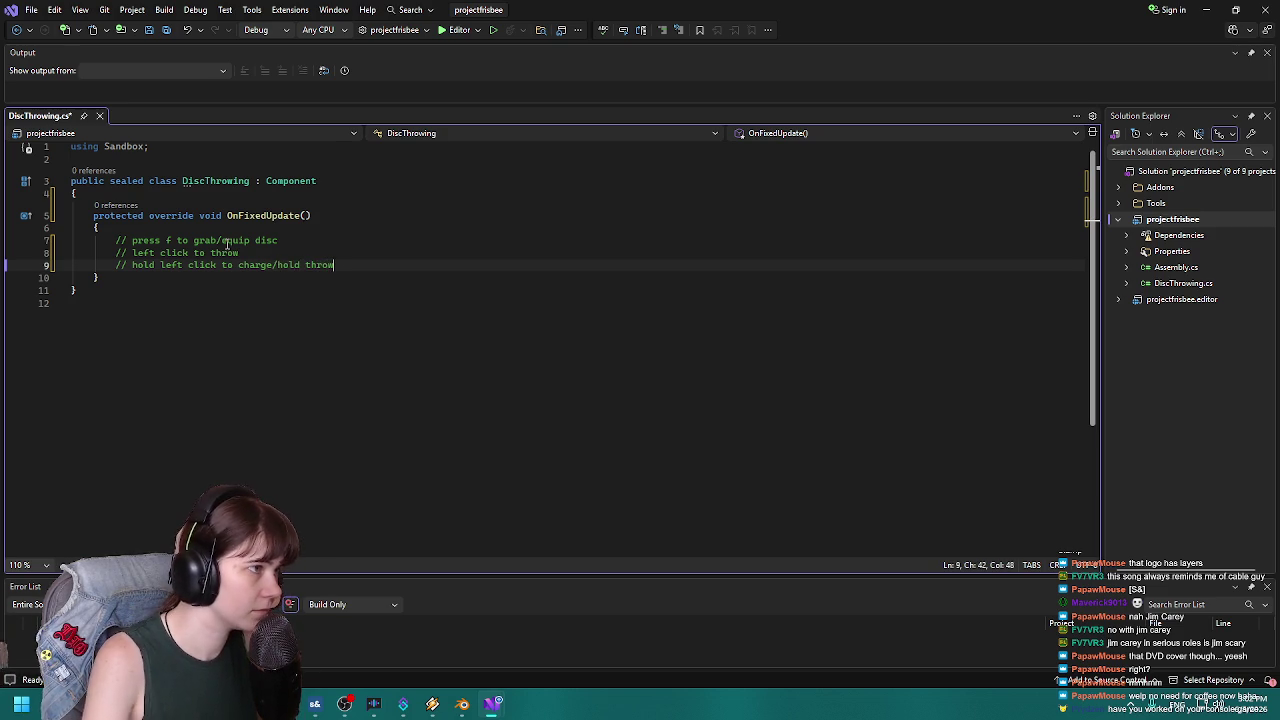
Add '// right click to block incoming attack (when disc is held)' and save DiscThrowing.cs.
key("Return")
type("// ")
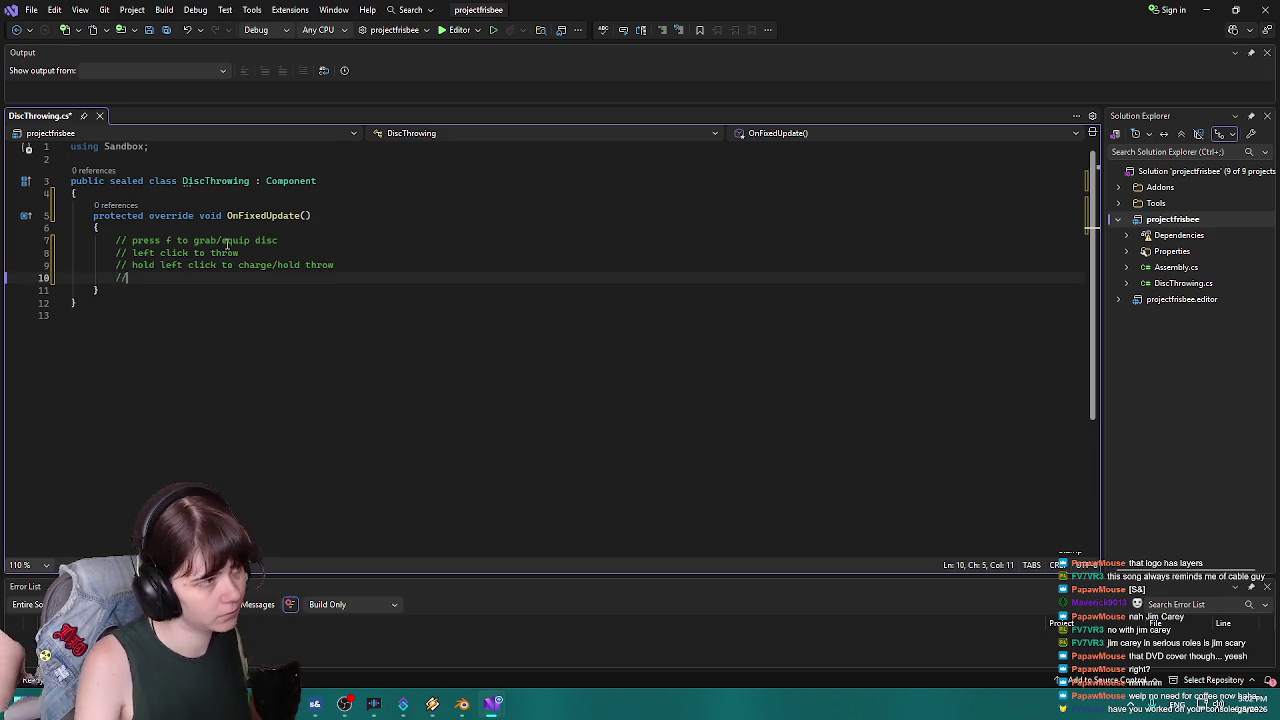
type("right bl")
key("BackSpace")
key("BackSpace")
type("c")
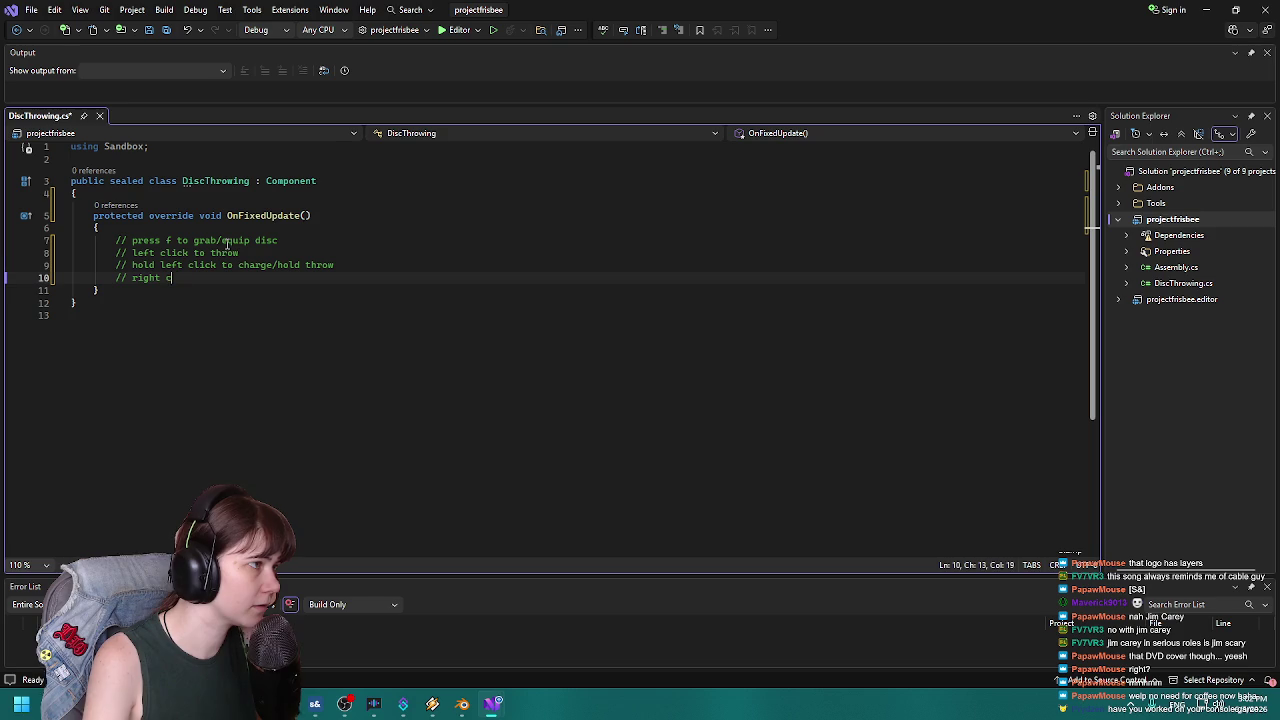
type("lick to block ")
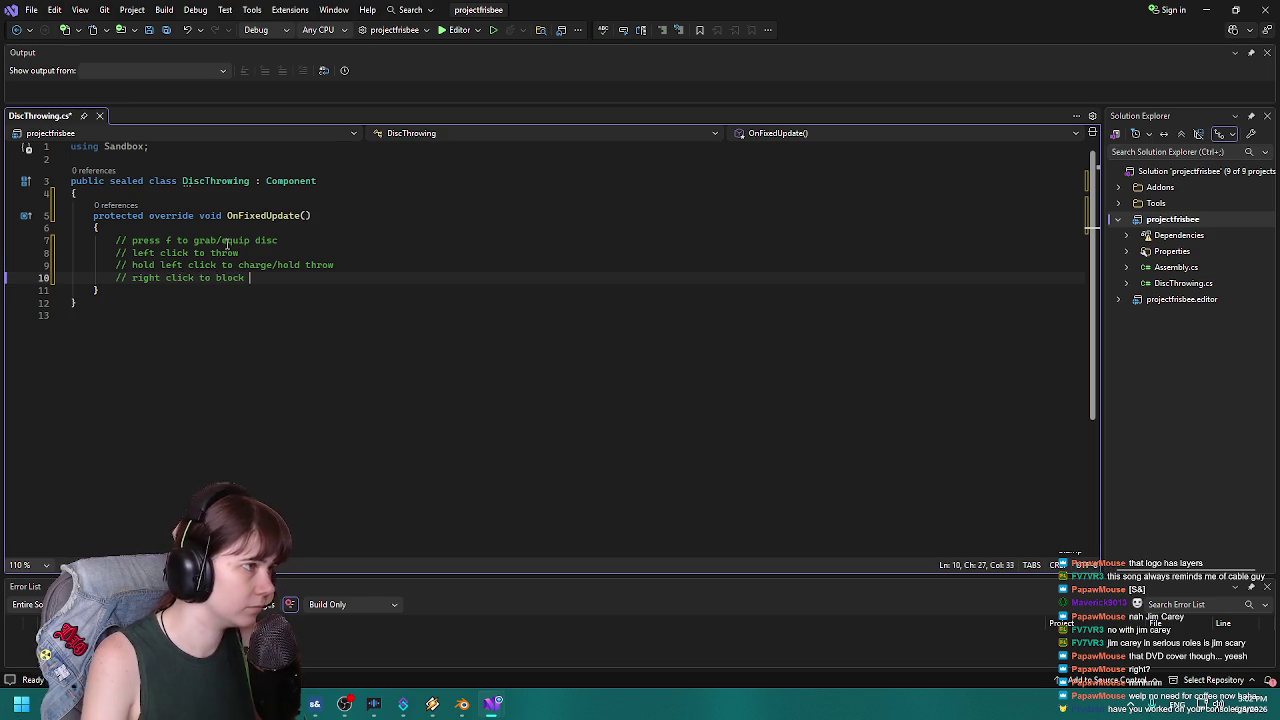
type("incoming attack ")
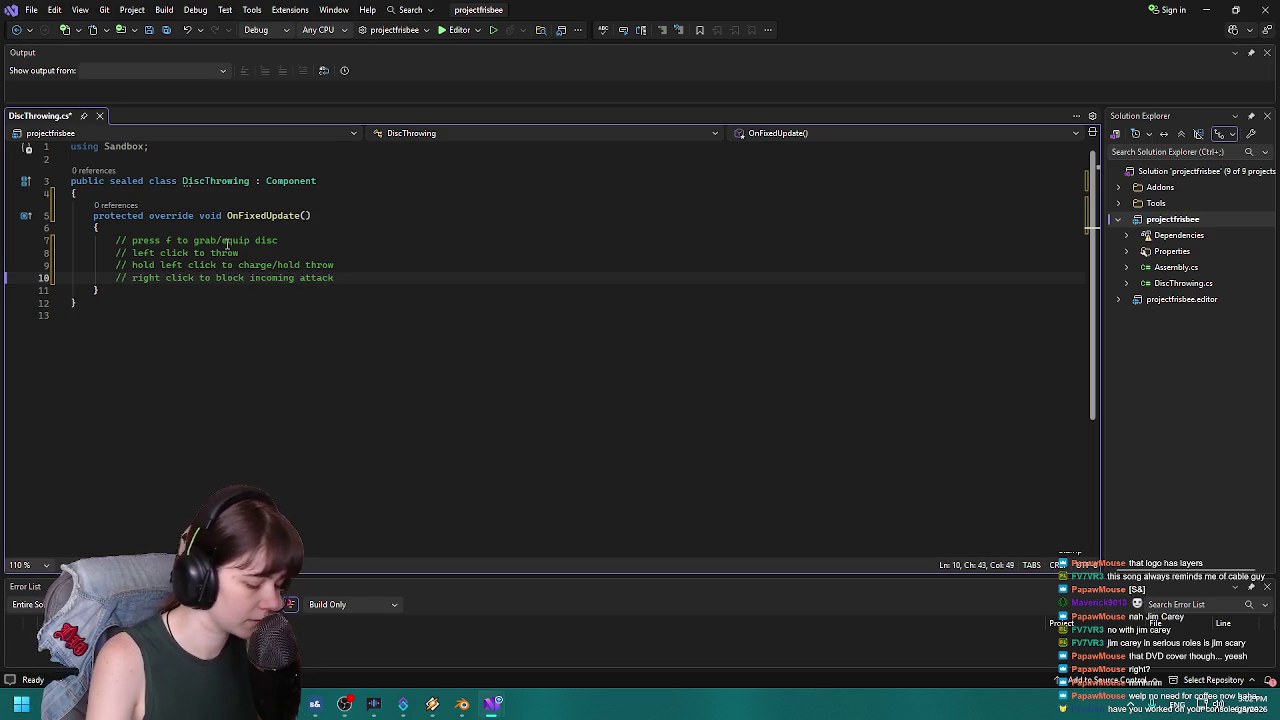
type("(when disc is h")
type("eld)")
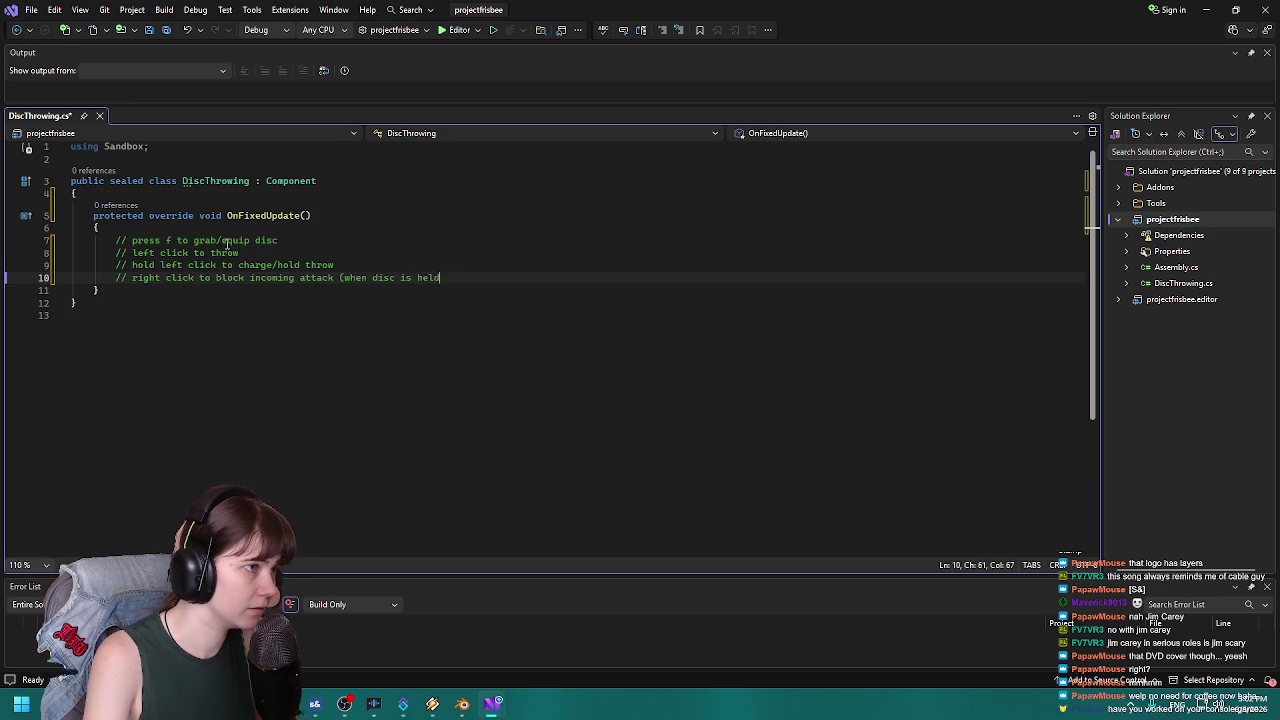
key("ctrl+s")
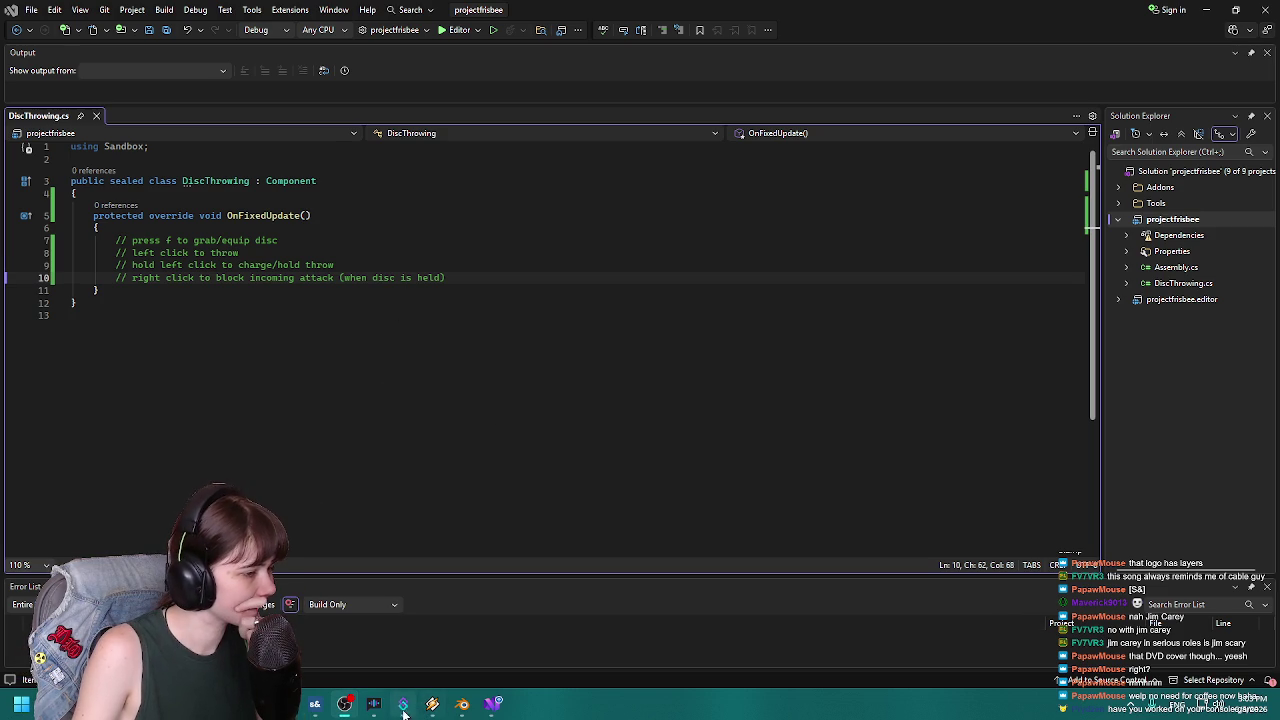
mouse_move(383, 711)
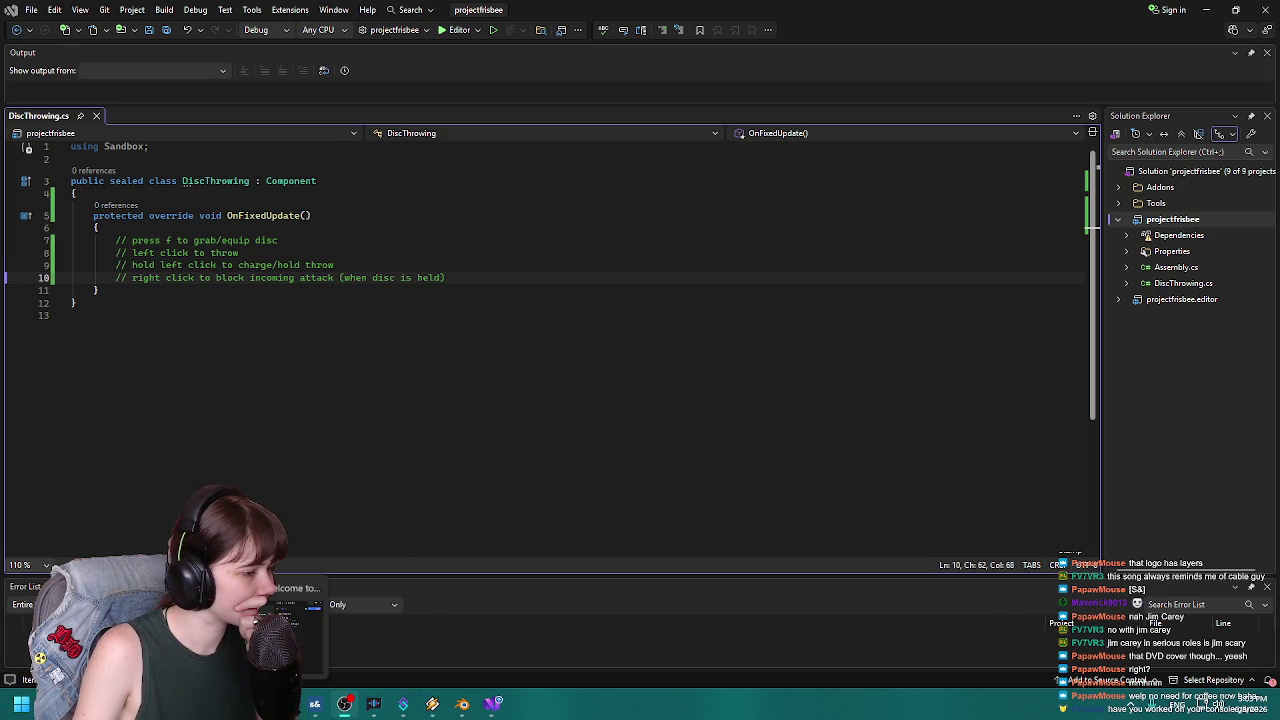
left_click(314, 704)
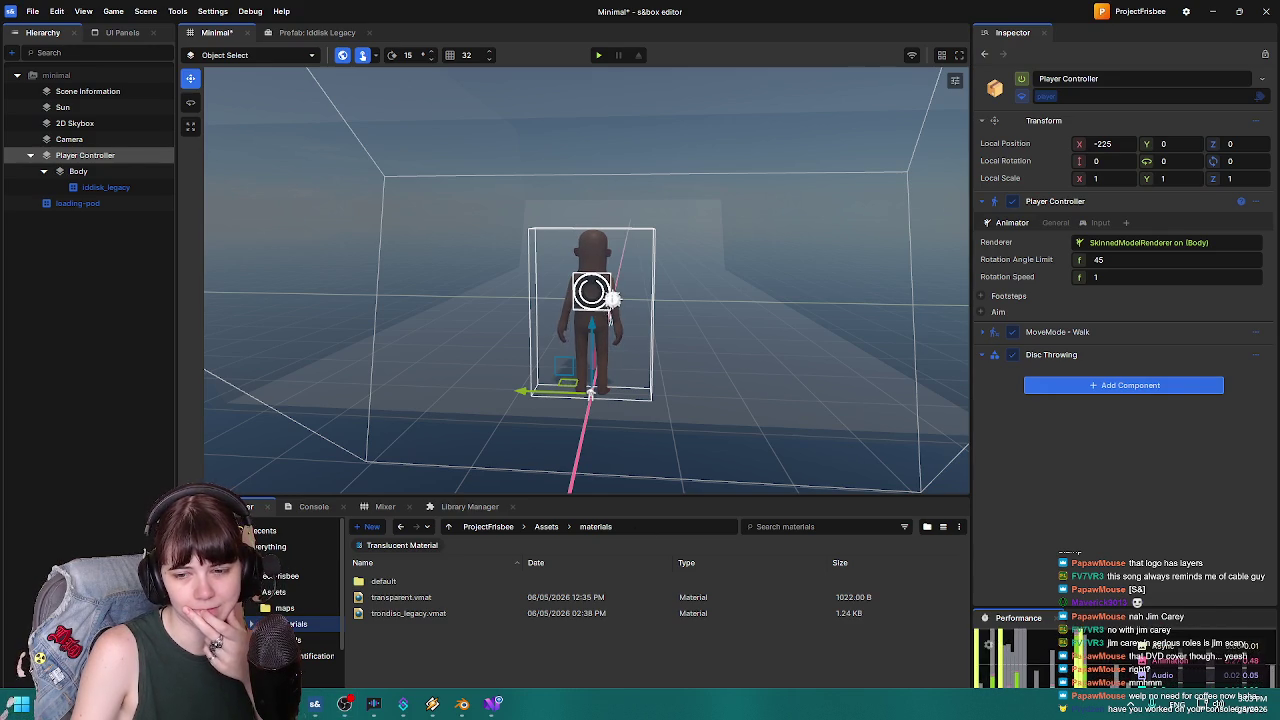
left_click(314, 704)
left_click(492, 704)
left_click(492, 704)
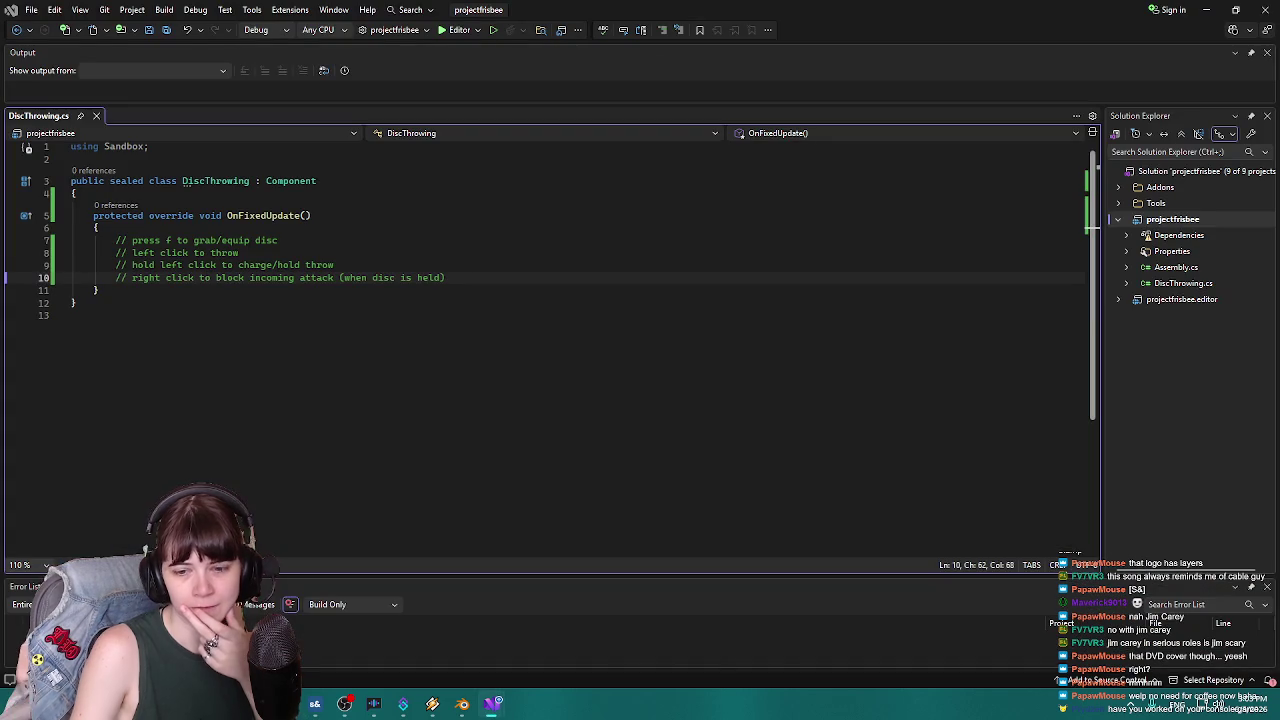
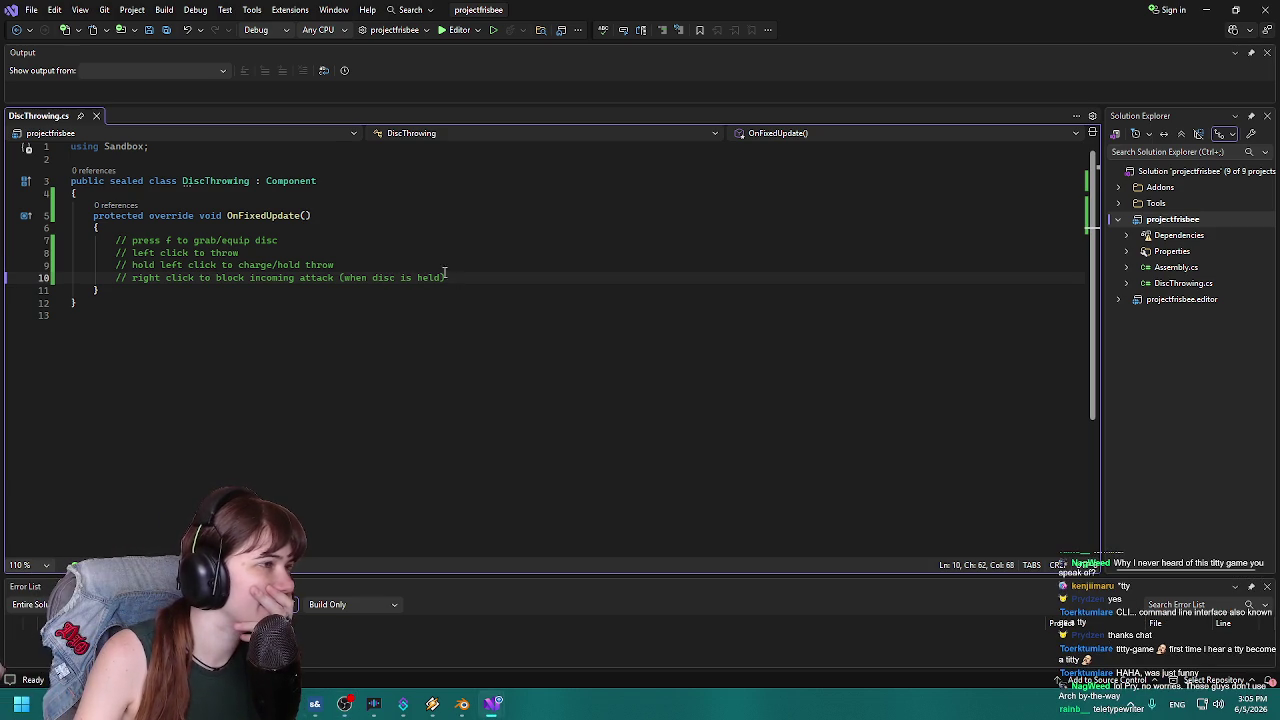
Add blank lines below the grab/equip disc comment in OnFixedUpdate.
left_click(305, 252)
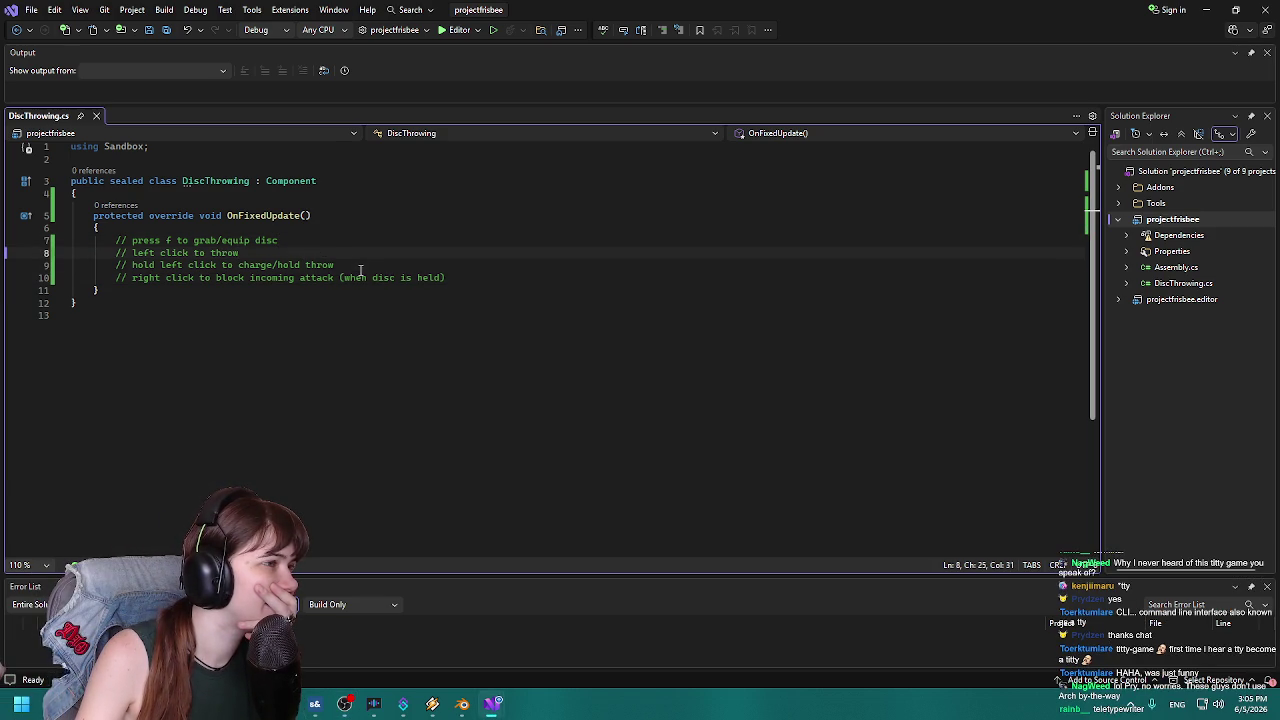
left_click(462, 276)
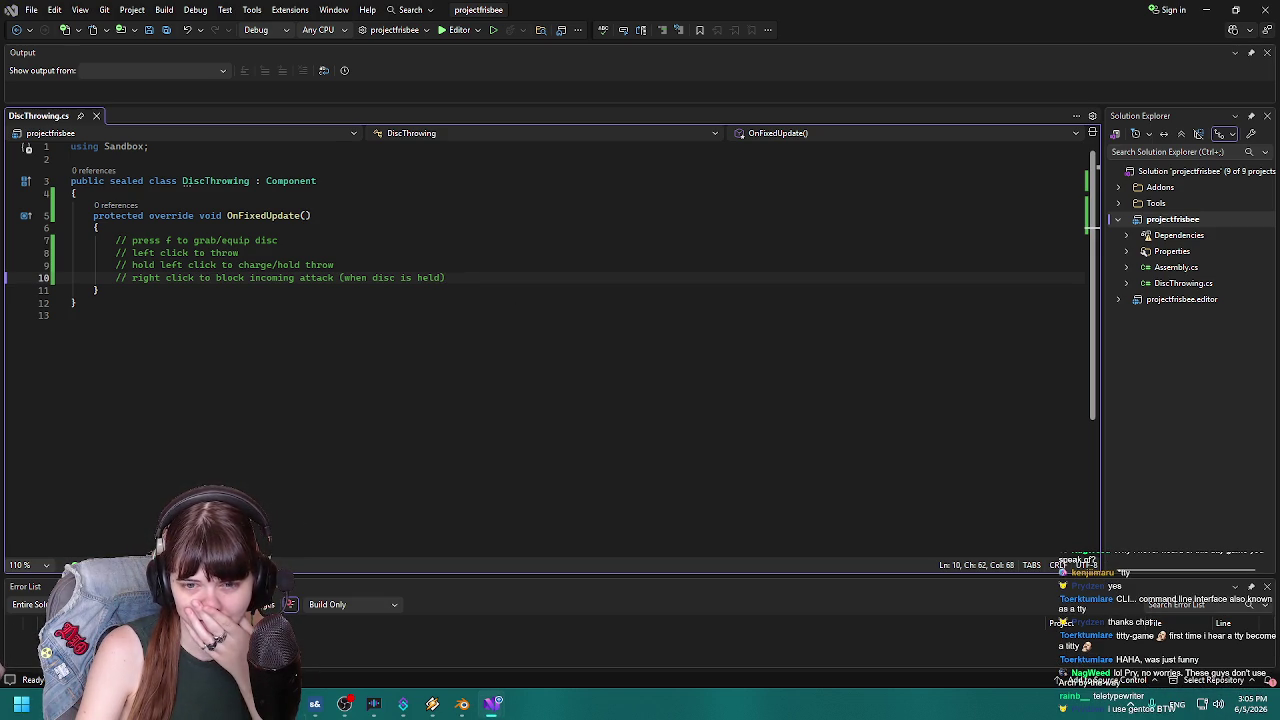
key("Down")
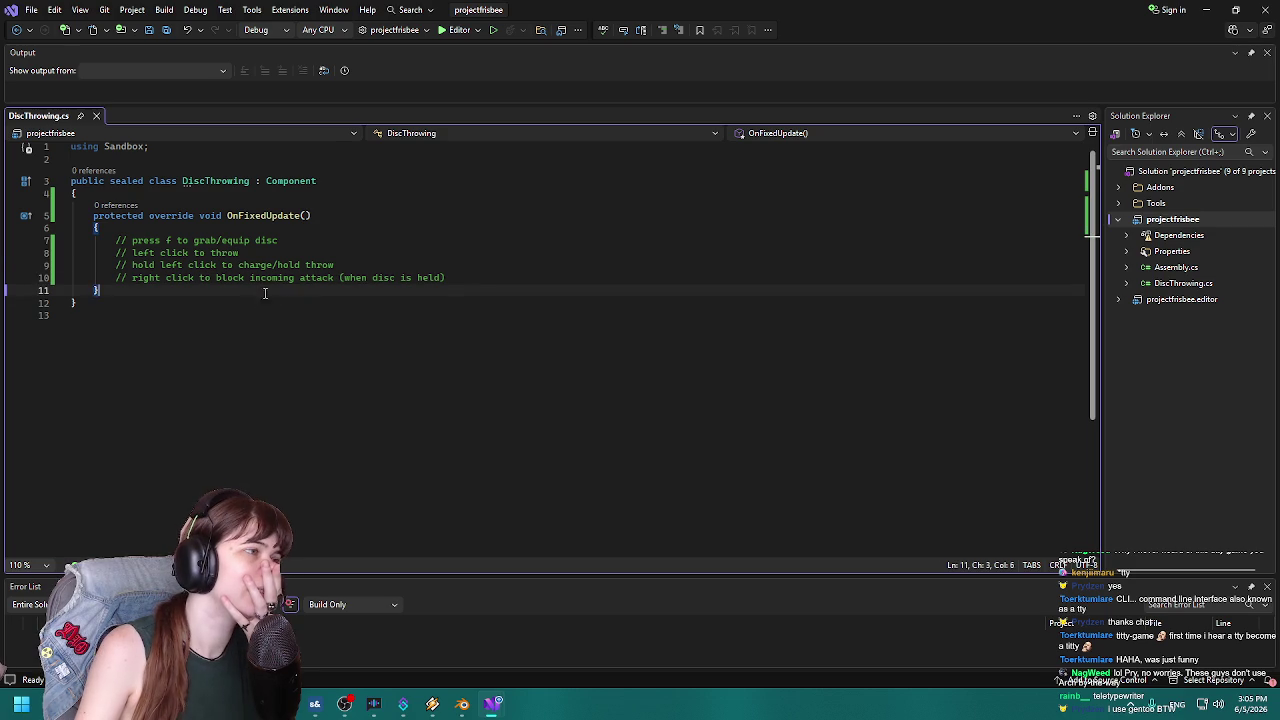
left_click(496, 276)
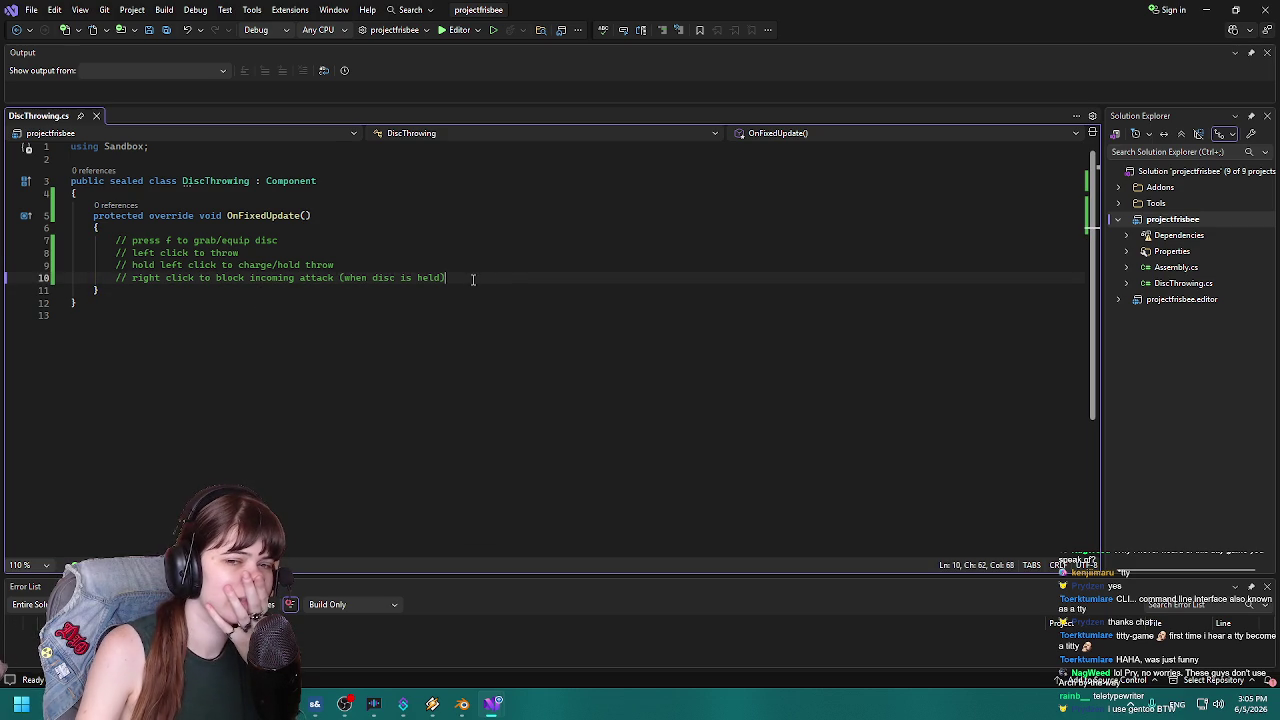
key("Up")
key("Up")
key("Up")
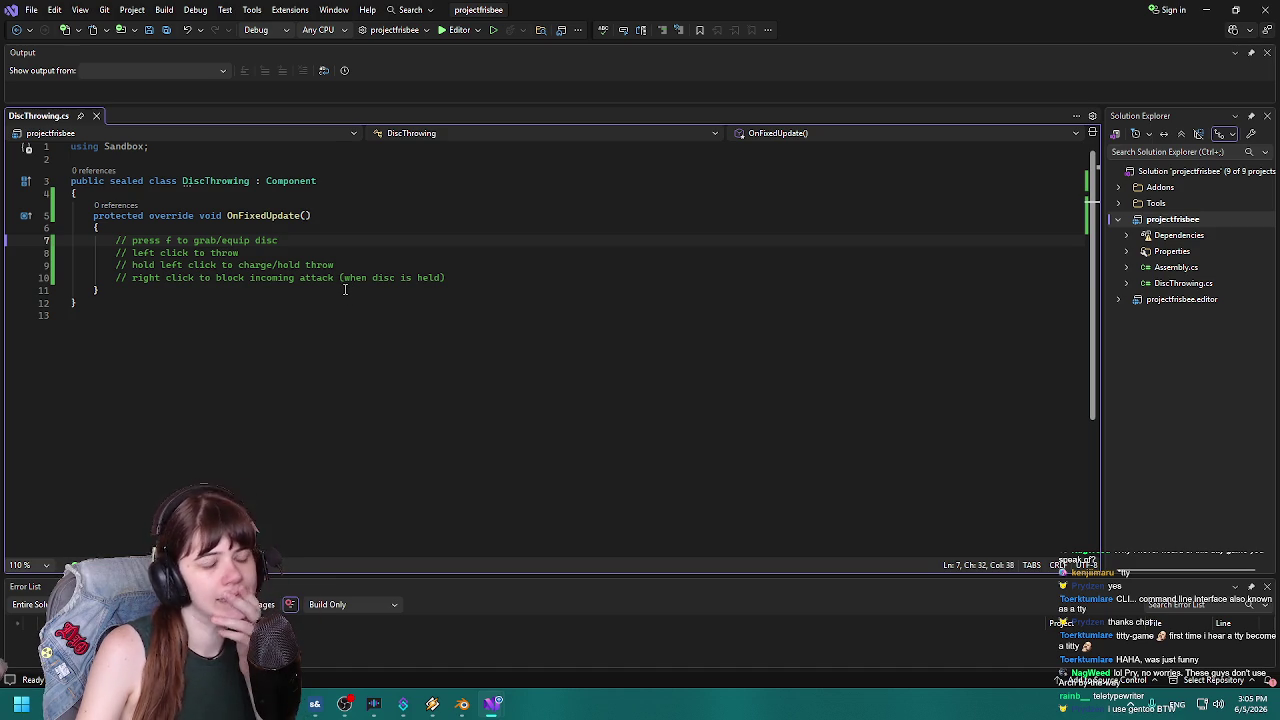
key("Return")
key("Return")
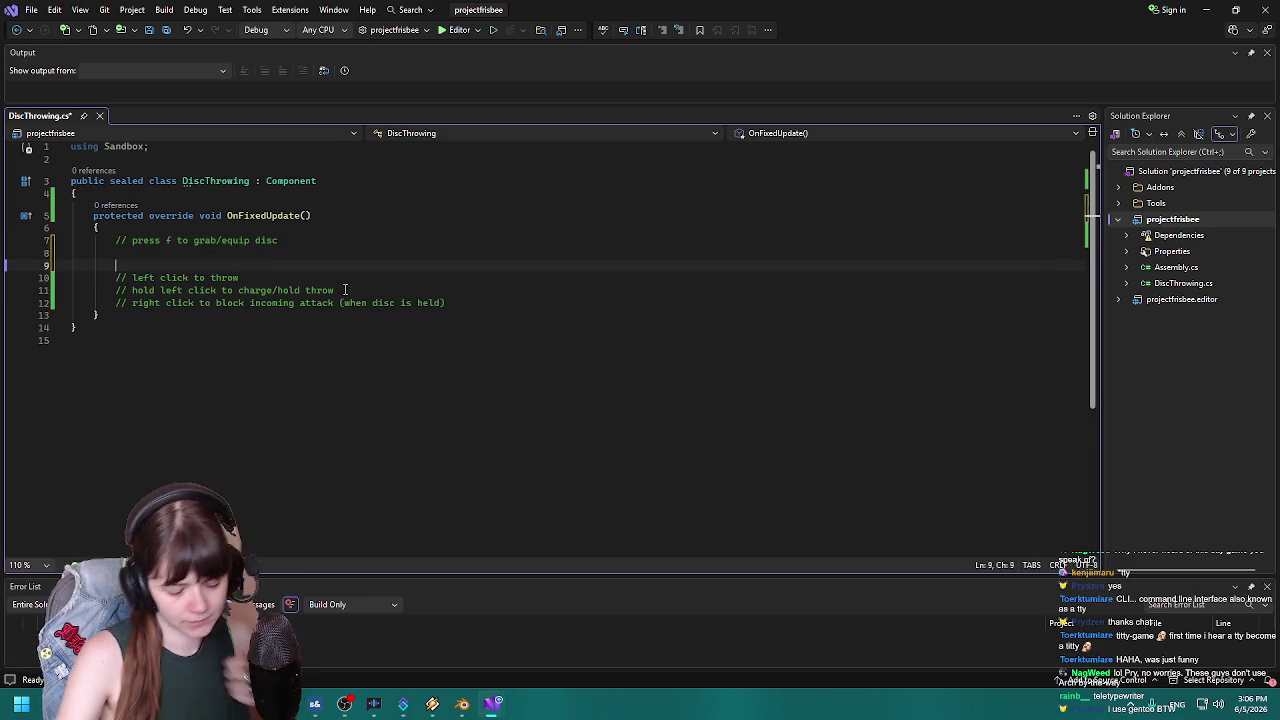
Space out the left click, hold left click and right click comments, then start an if ( Input.Down () line.
left_click(321, 277)
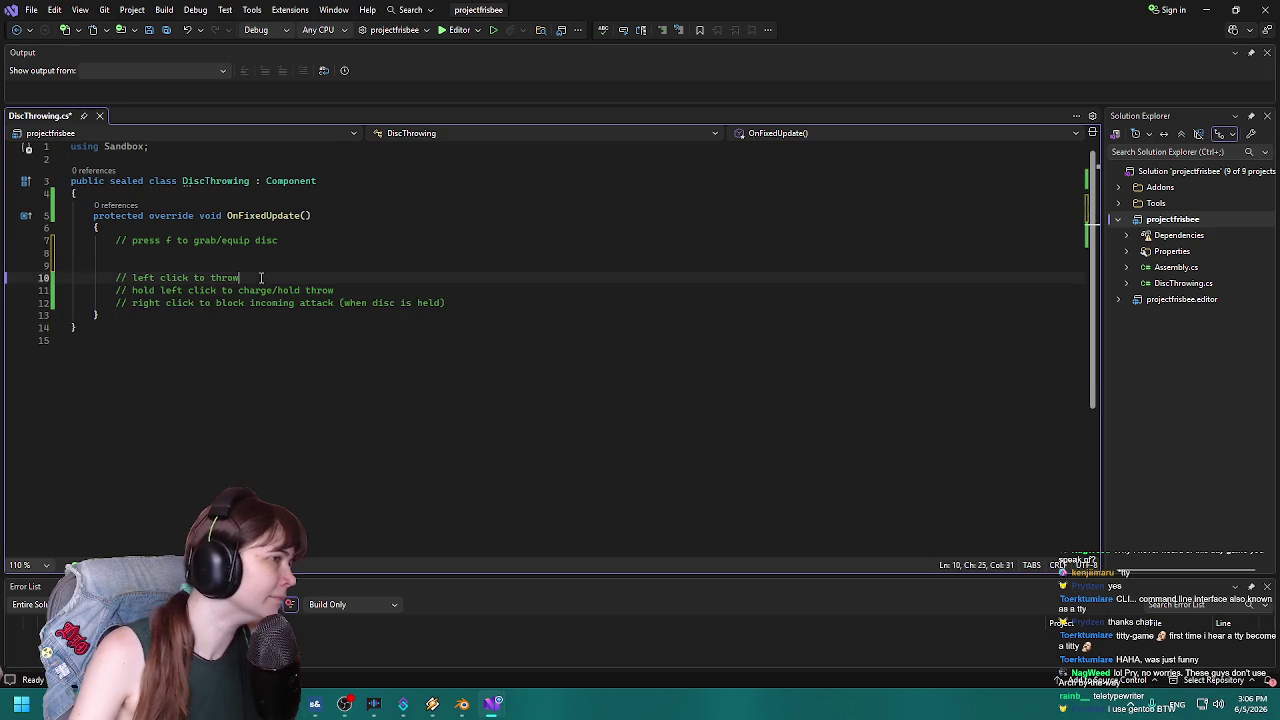
key("Return")
key("Return")
left_click(370, 313)
key("Return")
key("Return")
left_click(480, 352)
key("Return")
key("Return")
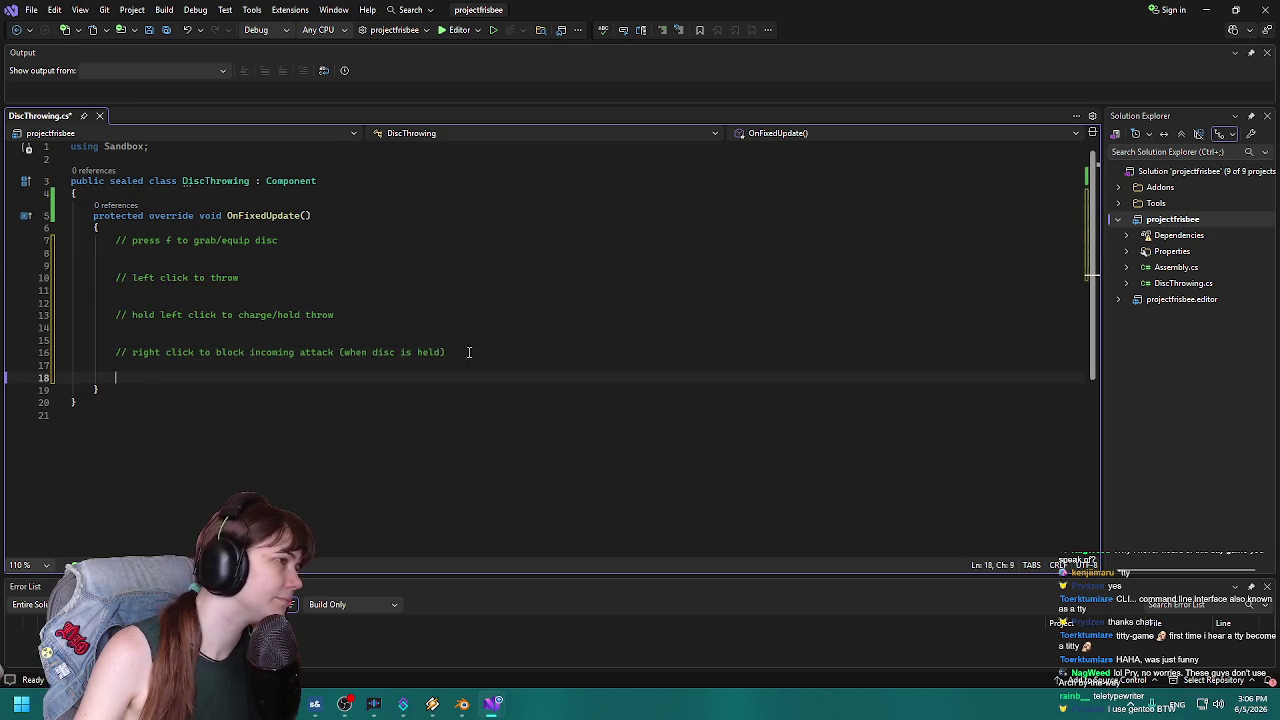
left_click(153, 254)
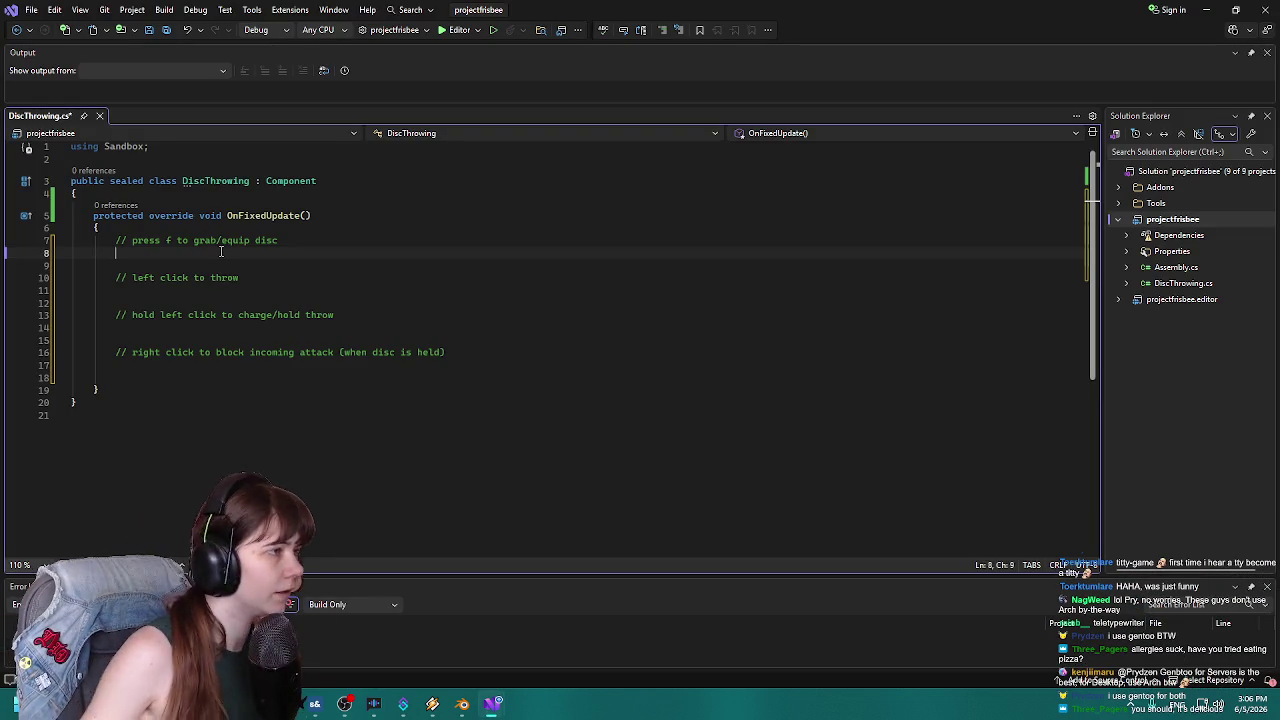
type("if ")
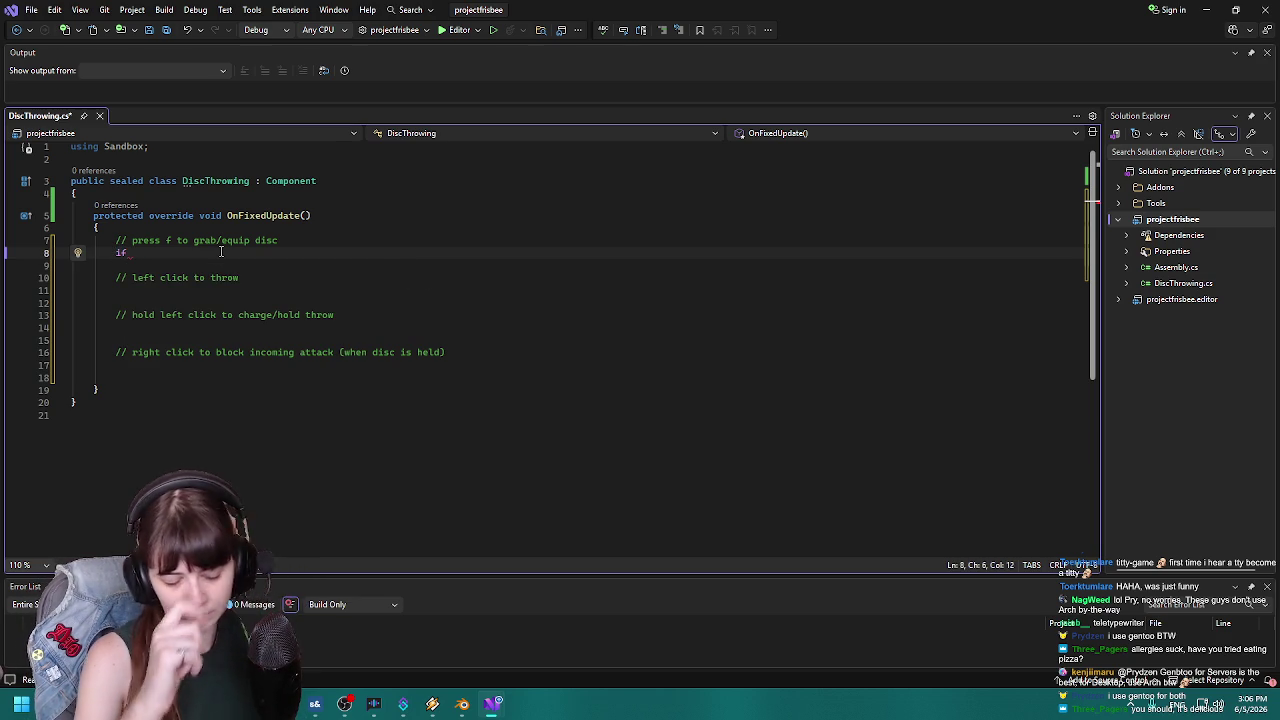
type("( Input")
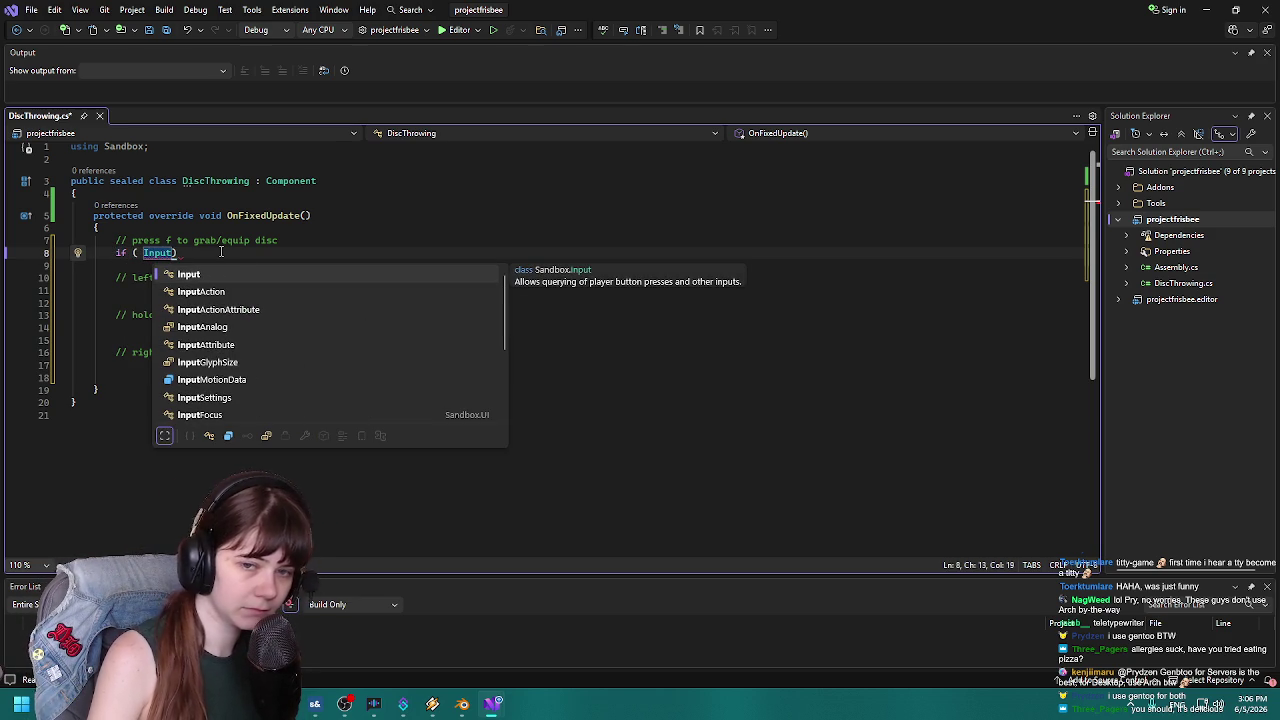
type(".Down ()")
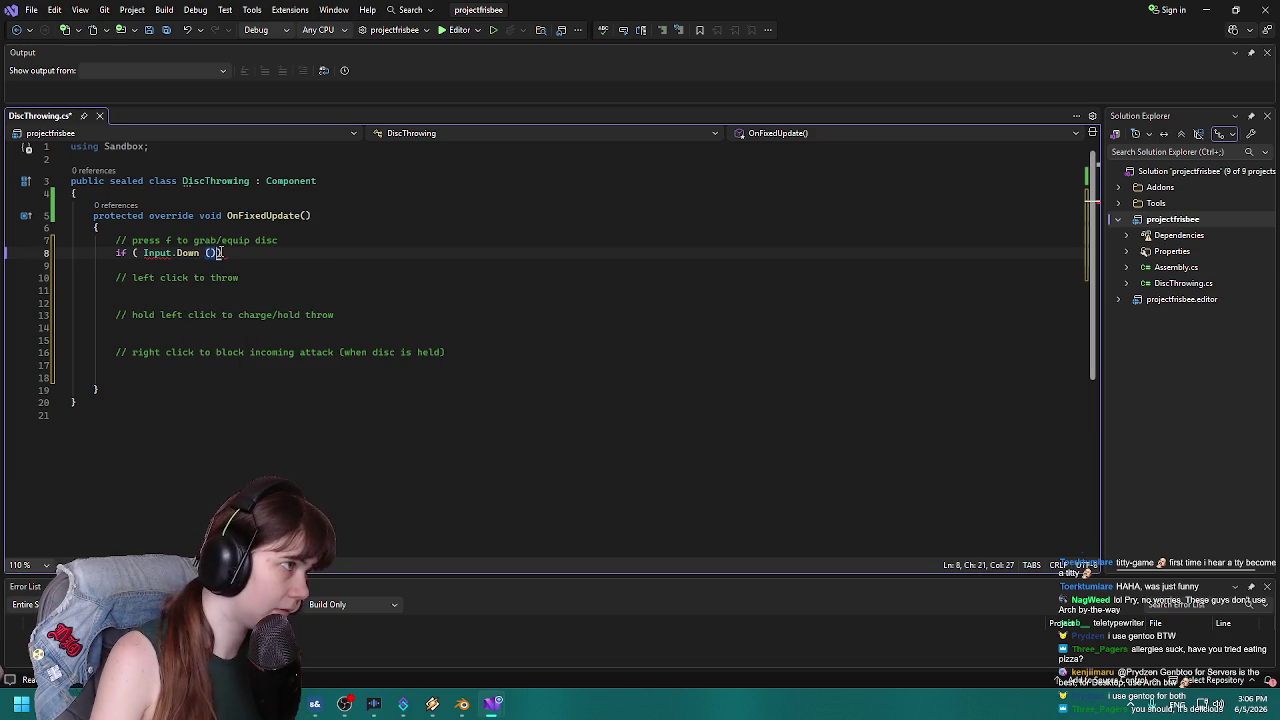
Give the if ( Input.Down () line an empty braced body.
key("Left")
key("Left")
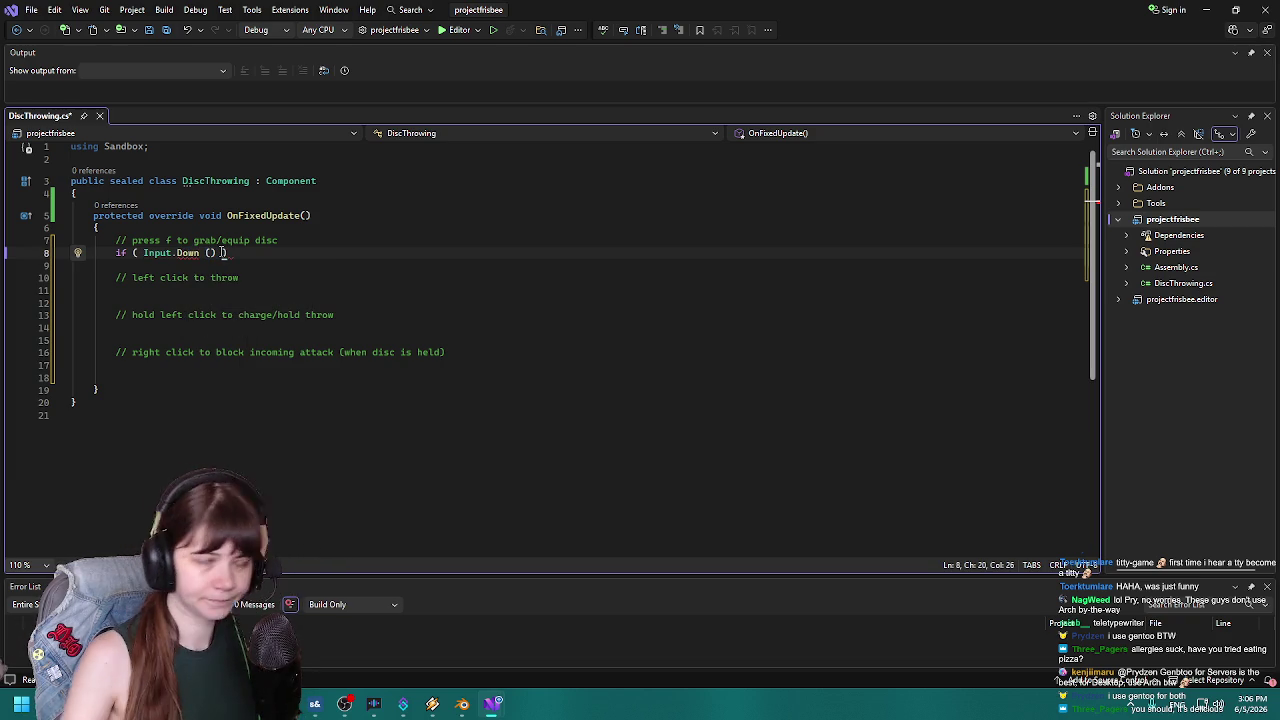
key("End")
key("Return")
type("{")
key("Return")
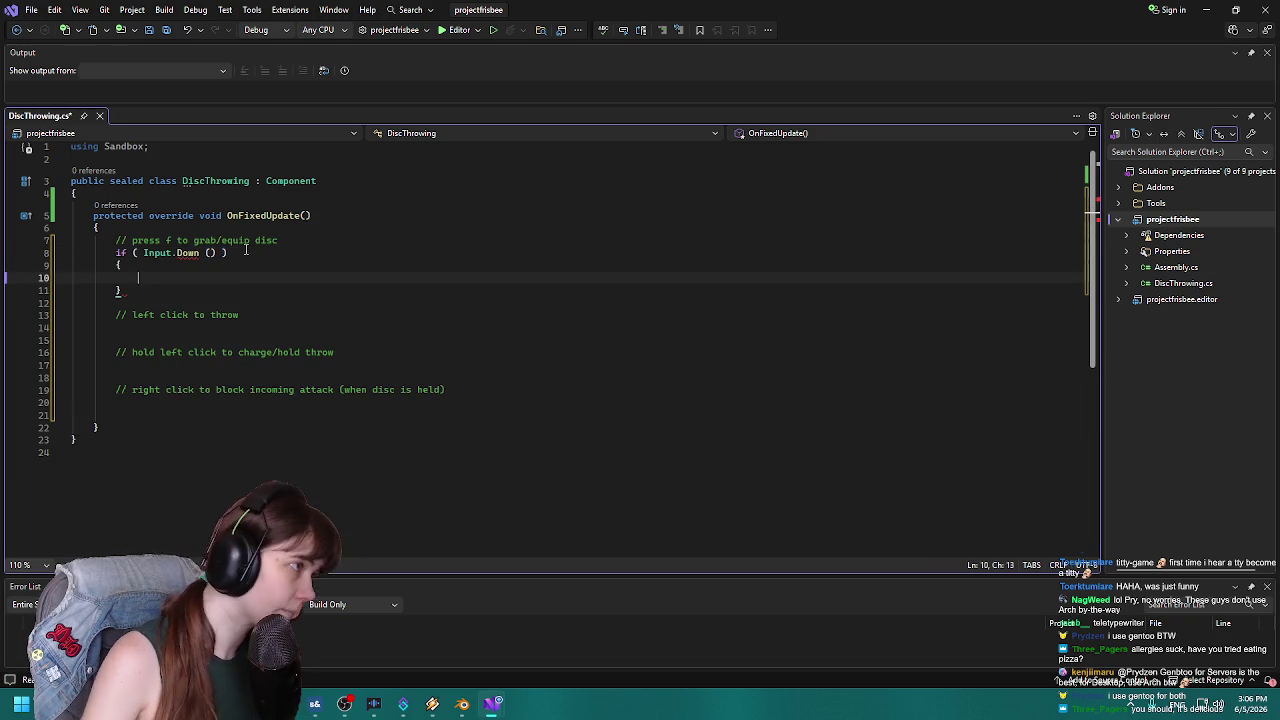
Tidy the Input.Down parentheses and add quotes for the key name argument.
left_click(210, 252)
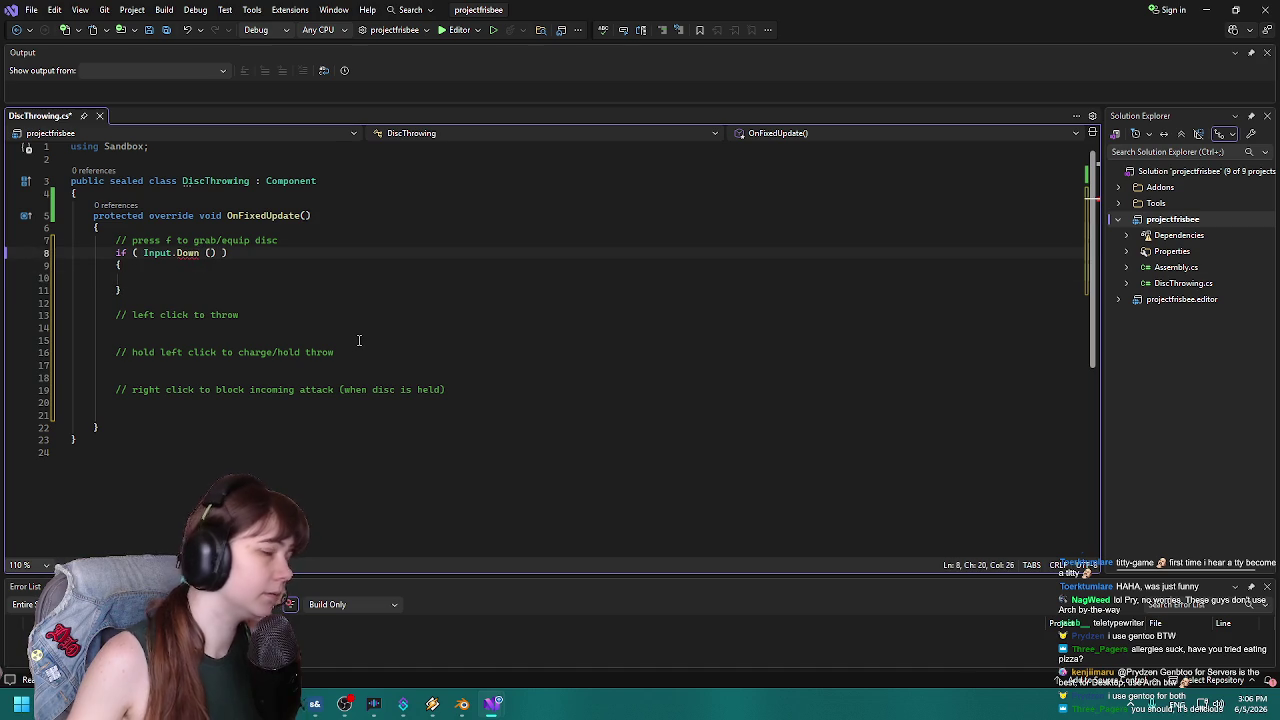
key("Left")
key("BackSpace")
key("Right")
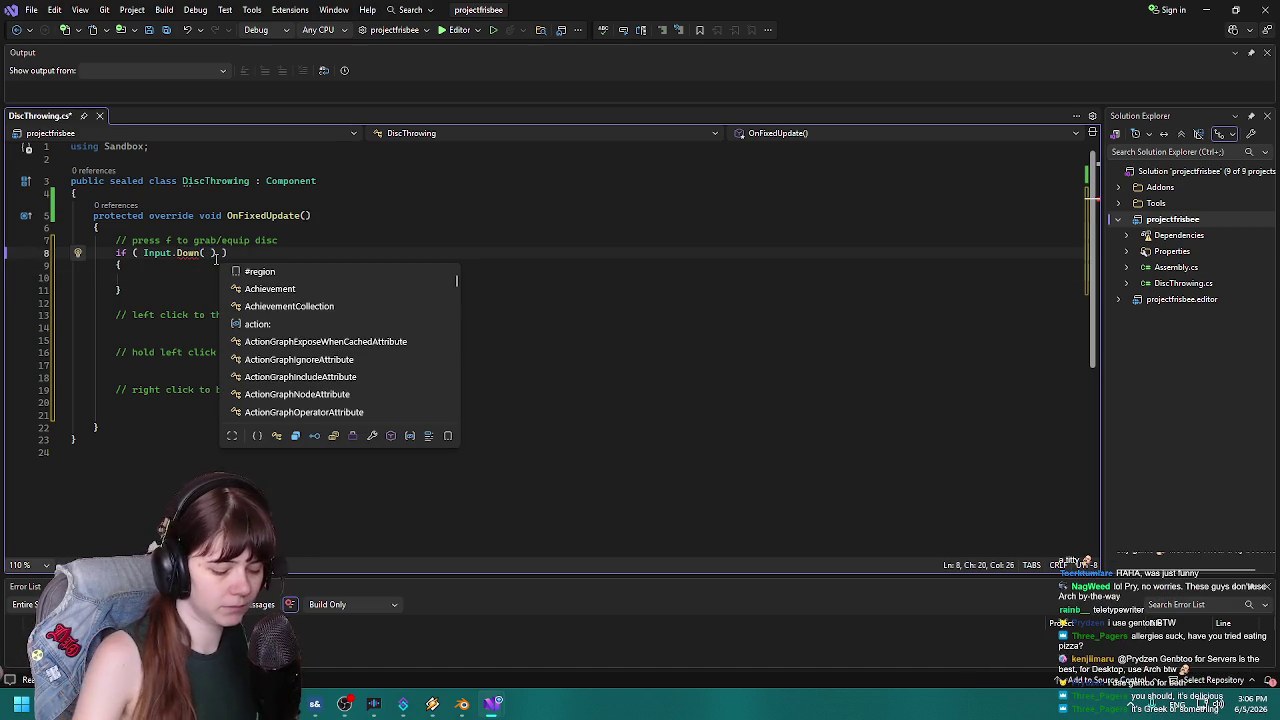
type("\"")
key("Escape")
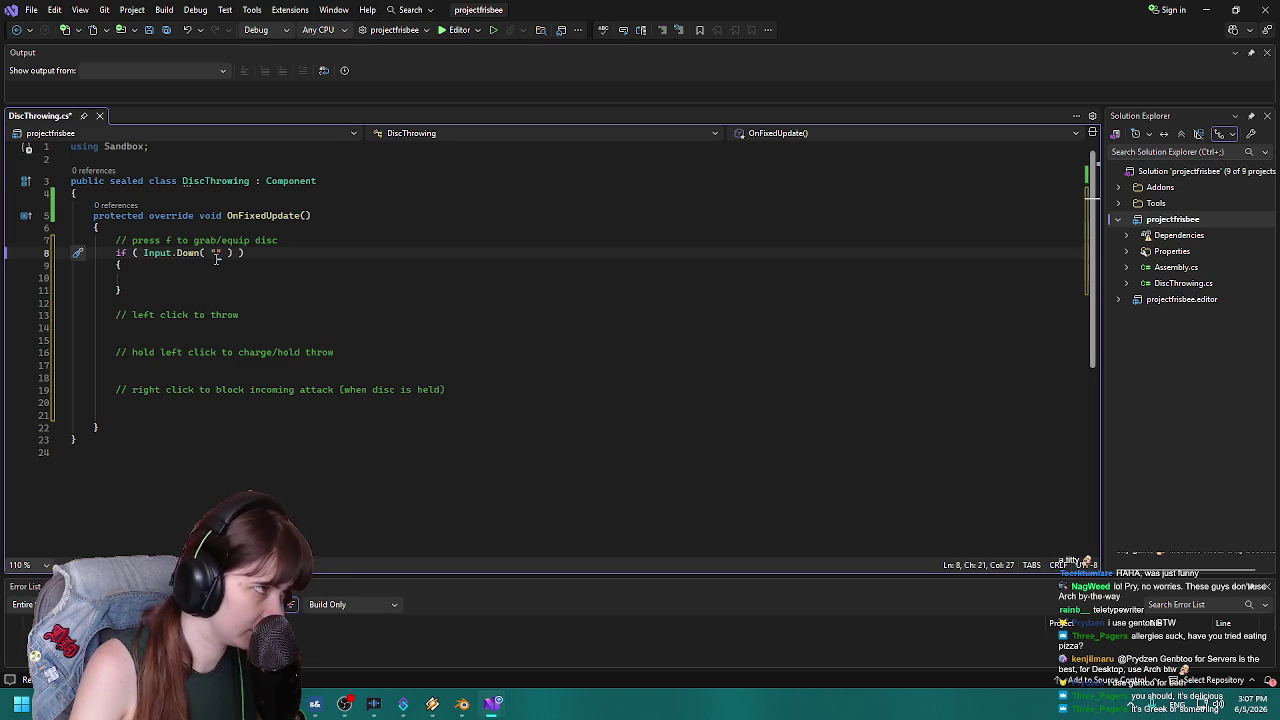
Enter "F" as the key name and save DiscThrowing.cs.
type("f")
key("ctrl+s")
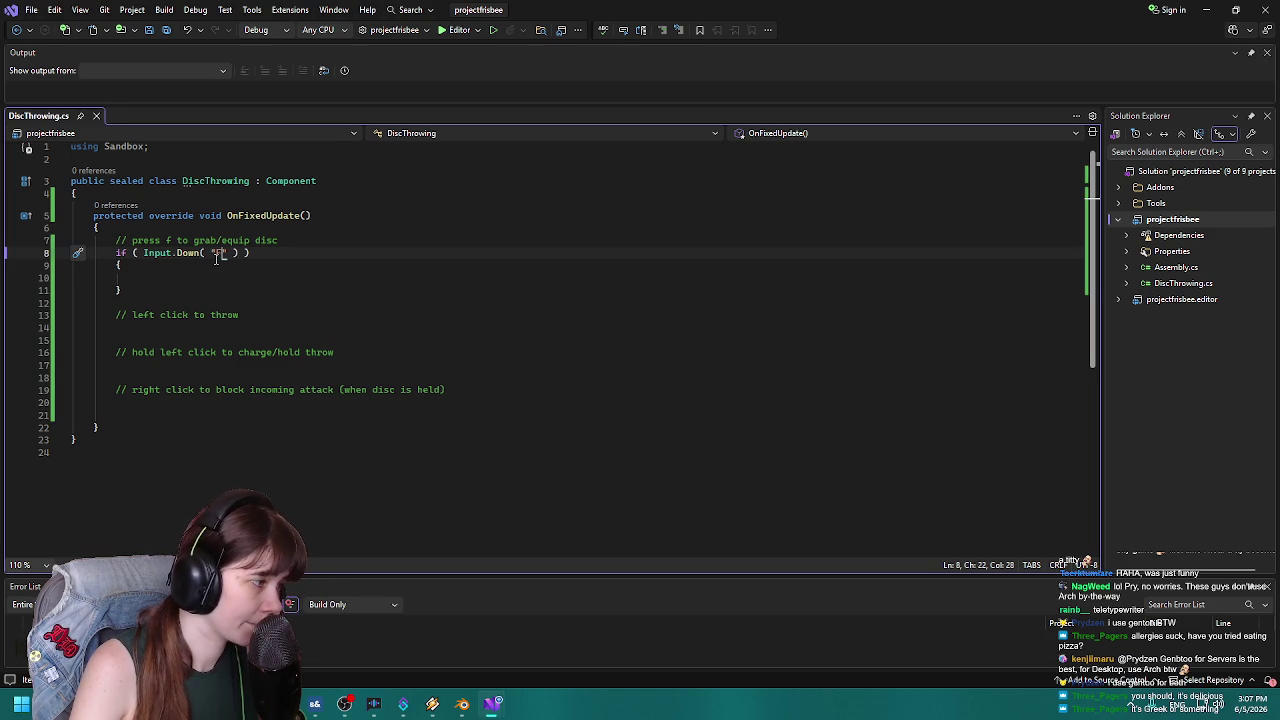
key("BackSpace")
type("F")
left_click(268, 280)
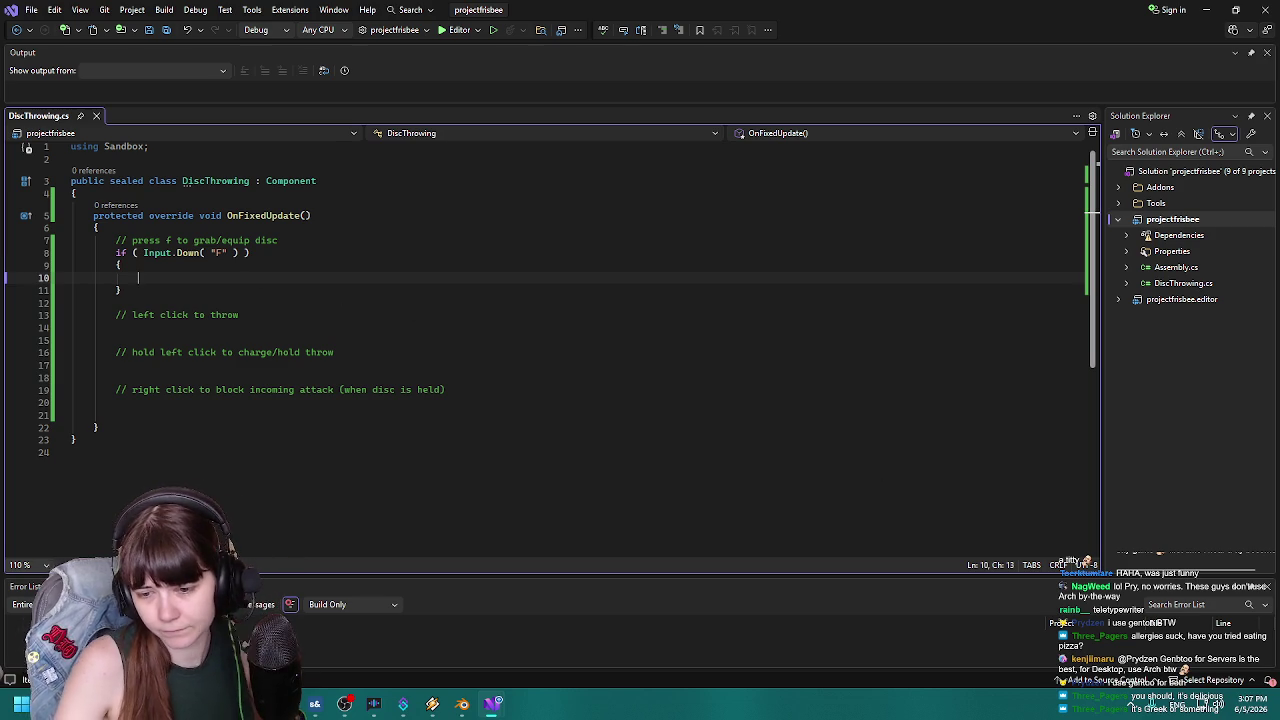
key("alt+Tab")
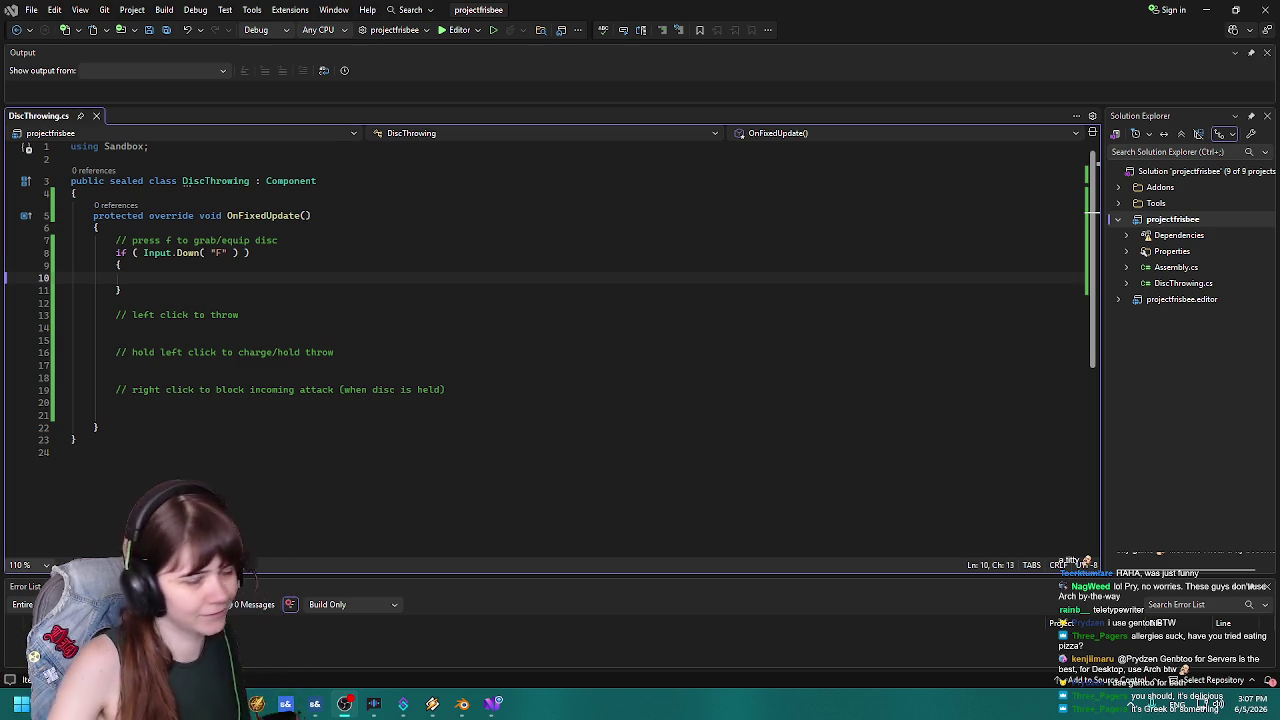
Copy the F if block and paste it under the left click, hold left click and right click comments.
left_click_drag(124, 290, 62, 253)
key("ctrl+c")
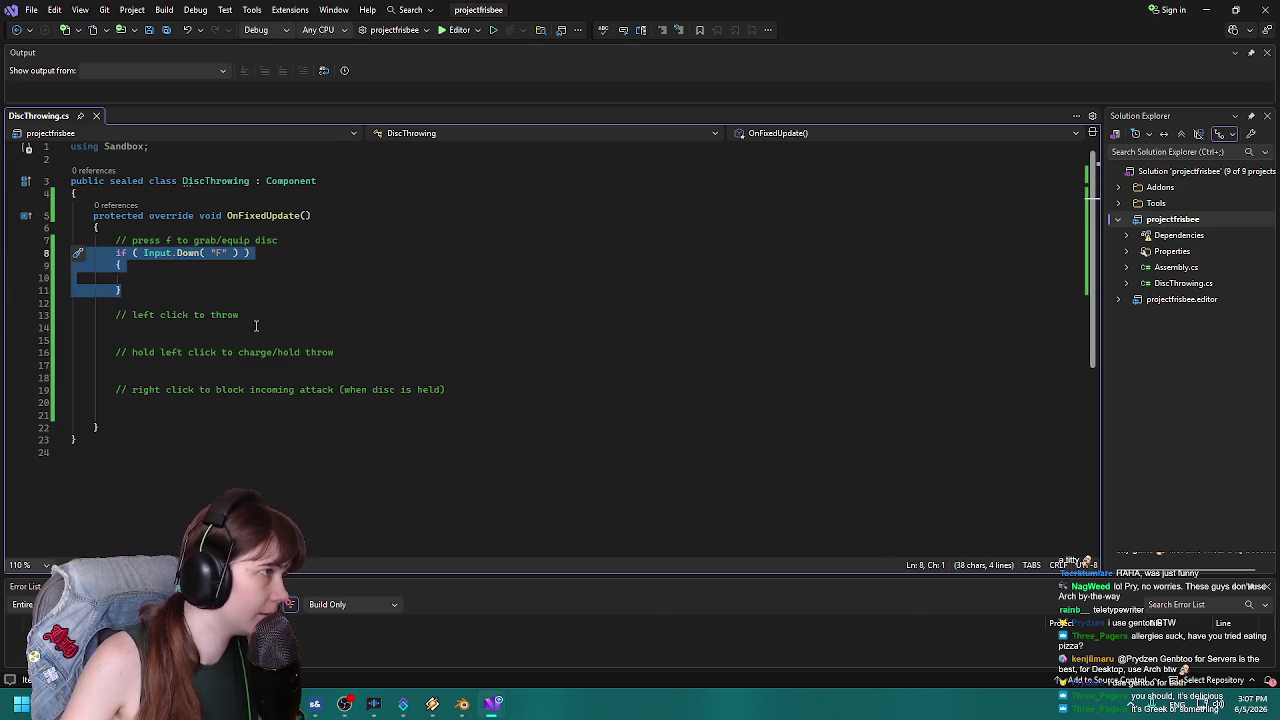
left_click(245, 327)
key("ctrl+v")
left_click(163, 402)
key("ctrl+v")
key("Down")
key("Down")
key("Down")
key("ctrl+v")
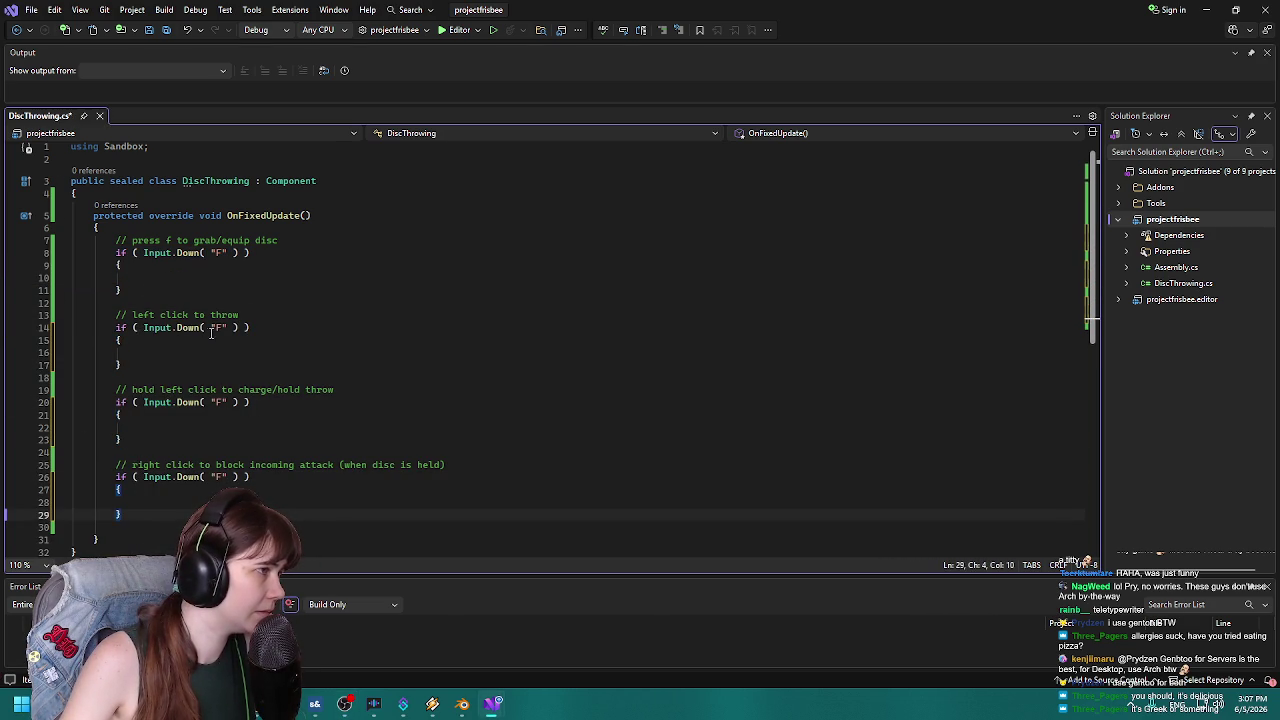
Change the left-click-to-throw block's key from "F" to "LeftClick".
double_click(218, 327)
type("LeftClick")
scroll(313, 389, "down", 2)
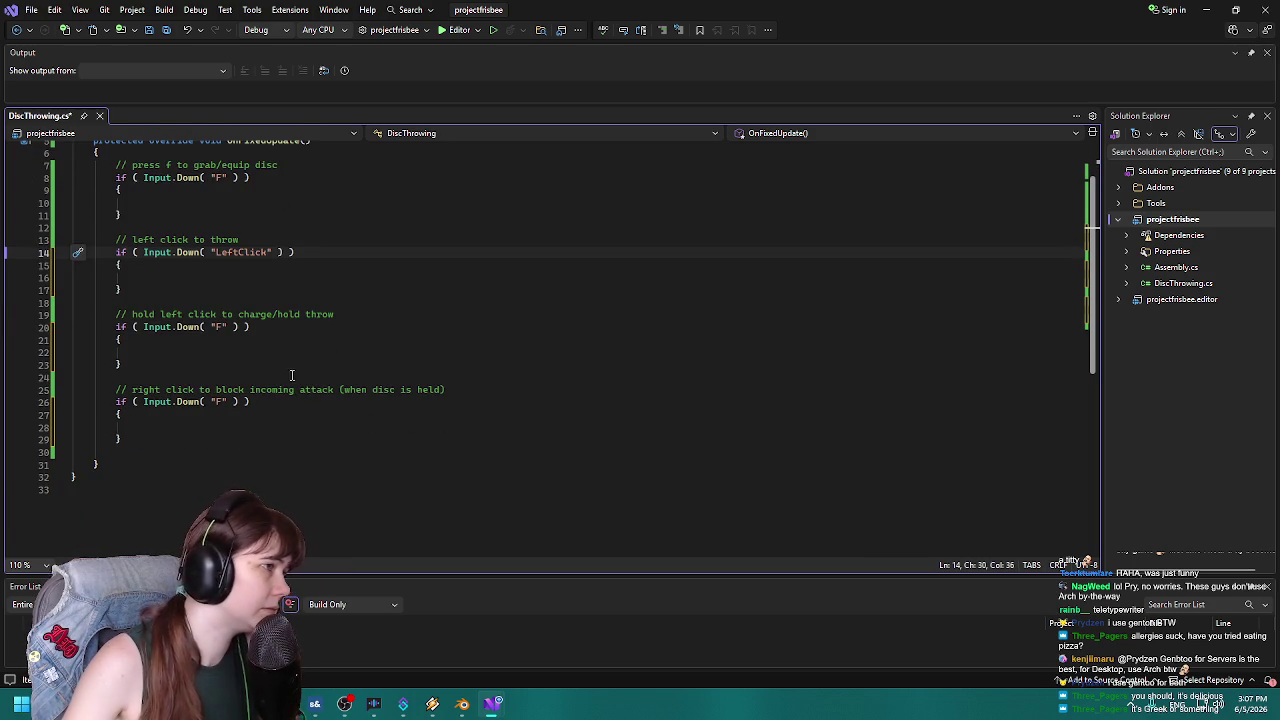
double_click(218, 327)
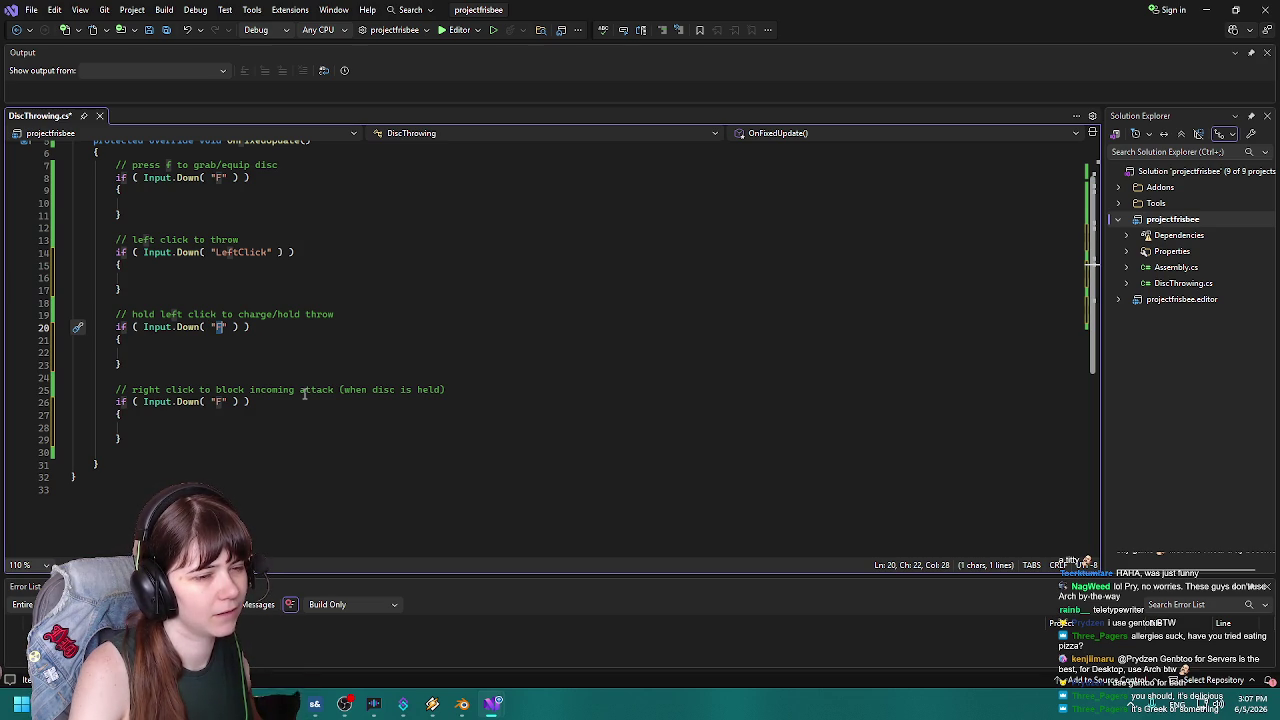
left_click_drag(124, 365, 42, 340)
Delete the hold left click if block and switch the right-click block's key to "RightClick".
key("Delete")
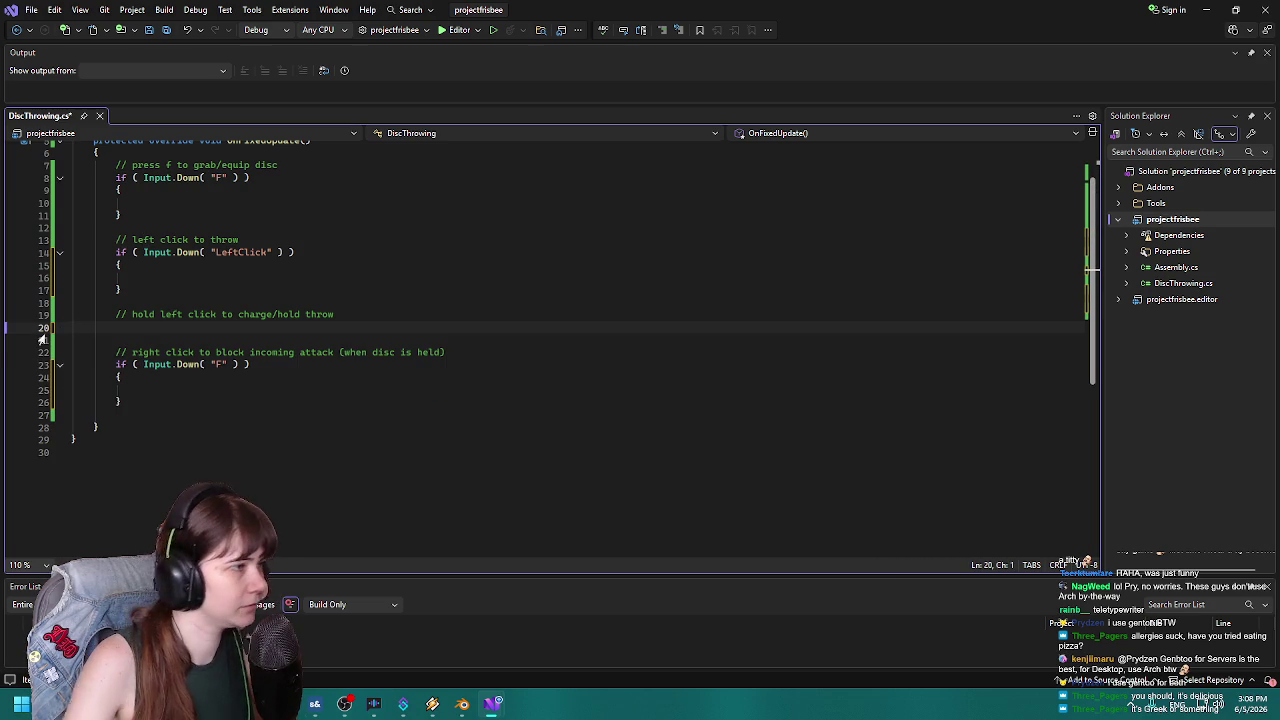
double_click(220, 364)
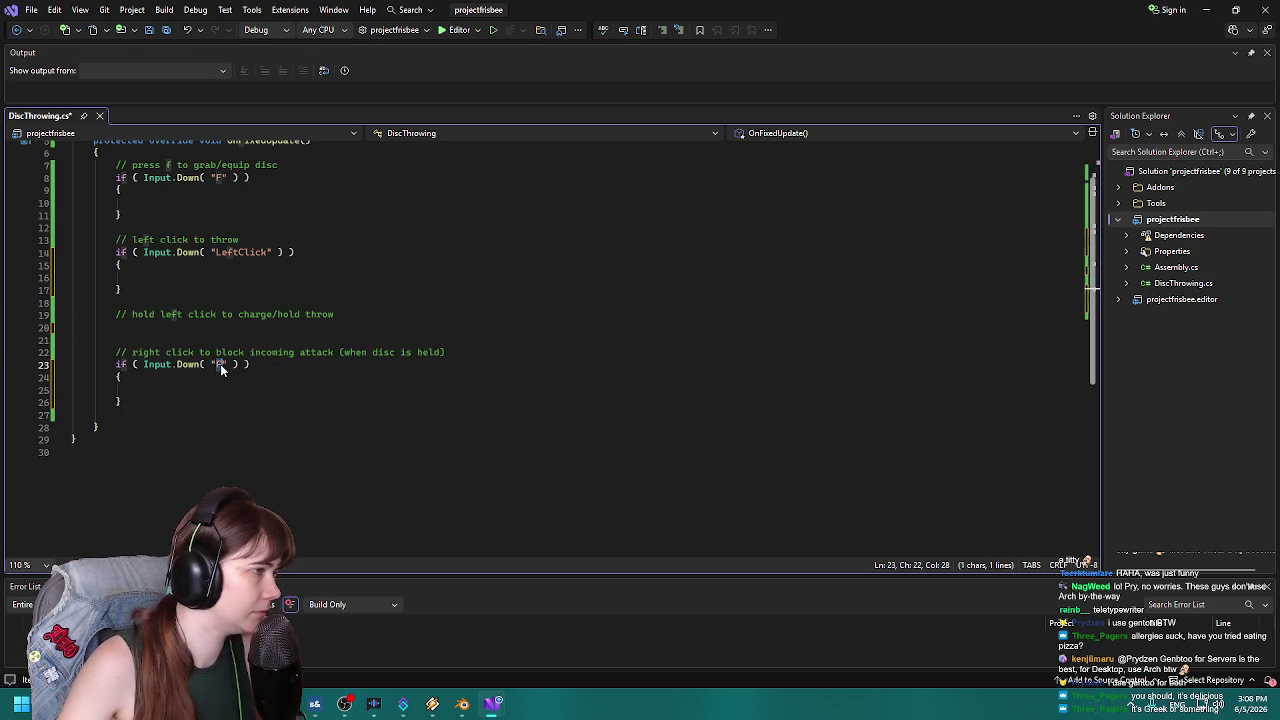
type("Right Cli")
key("BackSpace")
key("BackSpace")
key("BackSpace")
type("Click")
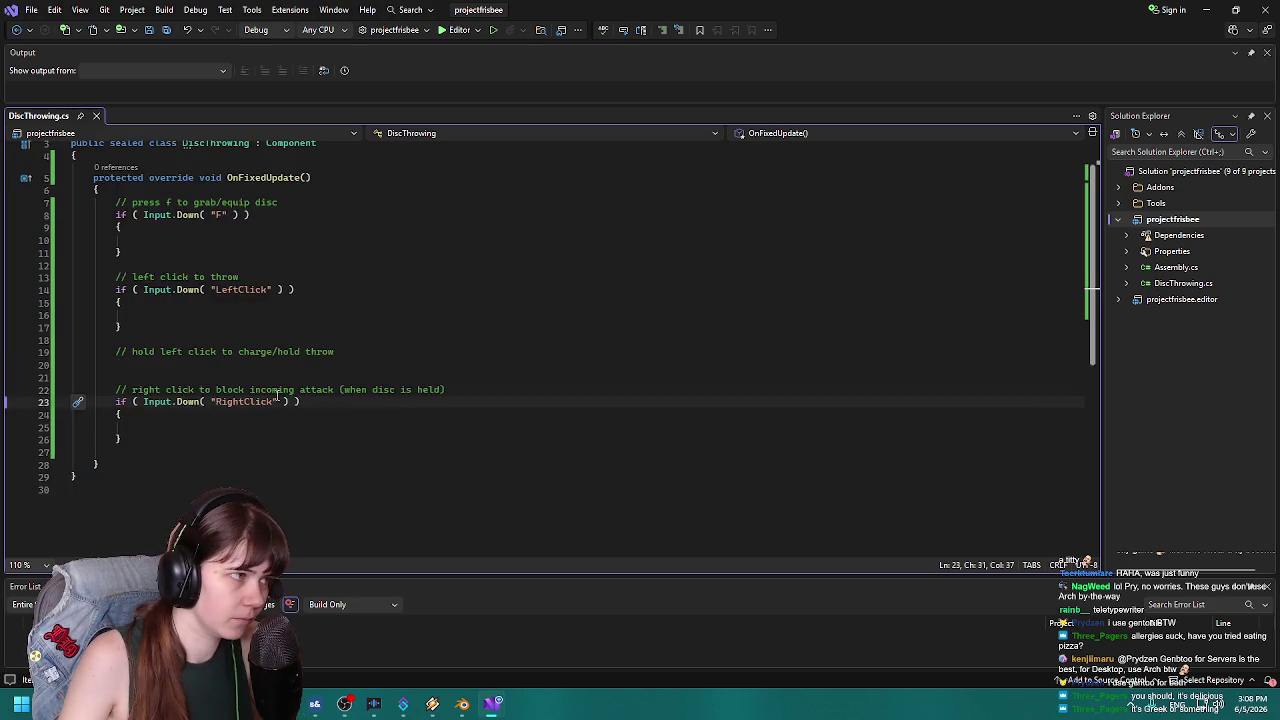
scroll(221, 364, "up", 2)
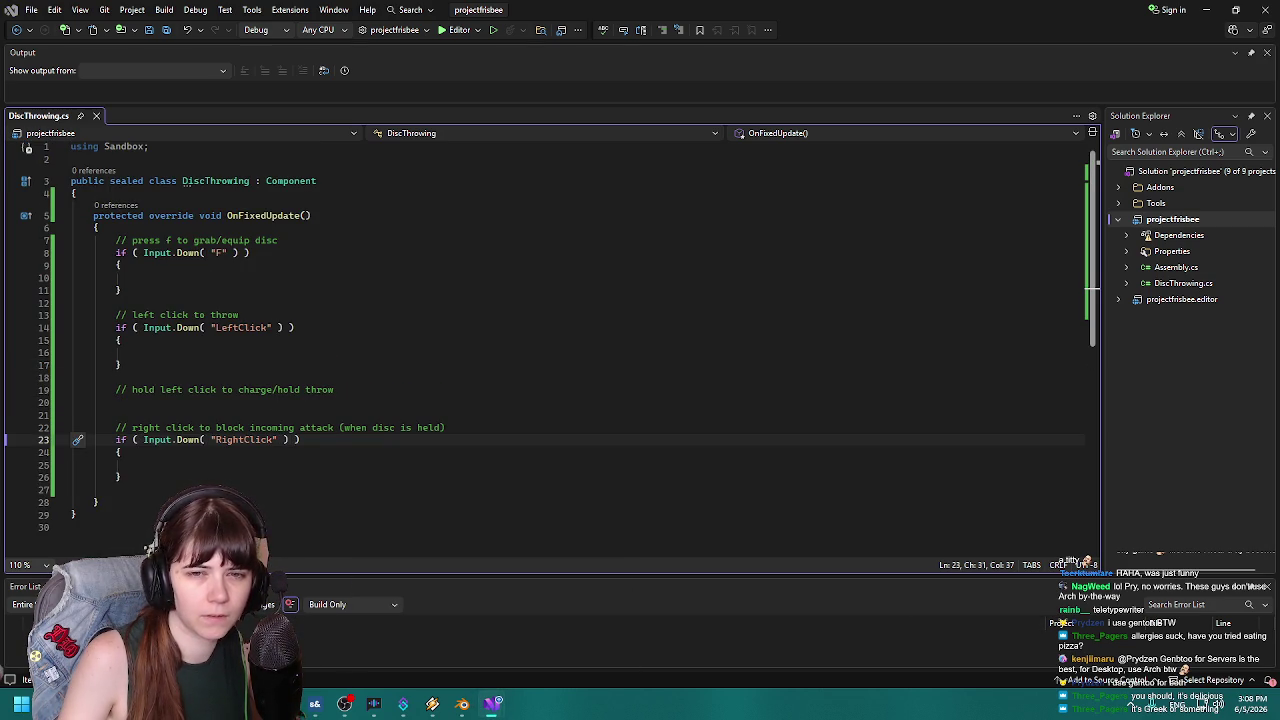
left_click(313, 216)
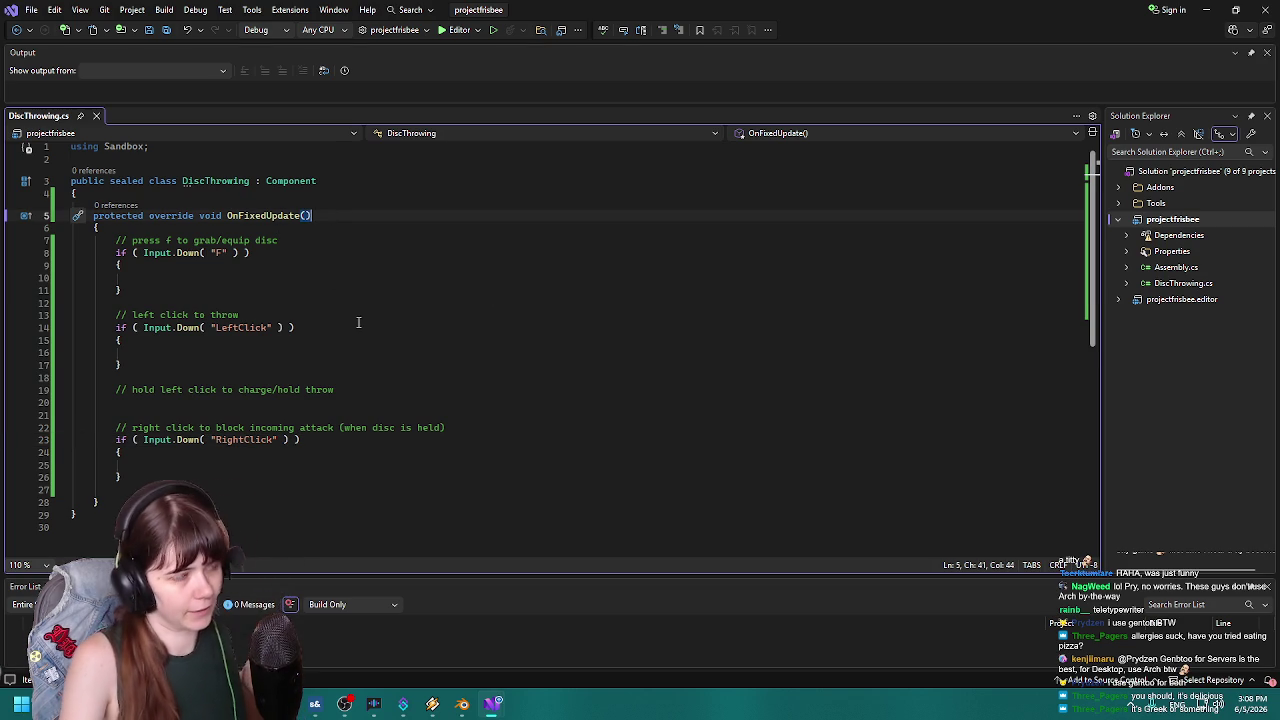
Declare bool holdingDisc; on a new line under the OnFixedUpdate() signature.
key("Return")
type("v")
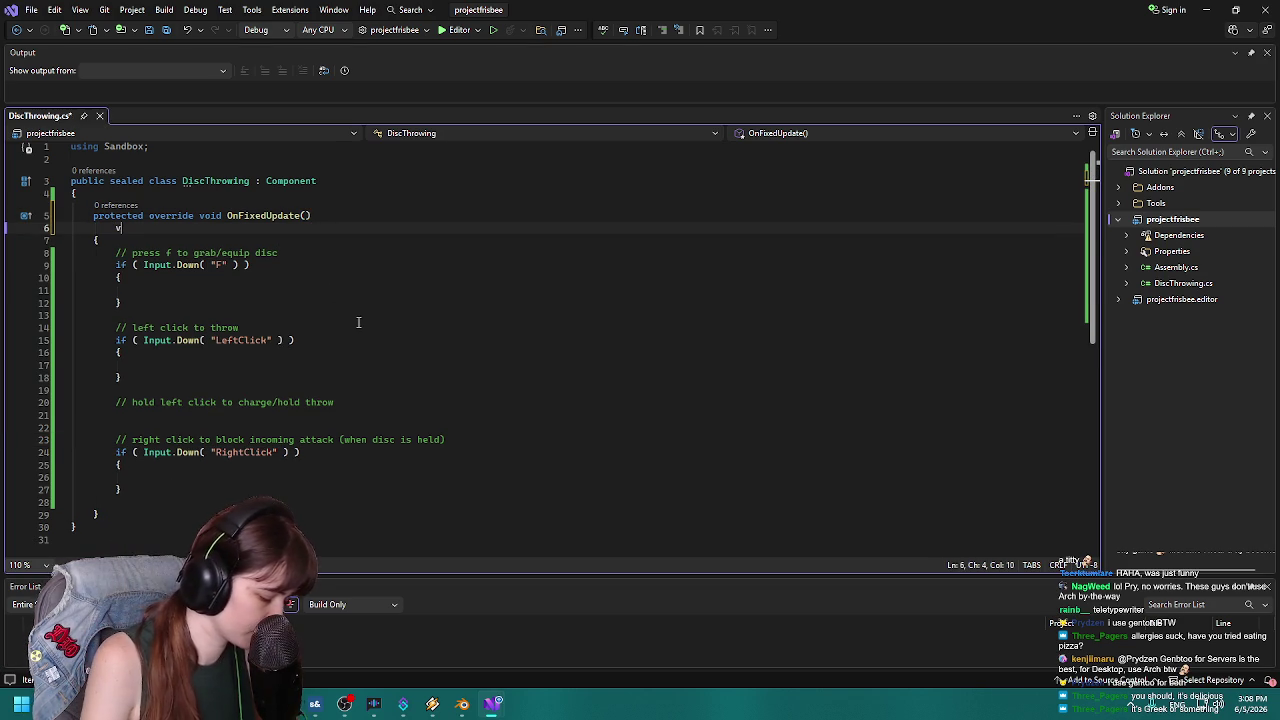
key("BackSpace")
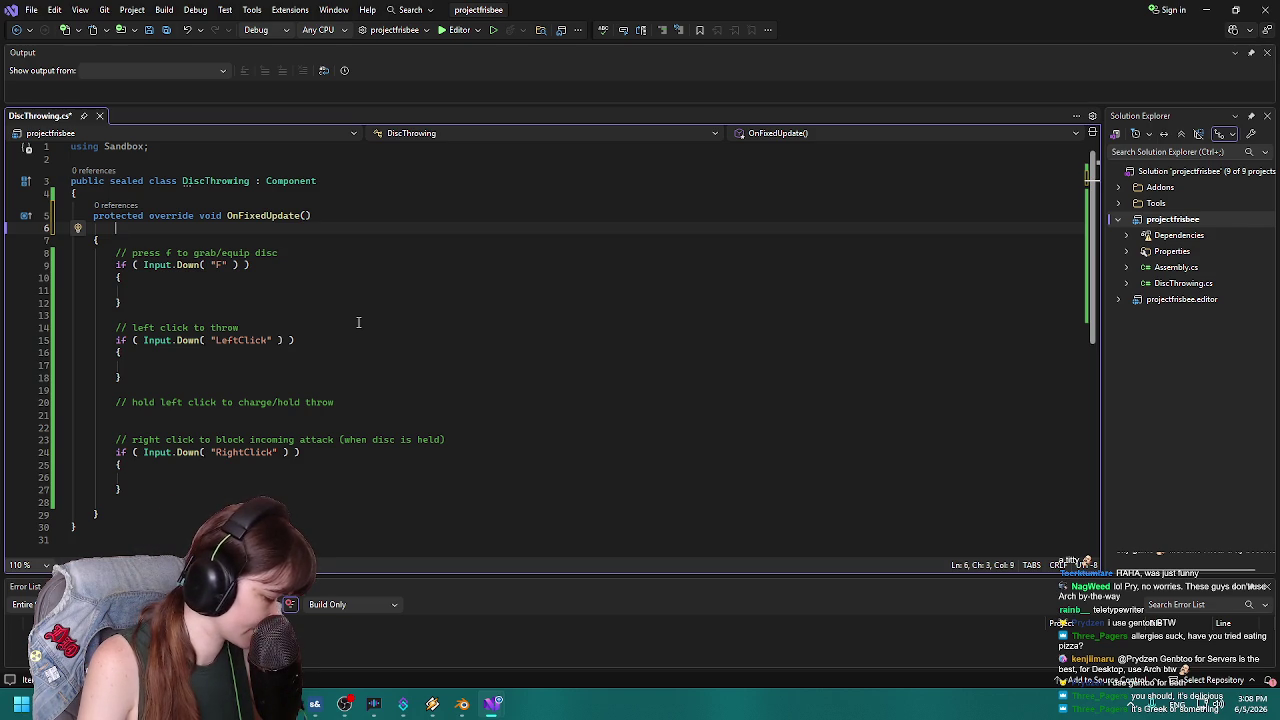
type("bool")
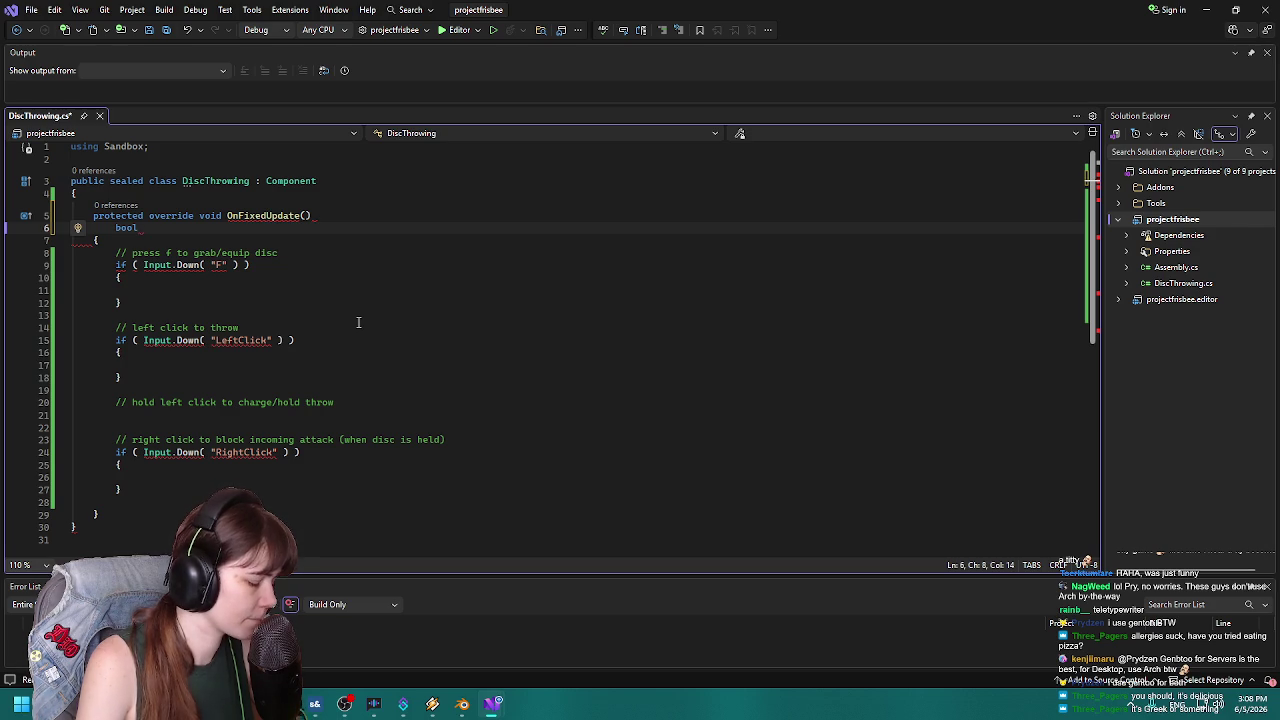
type("has")
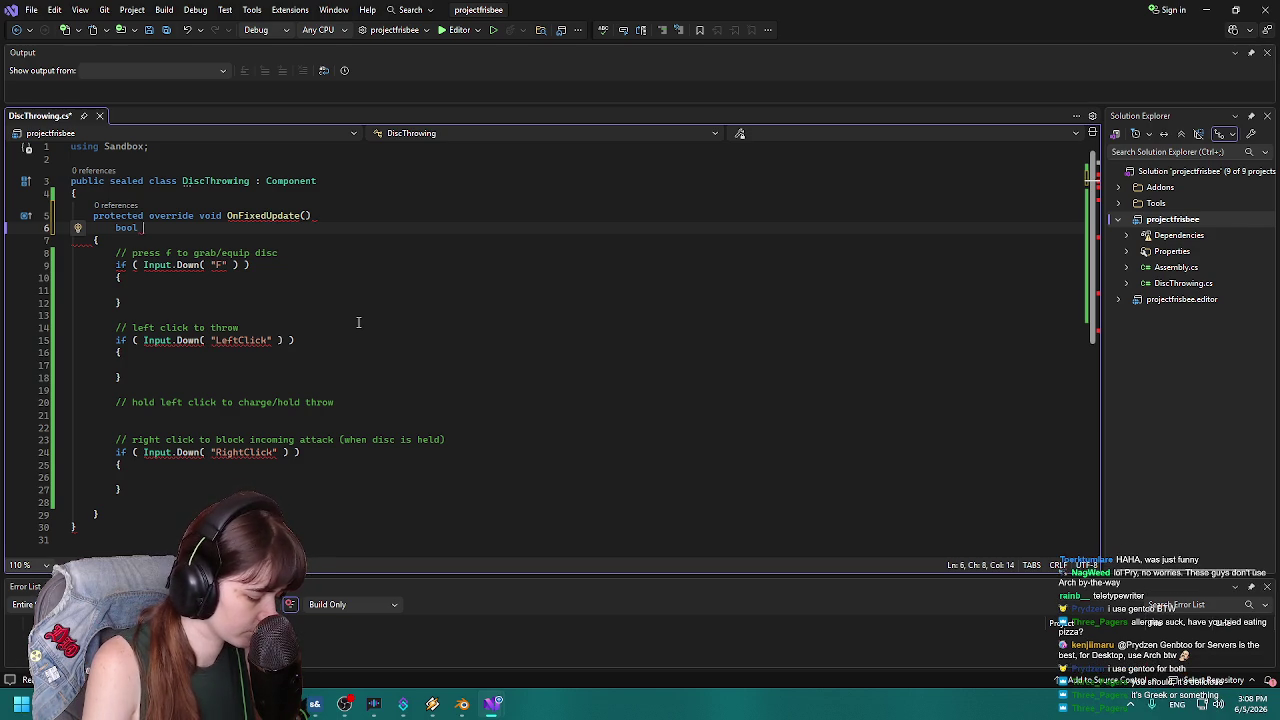
key("BackSpace")
key("BackSpace")
key("BackSpace")
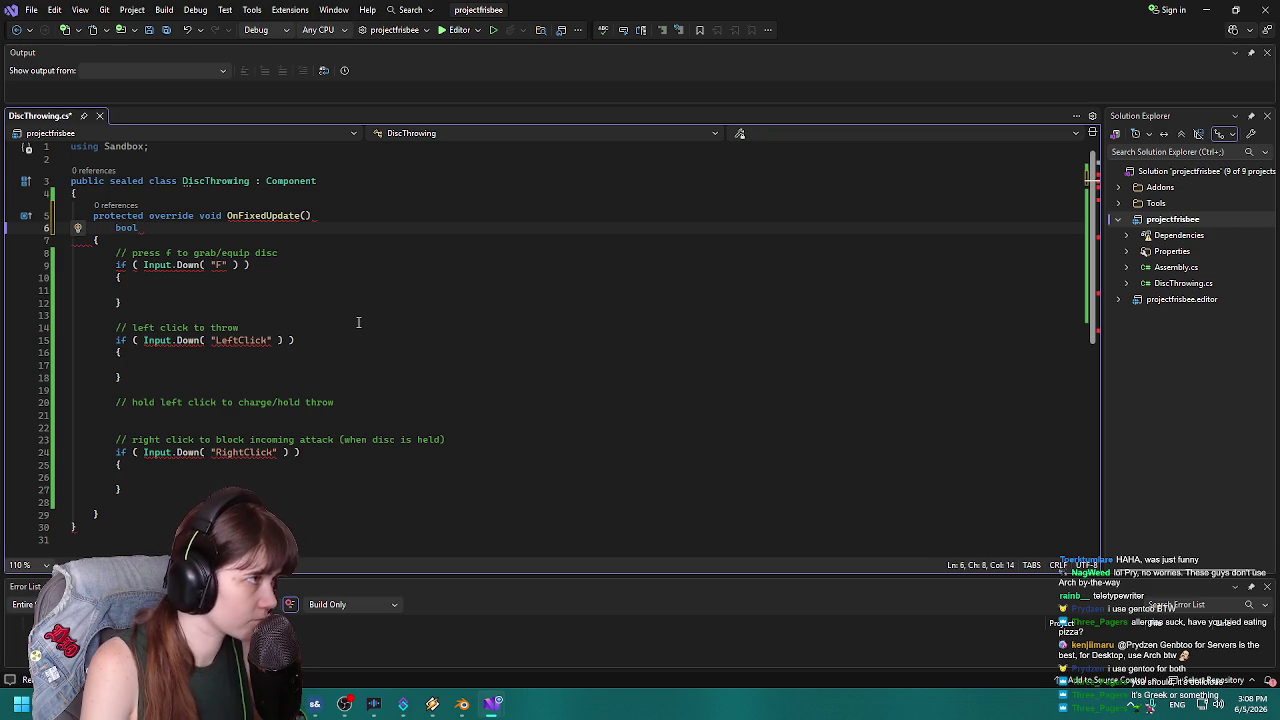
type("holdingDisc")
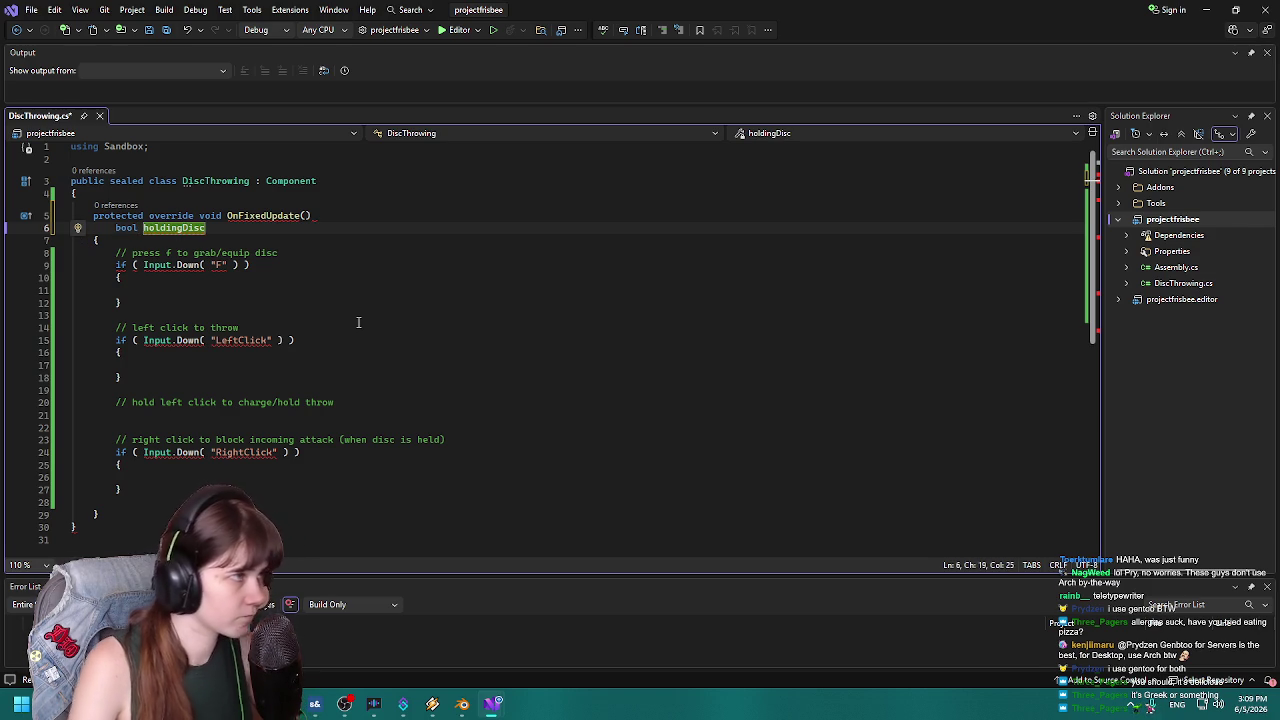
type(";")
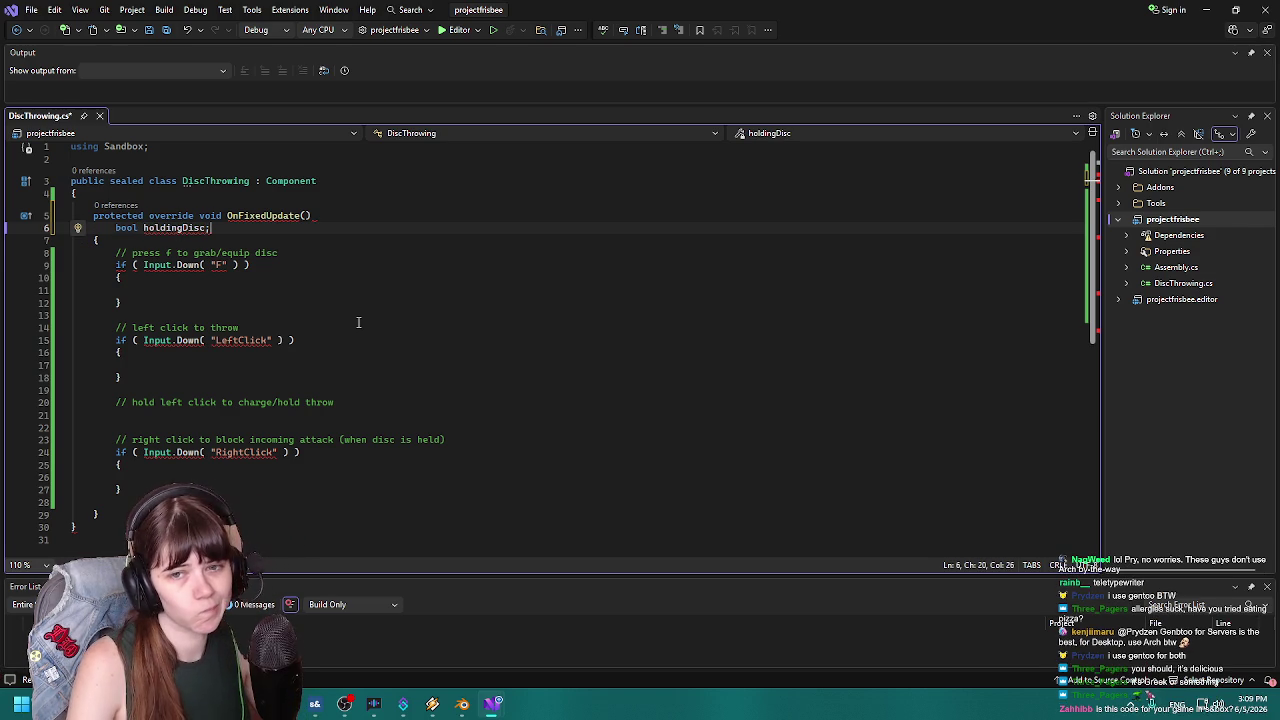
Add the public static modifiers before bool holdingDisc.
left_click(207, 237)
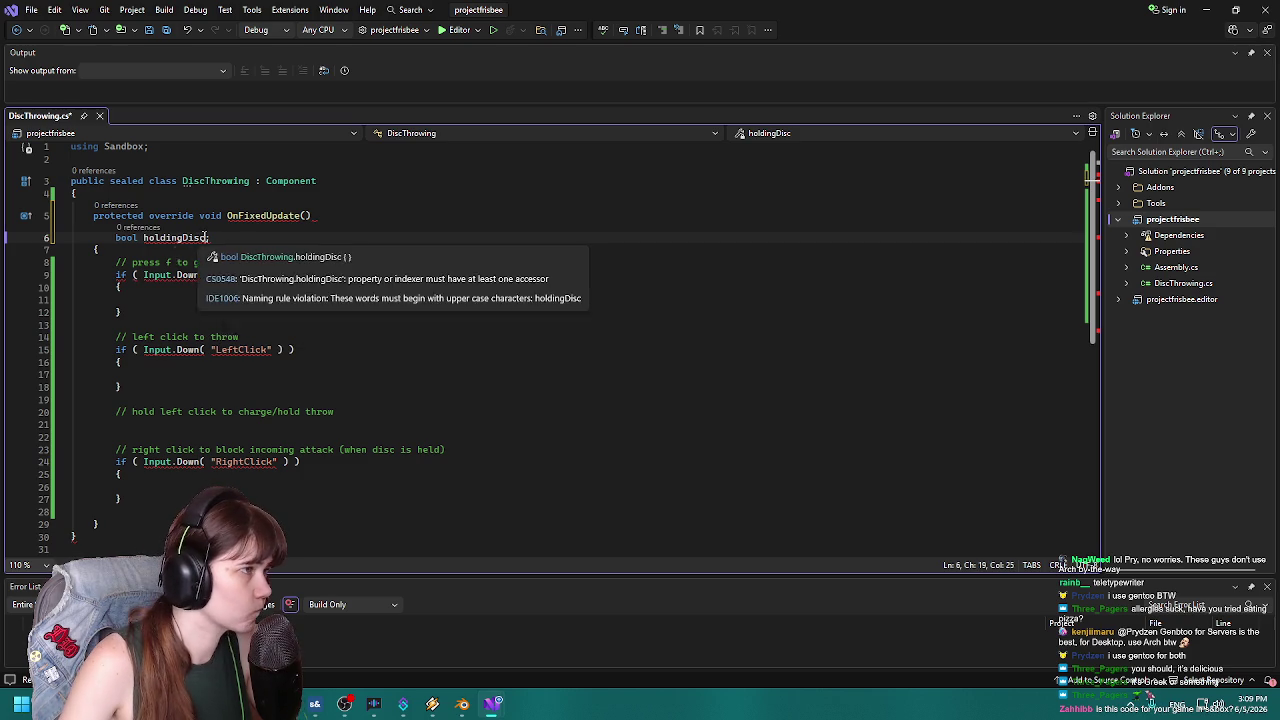
double_click(143, 237)
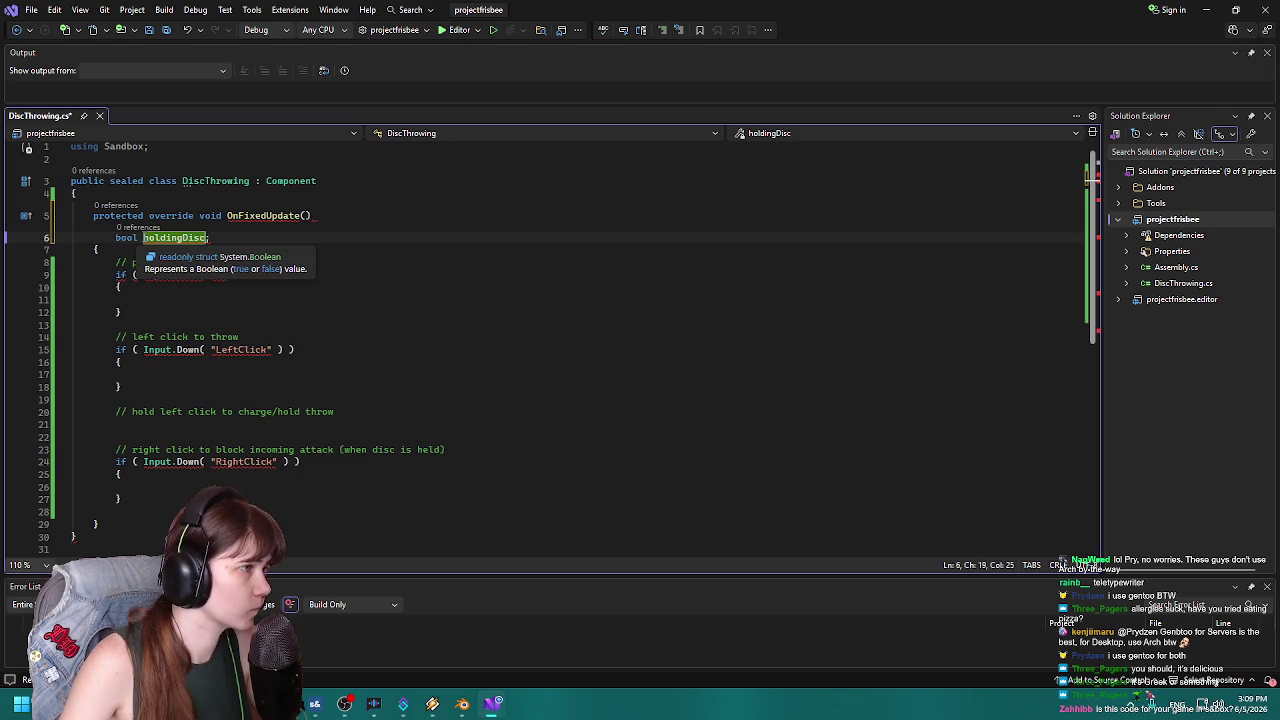
left_click(118, 237)
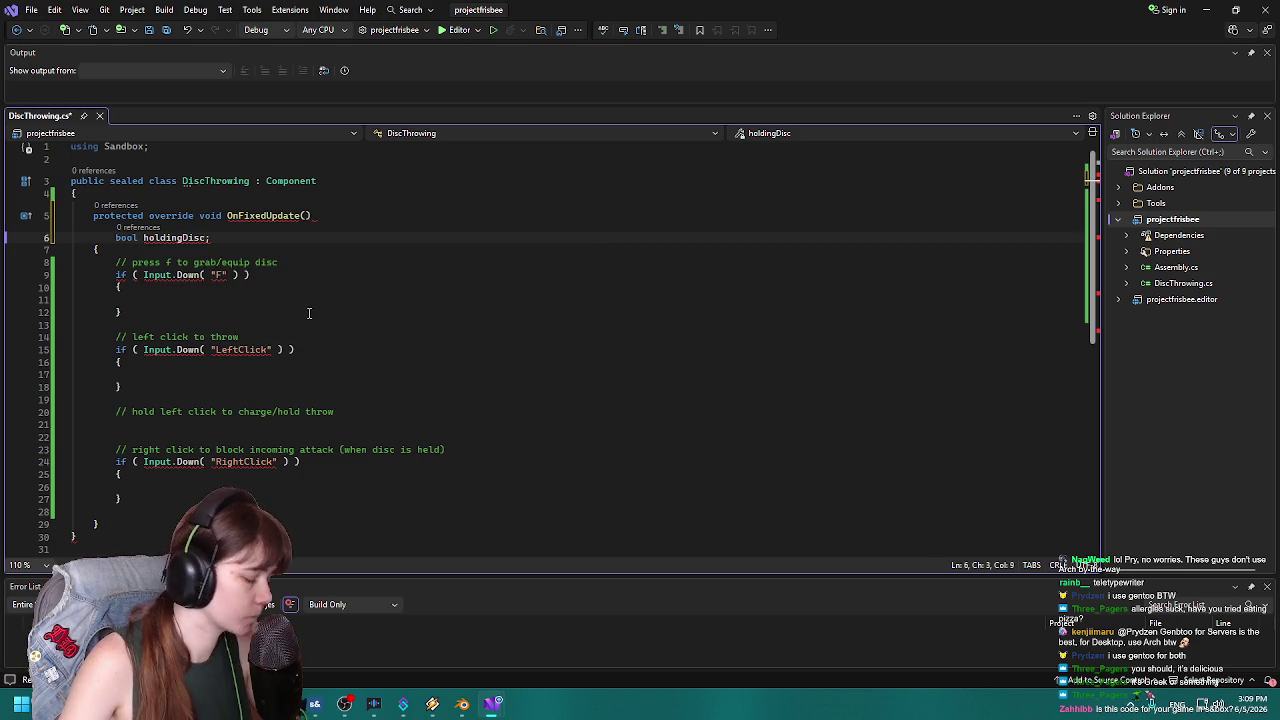
type("public ")
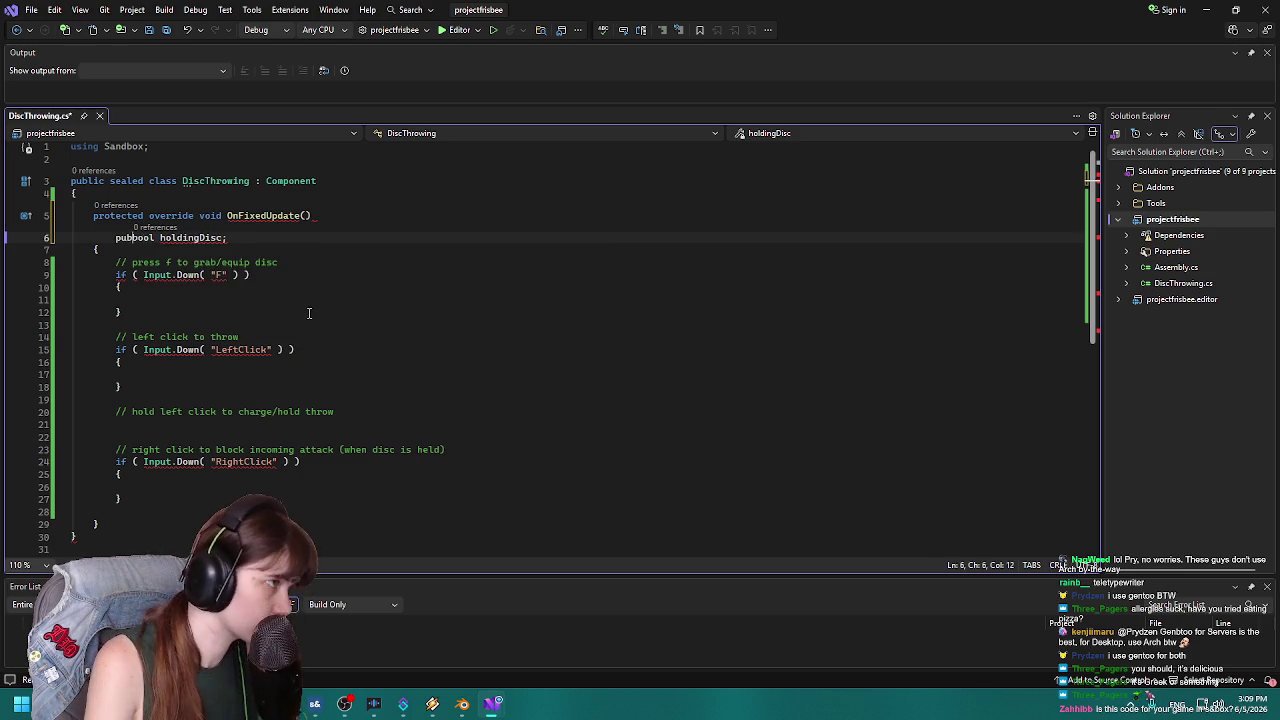
type("static")
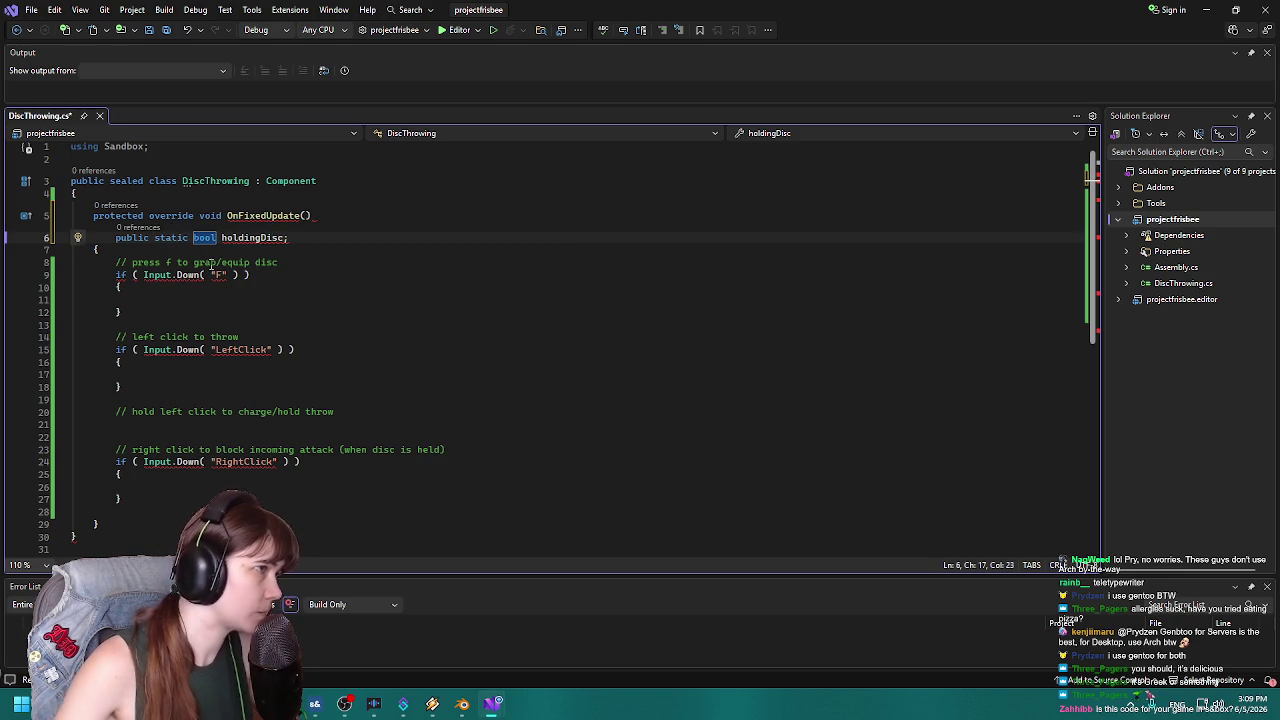
mouse_move(254, 244)
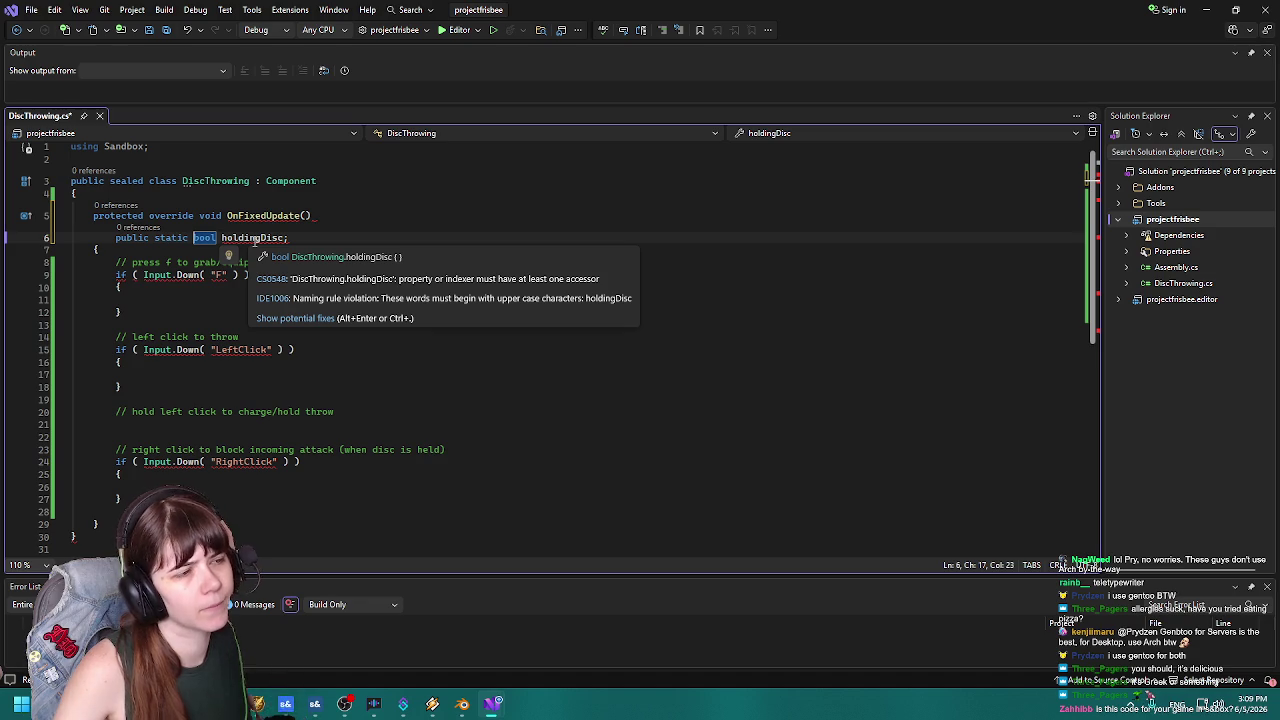
Rename the field to HoldingDisc and retype its closing semicolon.
left_click(227, 237)
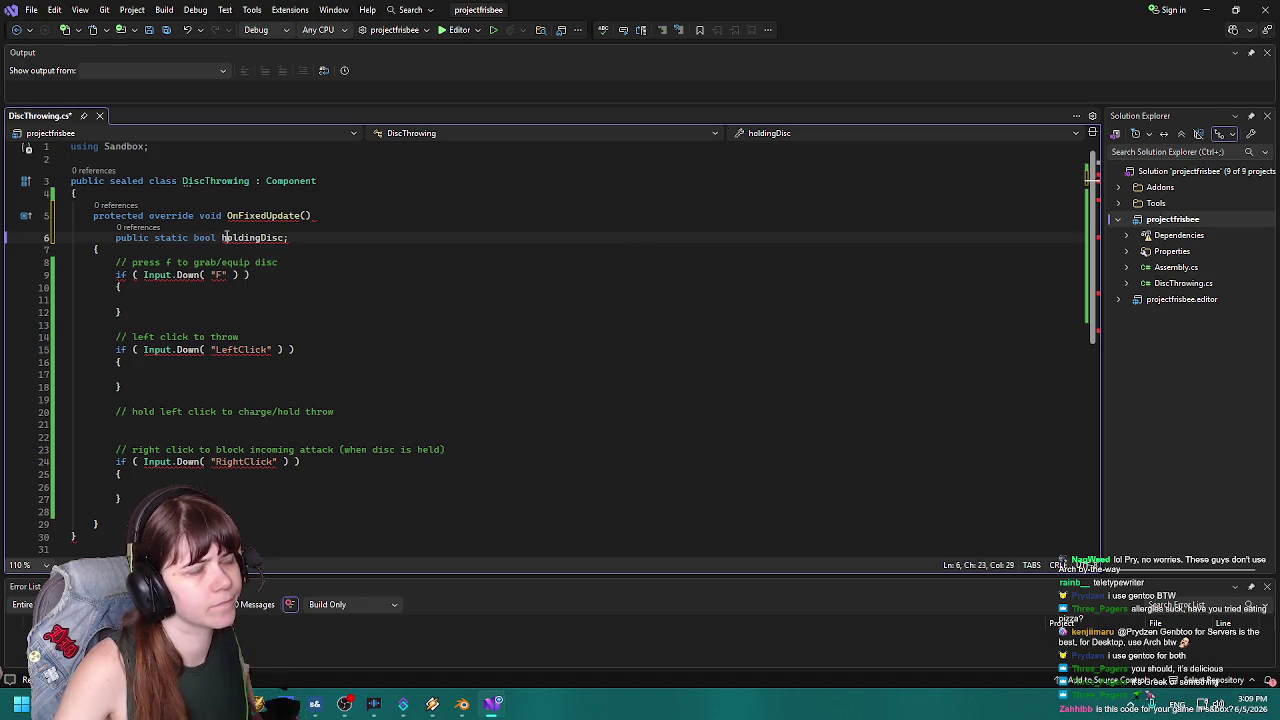
key("ctrl+r")
key("ctrl+r")
key("BackSpace")
type("H")
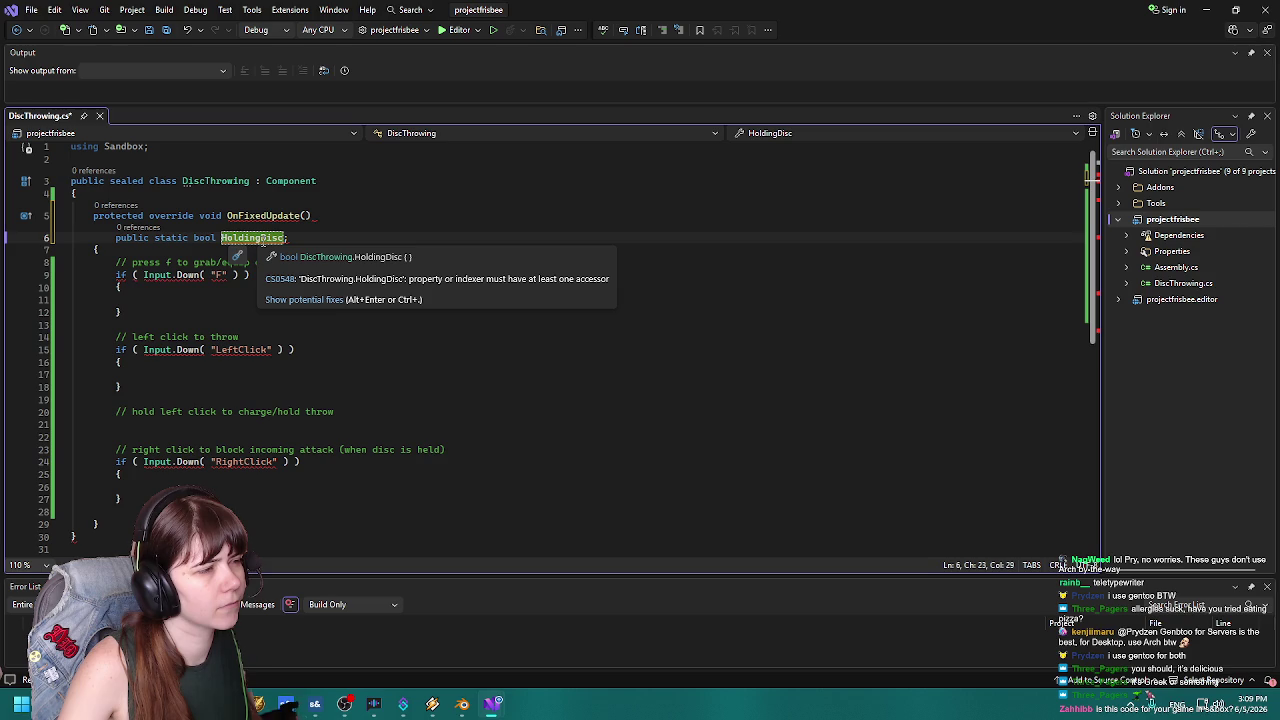
key("End")
key("Delete")
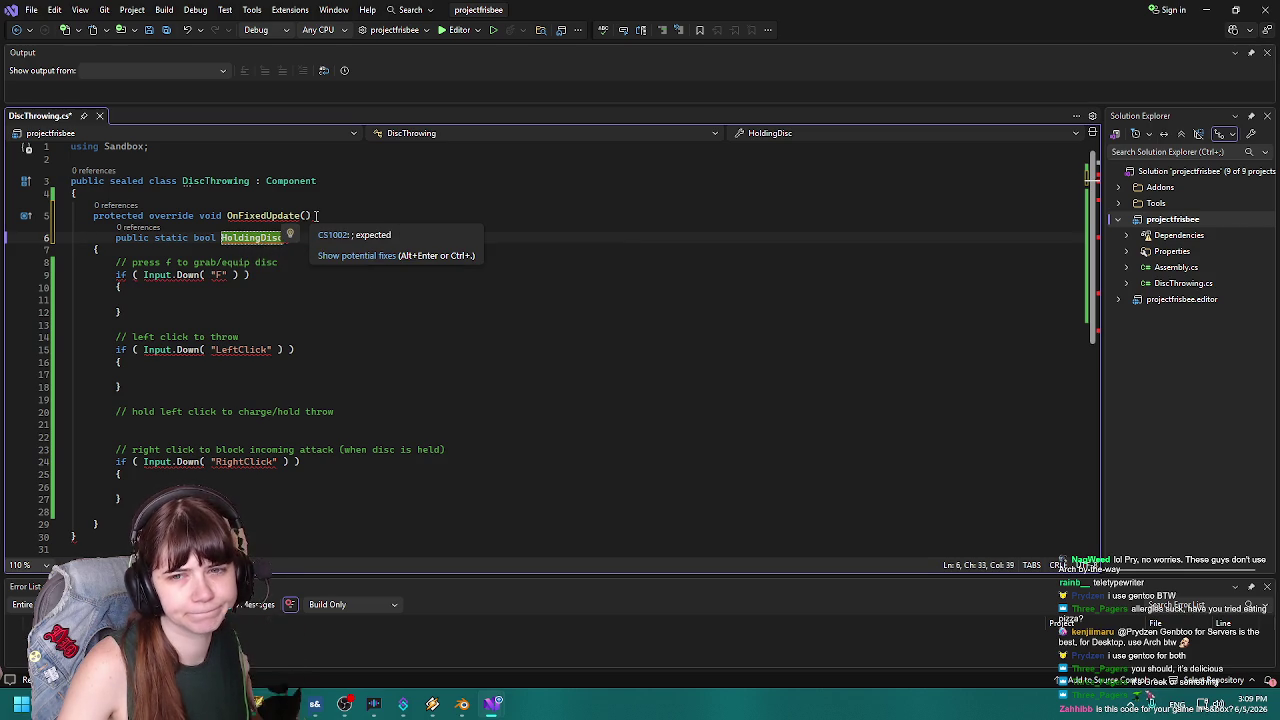
type(";")
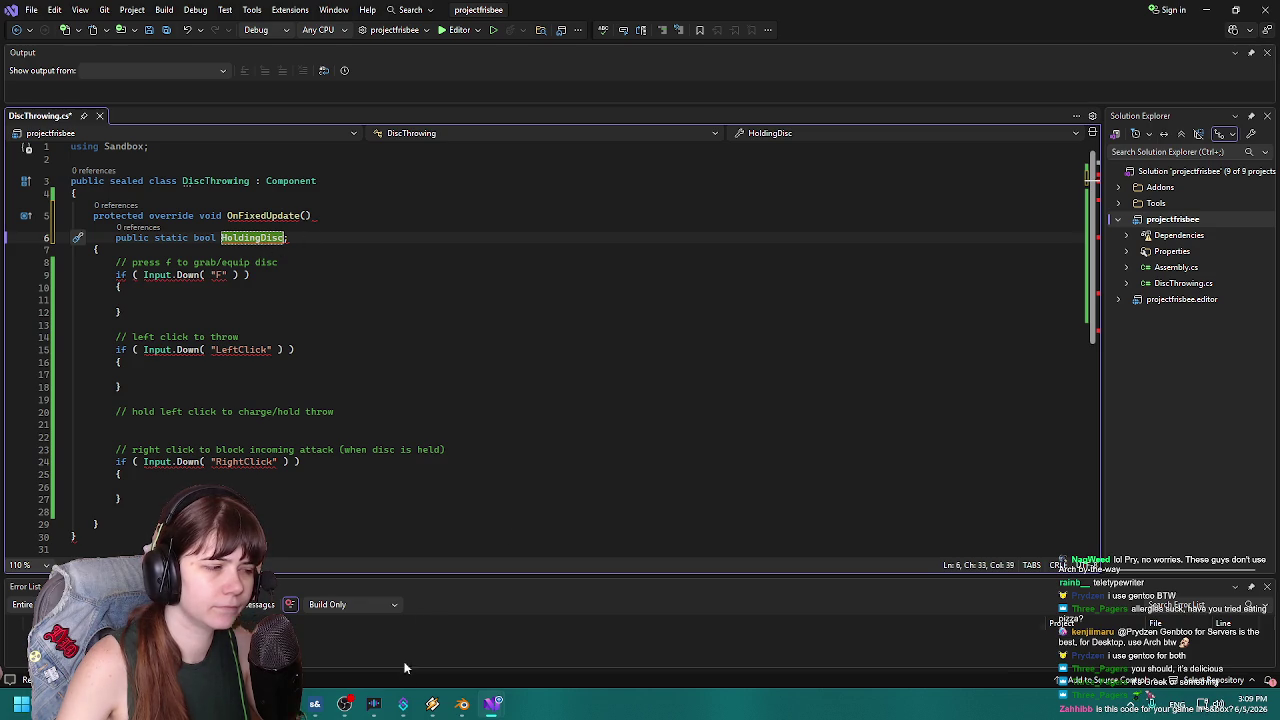
left_click(345, 706)
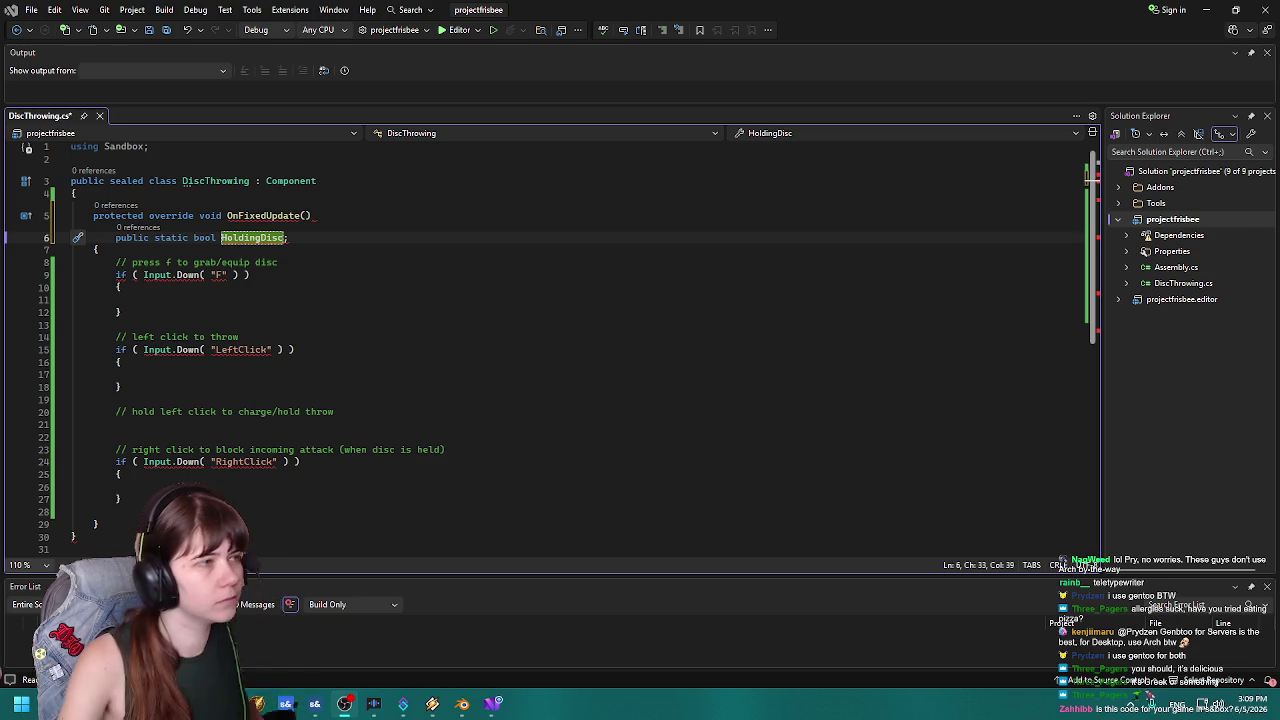
left_click(300, 239)
left_click_drag(300, 239, 54, 245)
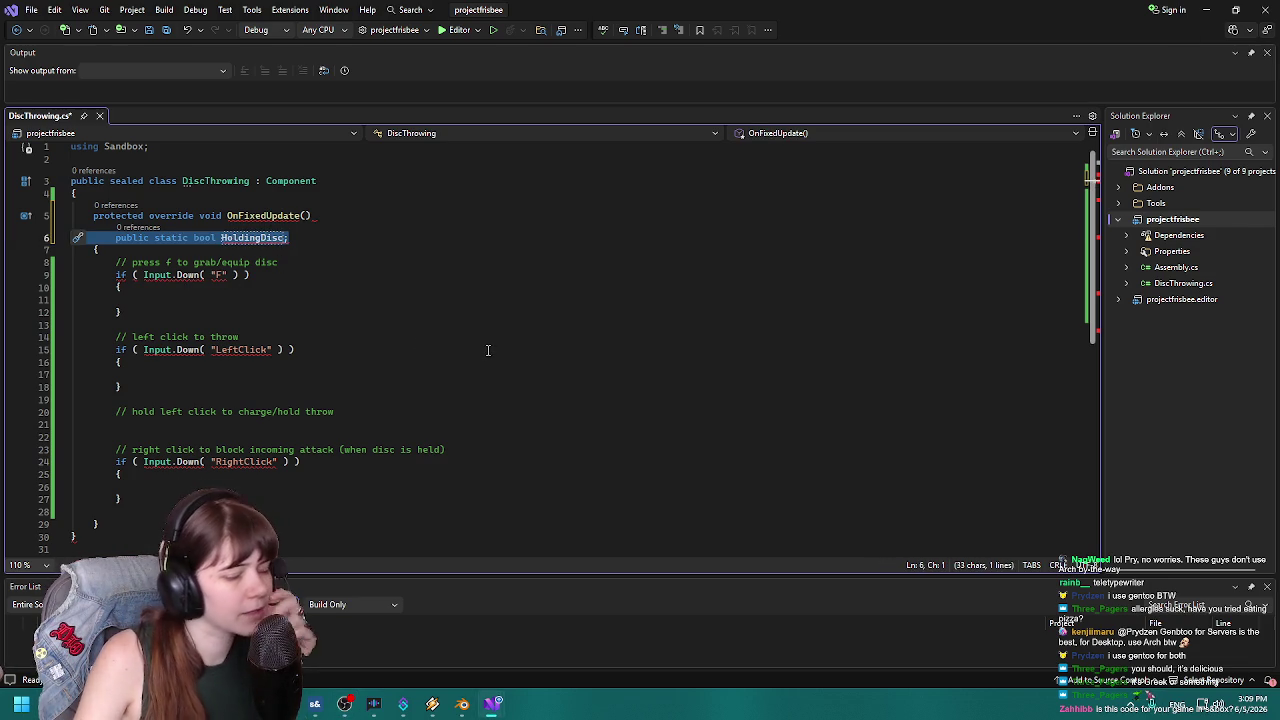
Remove the declaration from the signature line and open a new line inside the method body.
key("BackSpace")
key("BackSpace")
key("BackSpace")
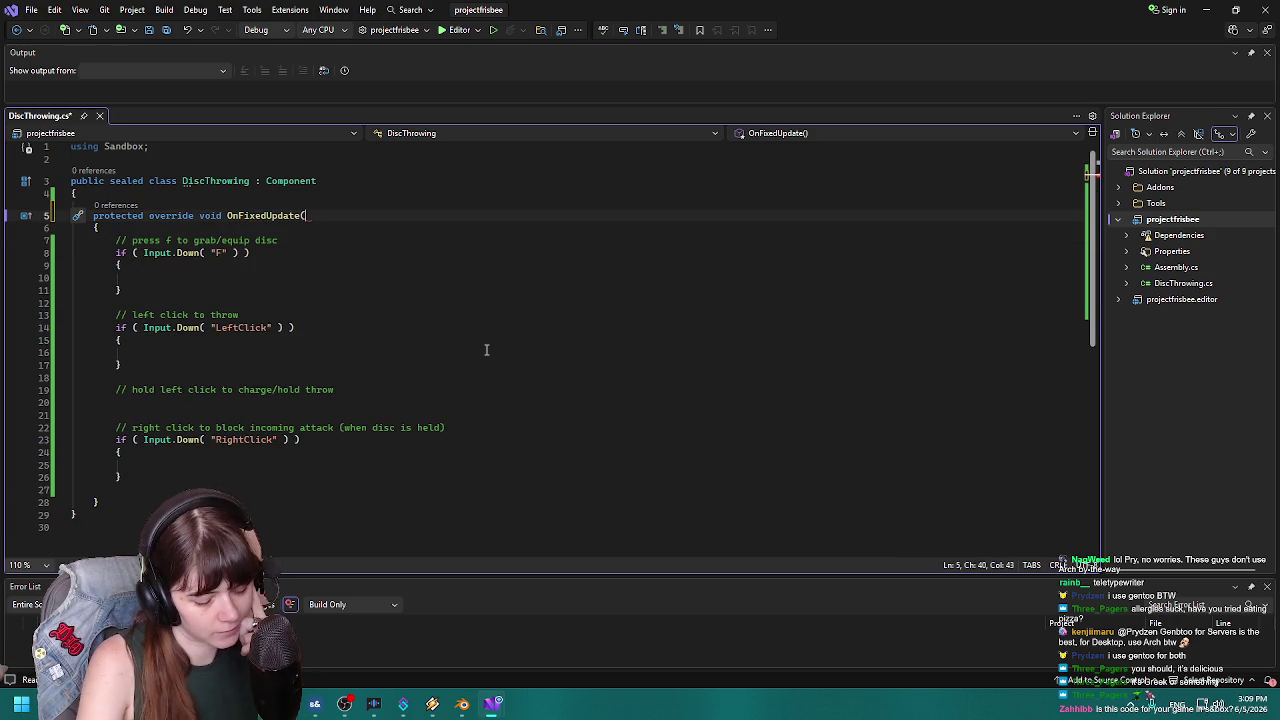
type(")")
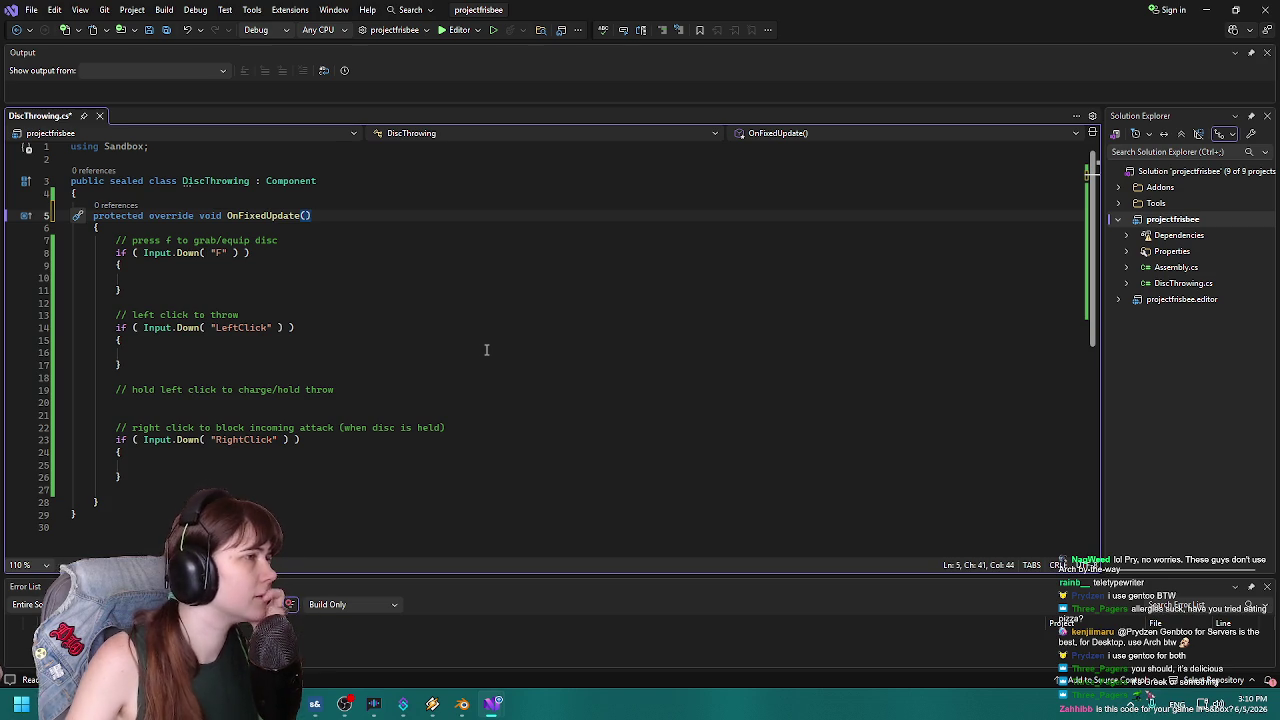
key("Down")
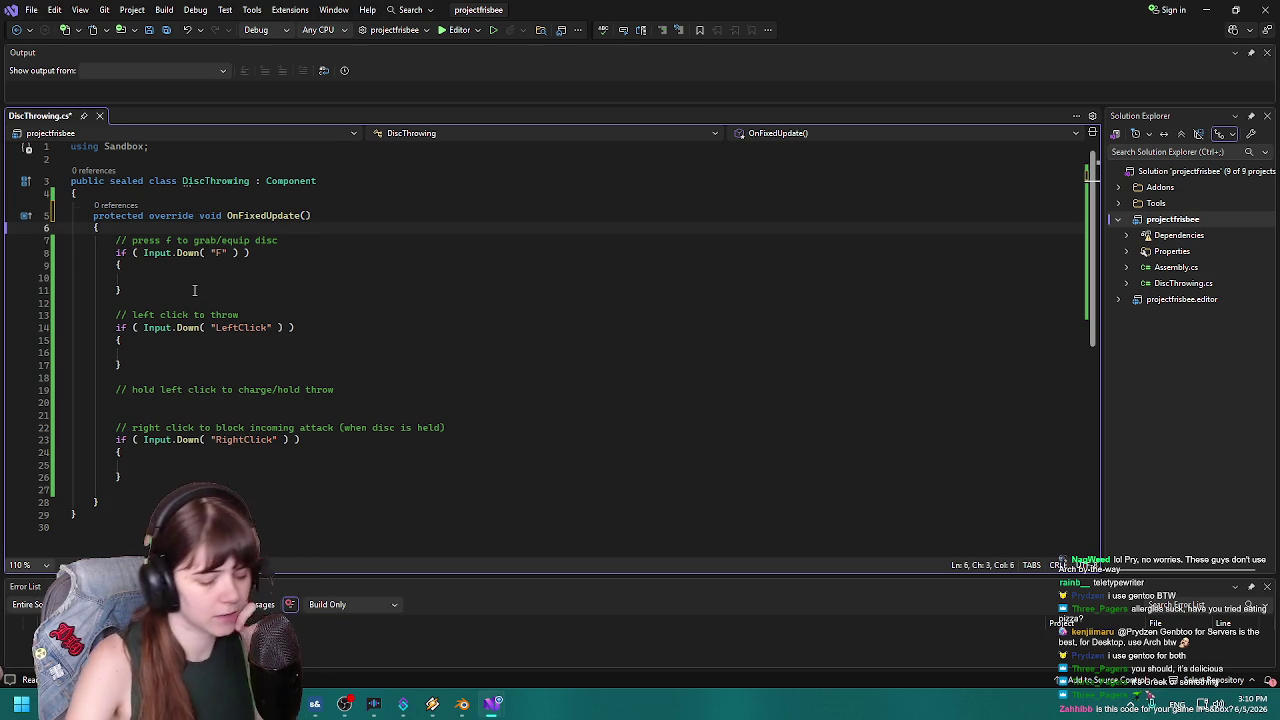
key("Return")
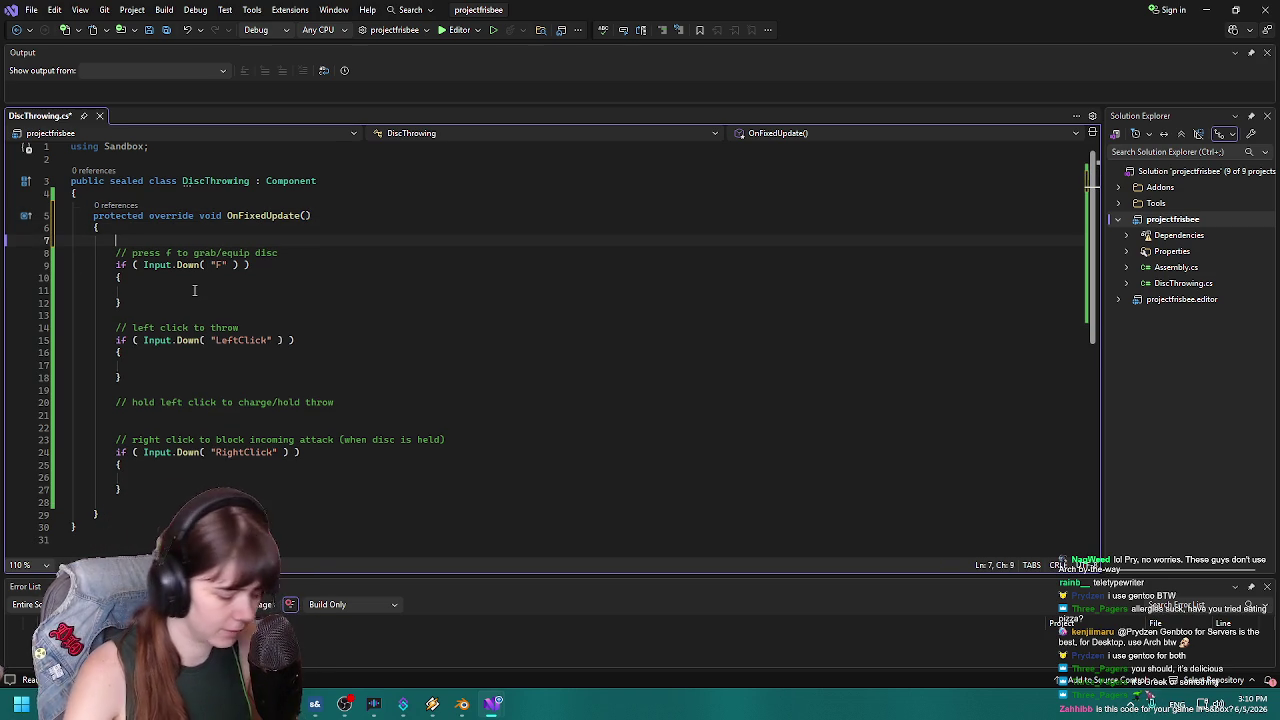
key("ctrl+Return")
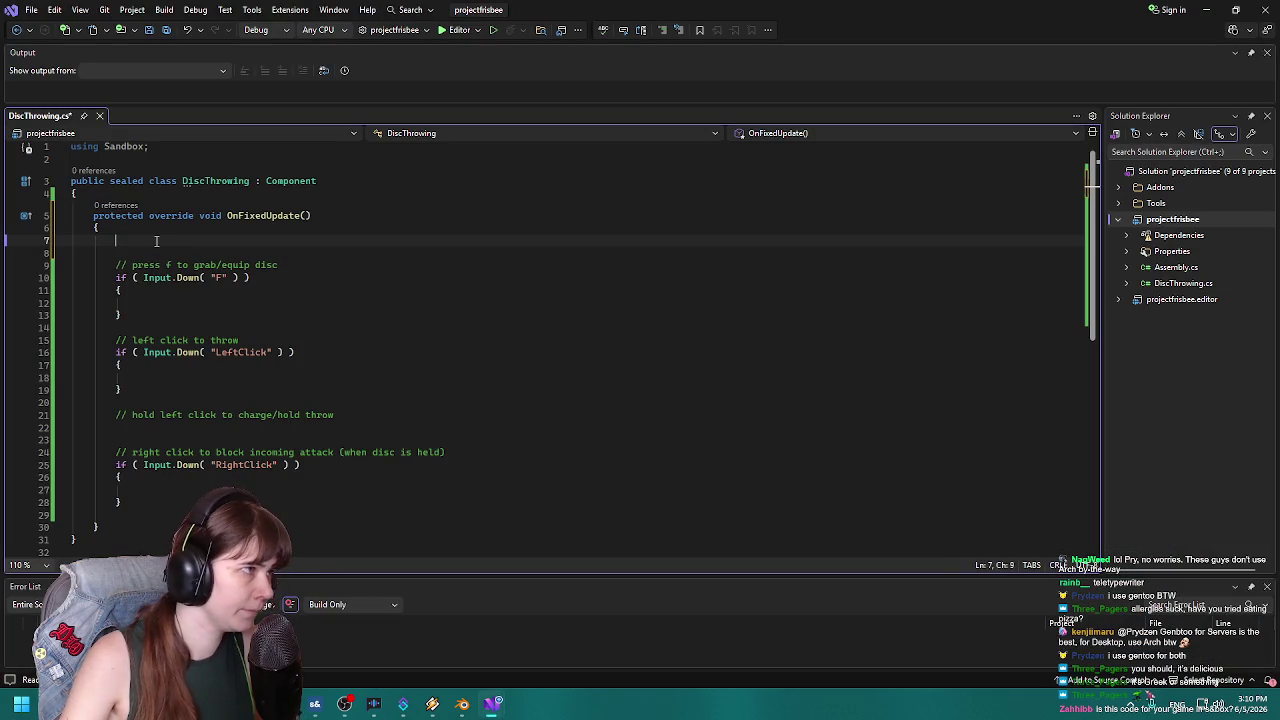
Type static bool holdingDisc; as the first line of OnFixedUpdate's body.
type("ub")
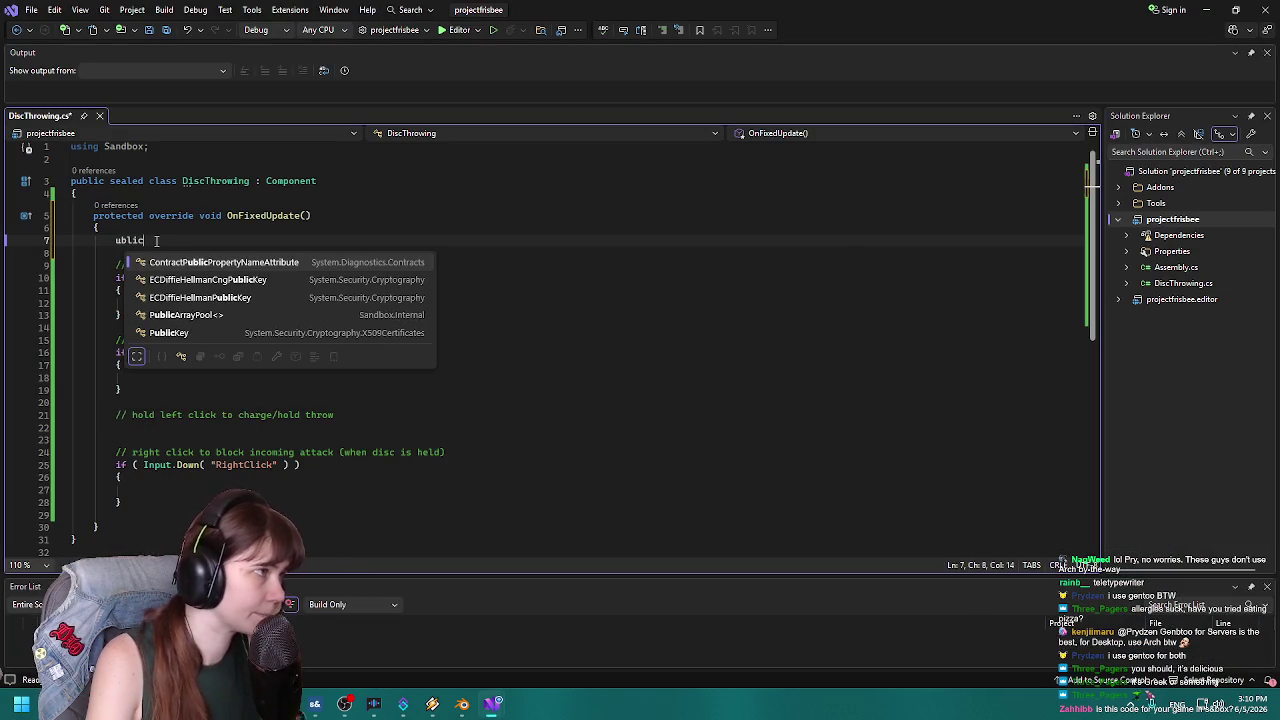
key("BackSpace")
key("BackSpace")
type("o")
key("BackSpace")
type("ResourcePublishContext")
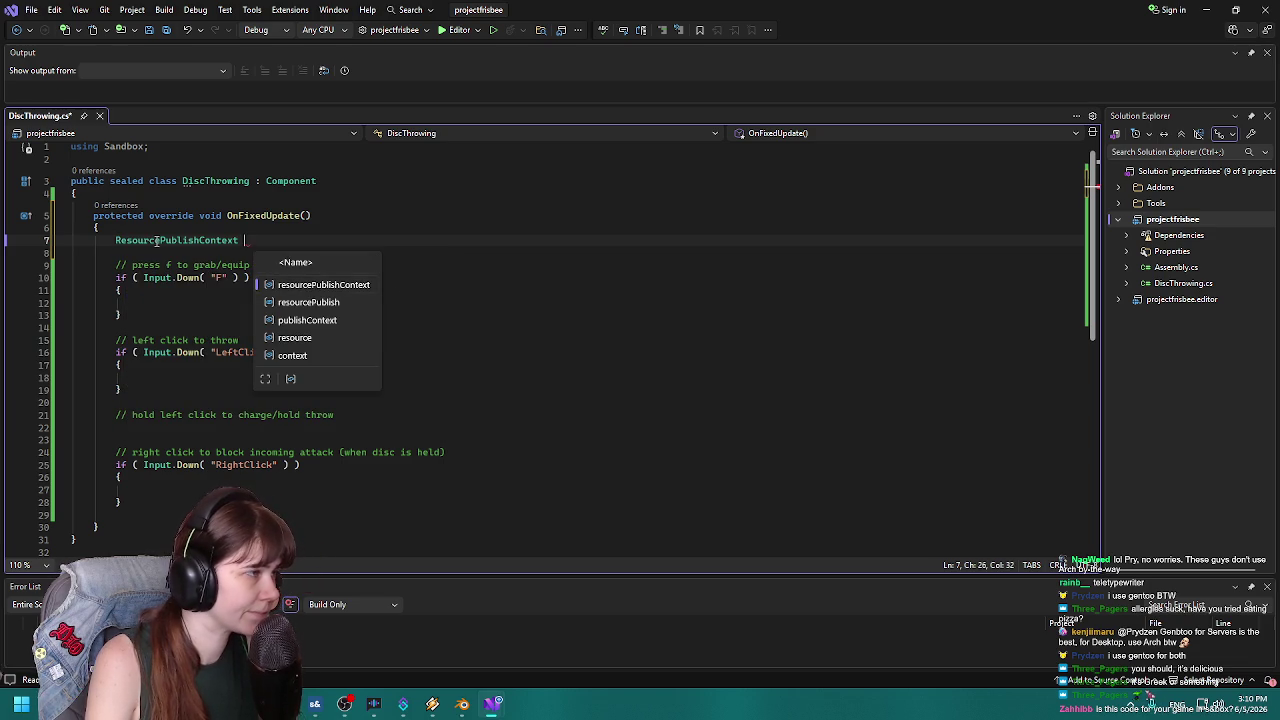
key("BackSpace")
key("BackSpace")
key("BackSpace")
key("BackSpace")
key("BackSpace")
key("BackSpace")
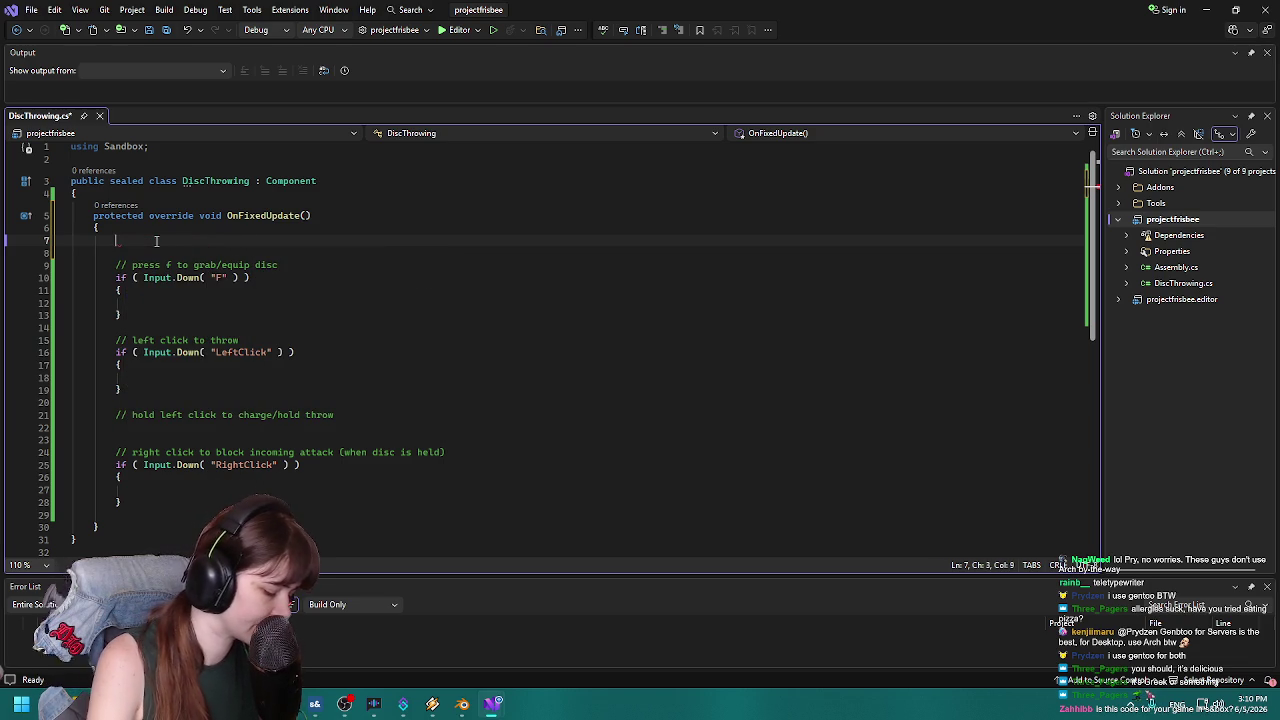
type("public")
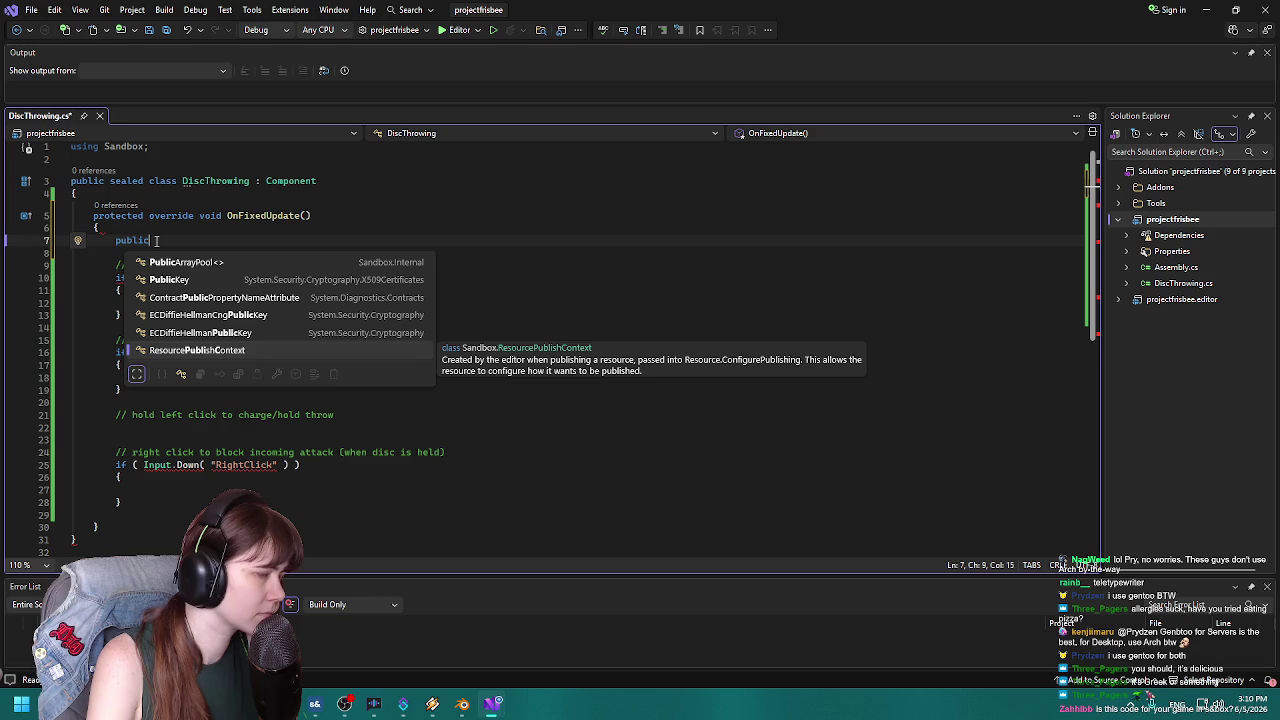
key("BackSpace")
key("BackSpace")
key("BackSpace")
type("static B")
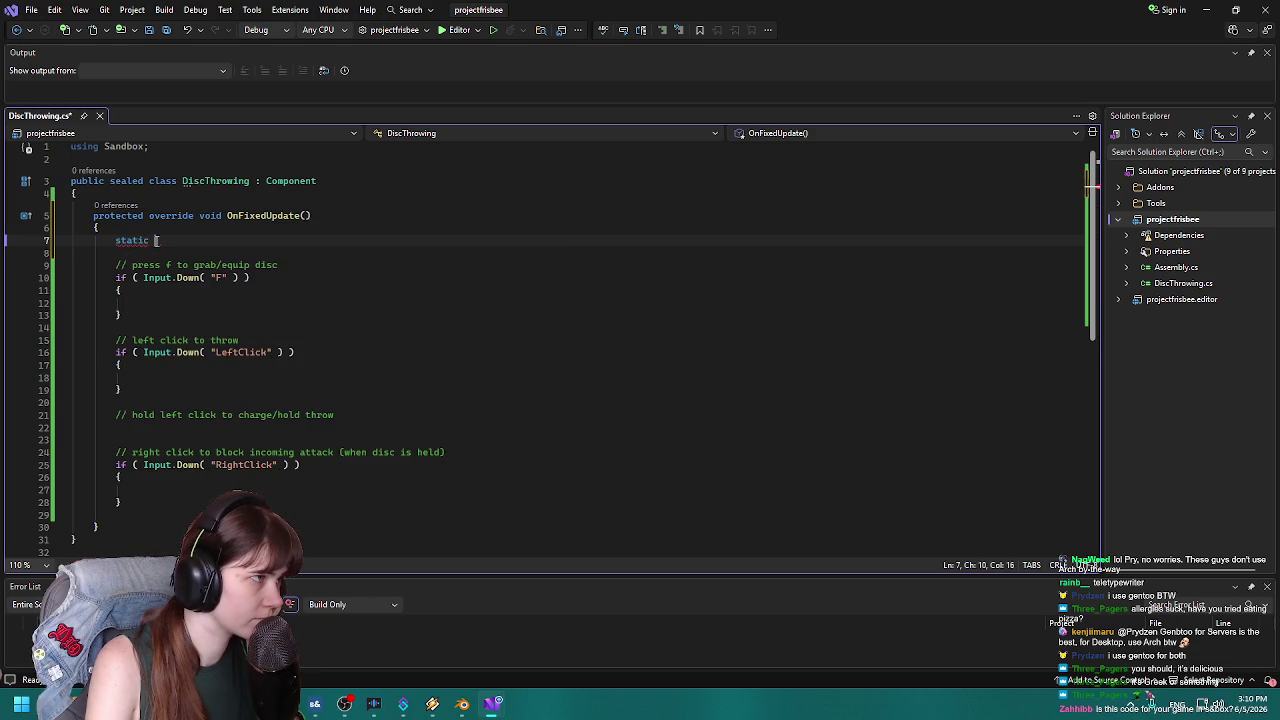
type("ool")
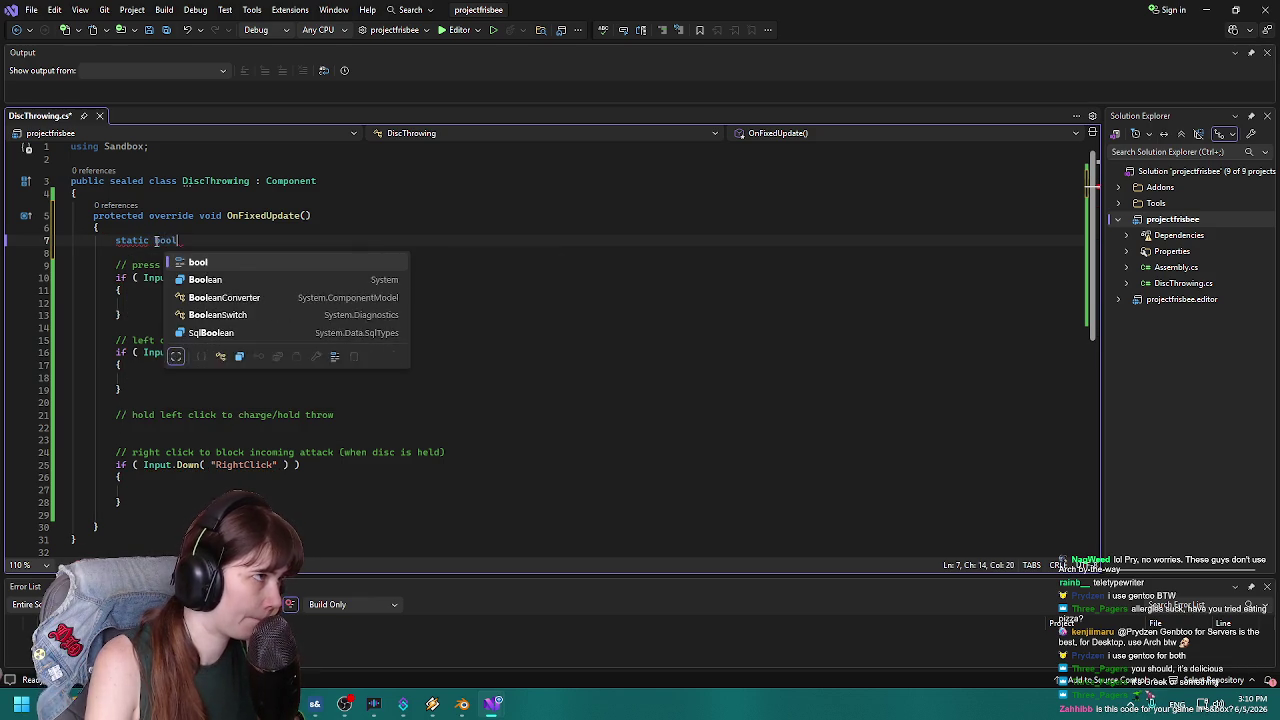
key("space")
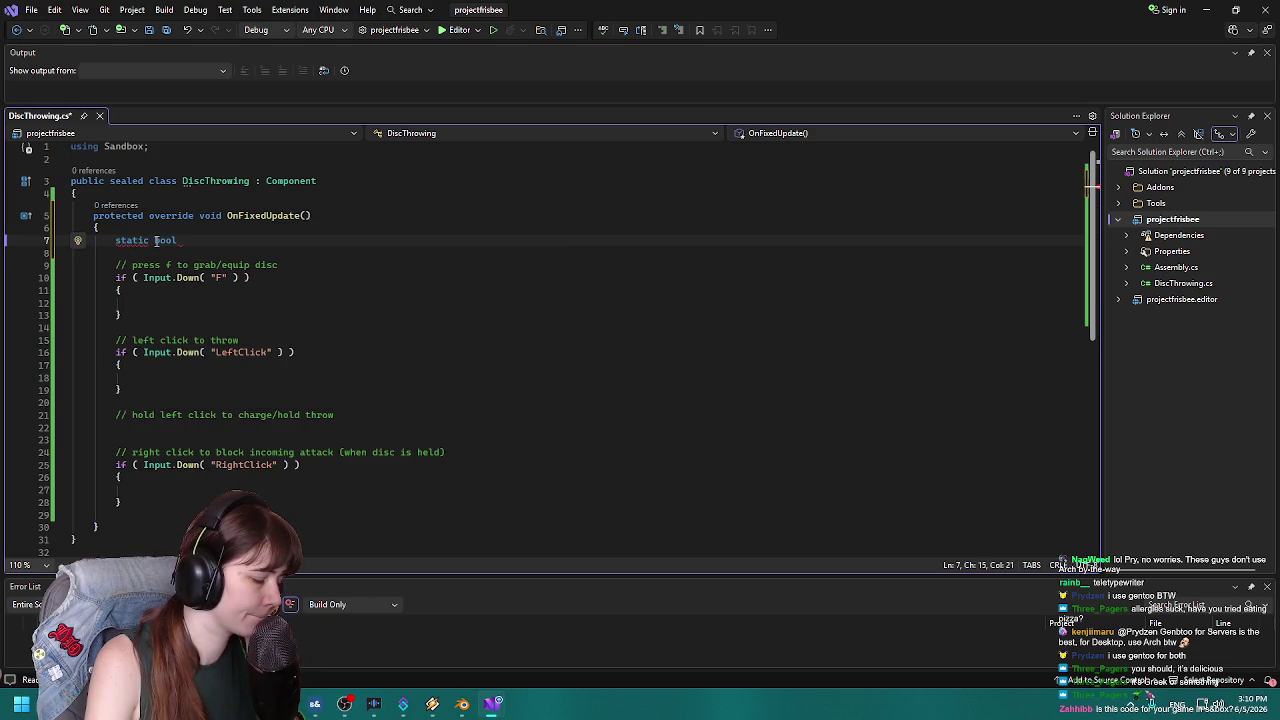
type("holdingDisc;")
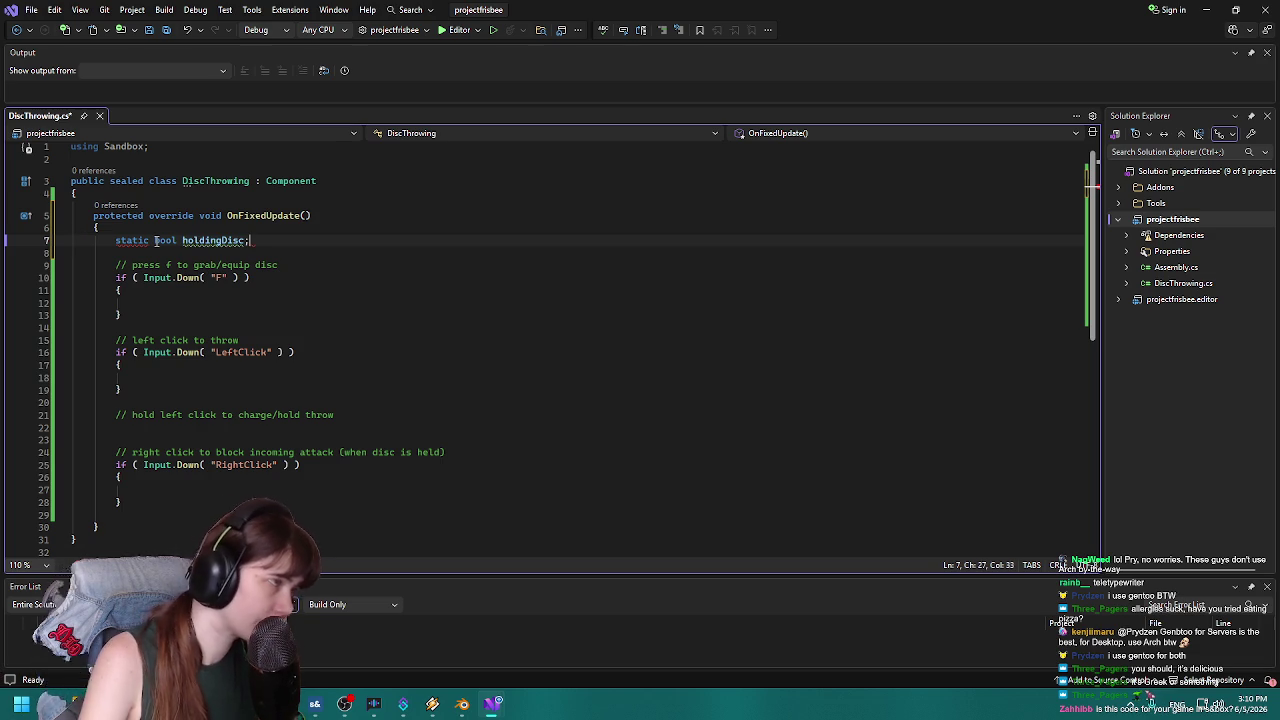
Drop the static modifier and capitalise the name to bool HoldingDisc;.
mouse_move(133, 240)
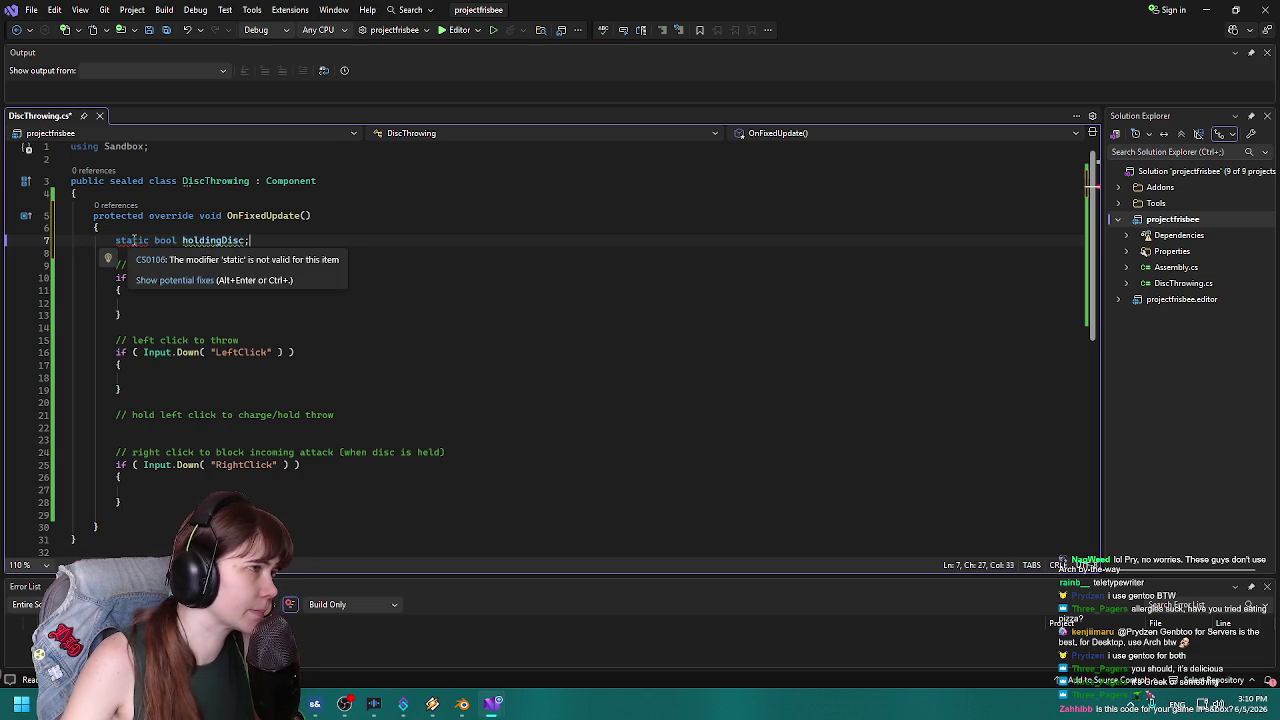
left_click_drag(155, 240, 112, 240)
key("BackSpace")
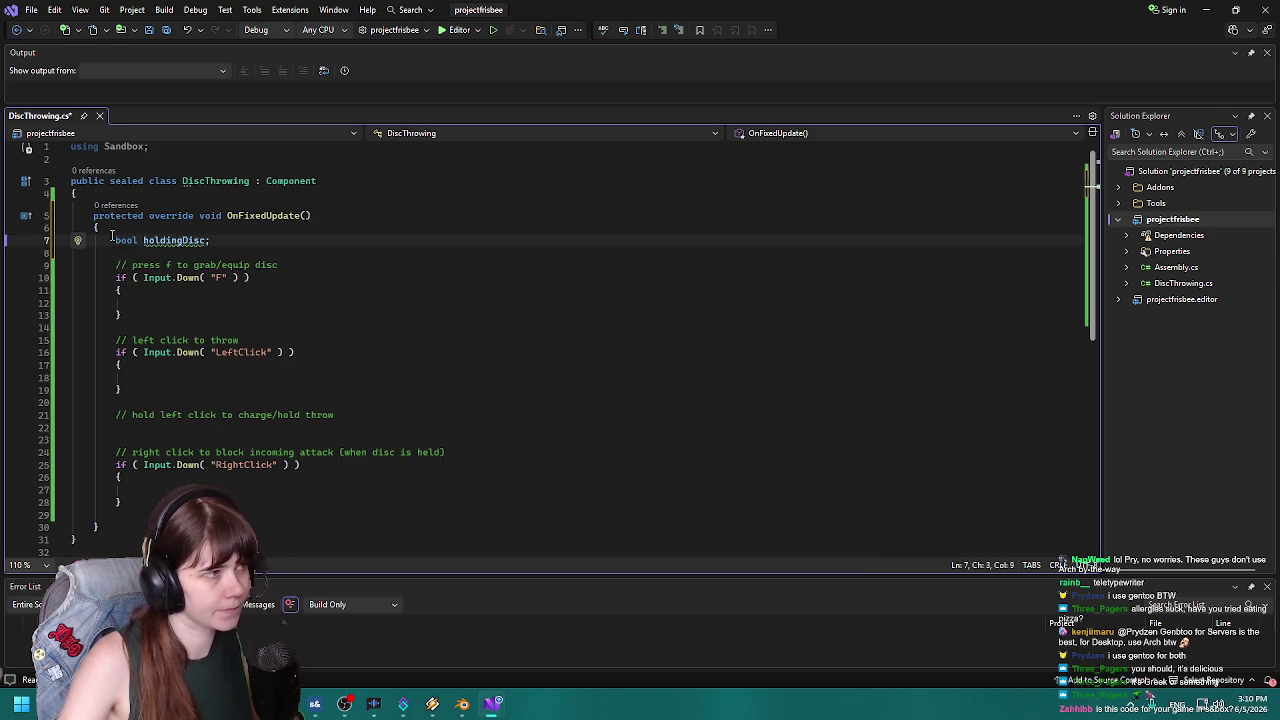
left_click(145, 240)
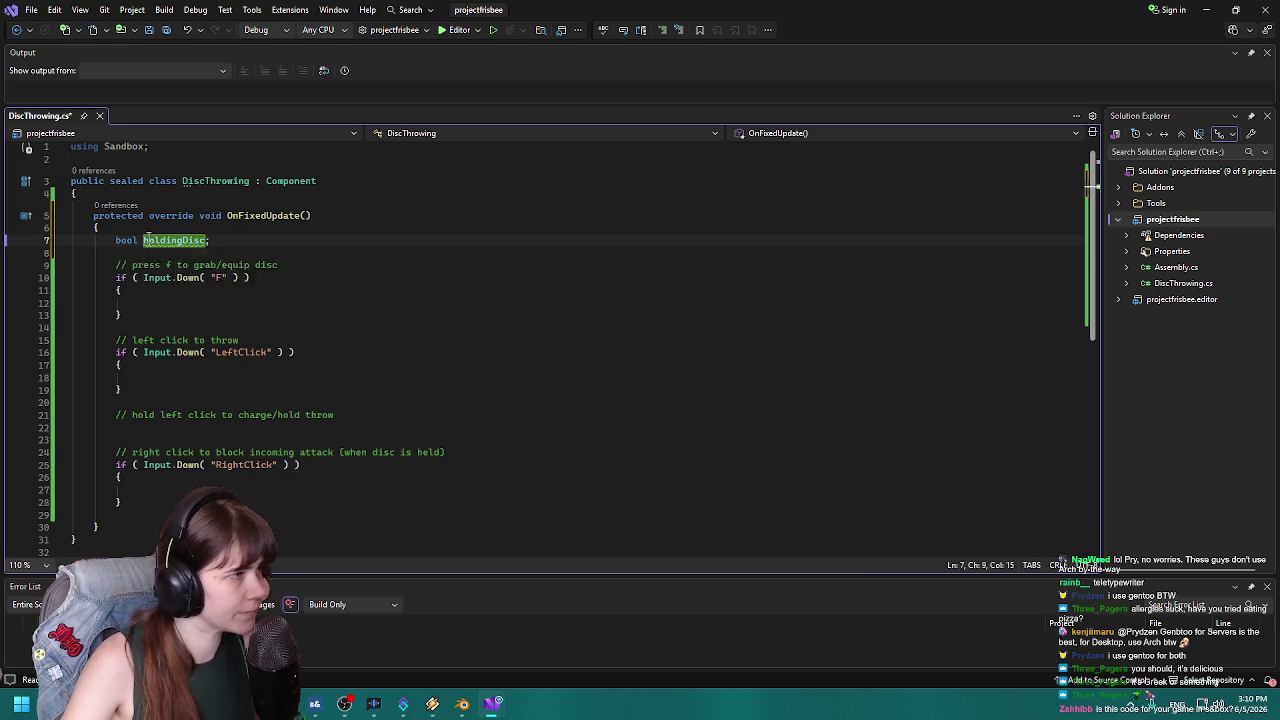
key("Delete")
type("H")
key("Down")
key("Down")
key("Down")
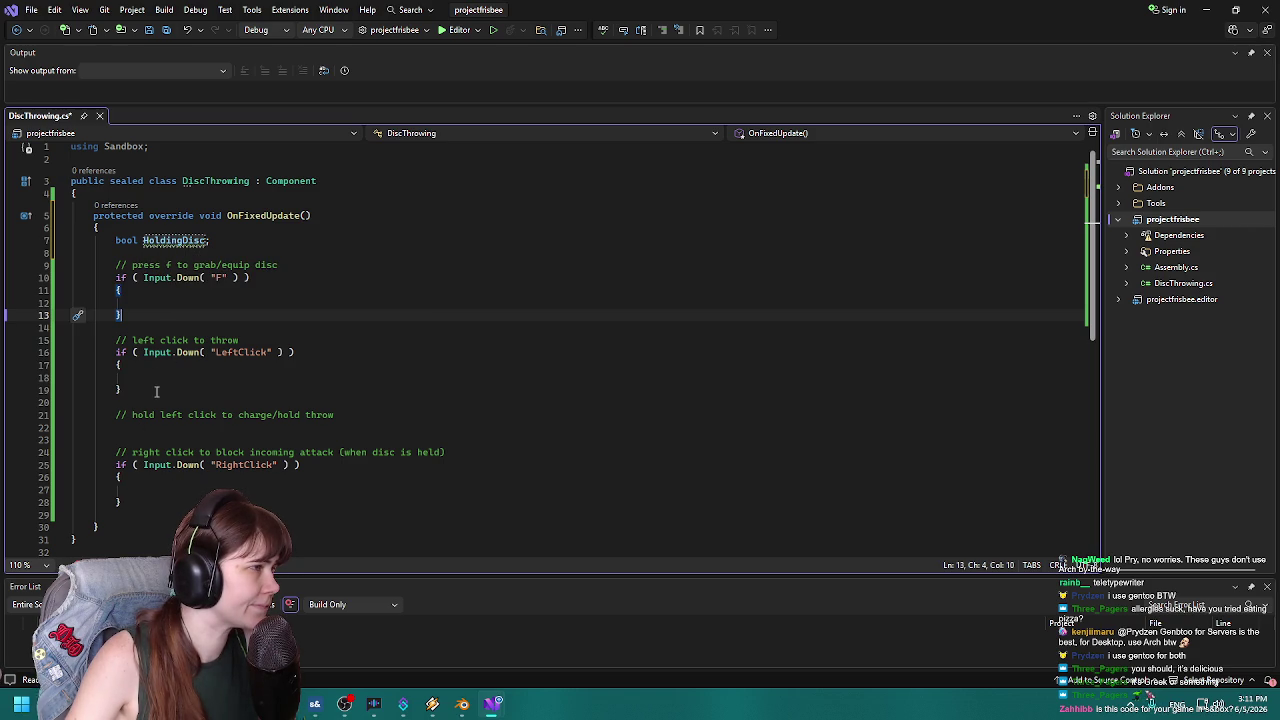
scroll(188, 333, "down", 1)
Insert HoldingDisc == true; ahead of the ( Input.Down( "RightClick" ) ) condition on line 25.
left_click(133, 426)
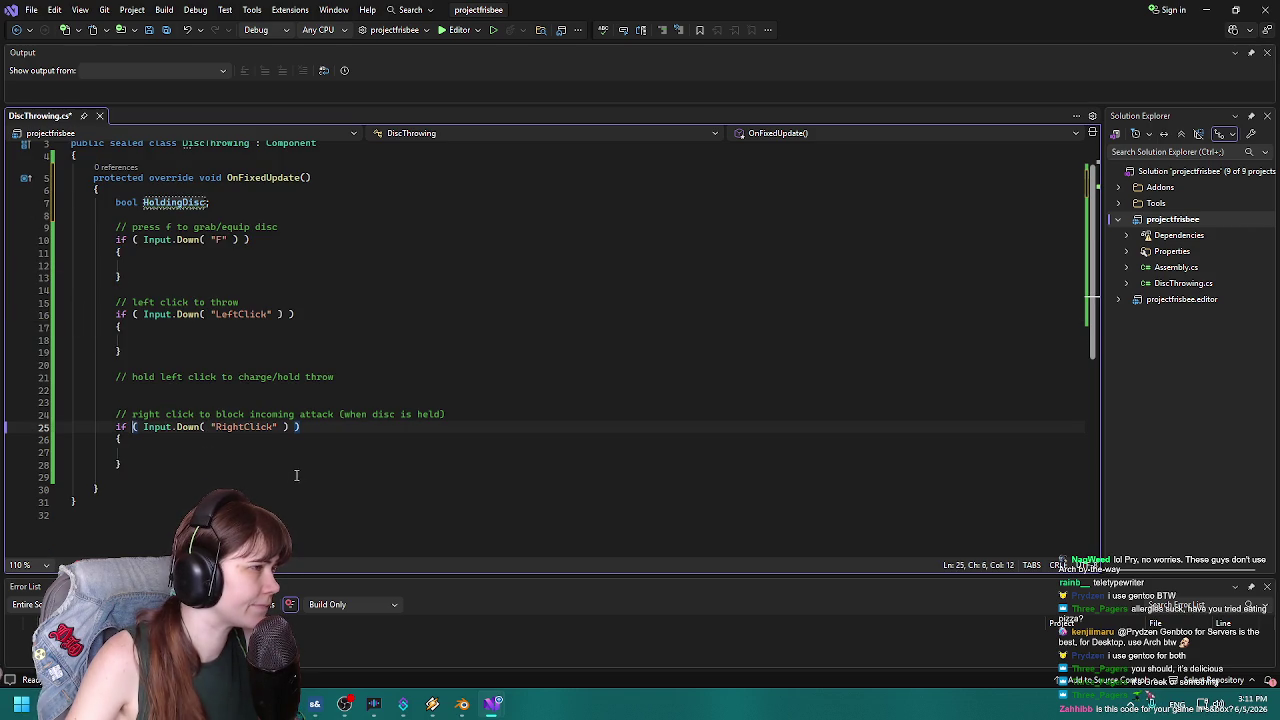
type("HoldingDisc")
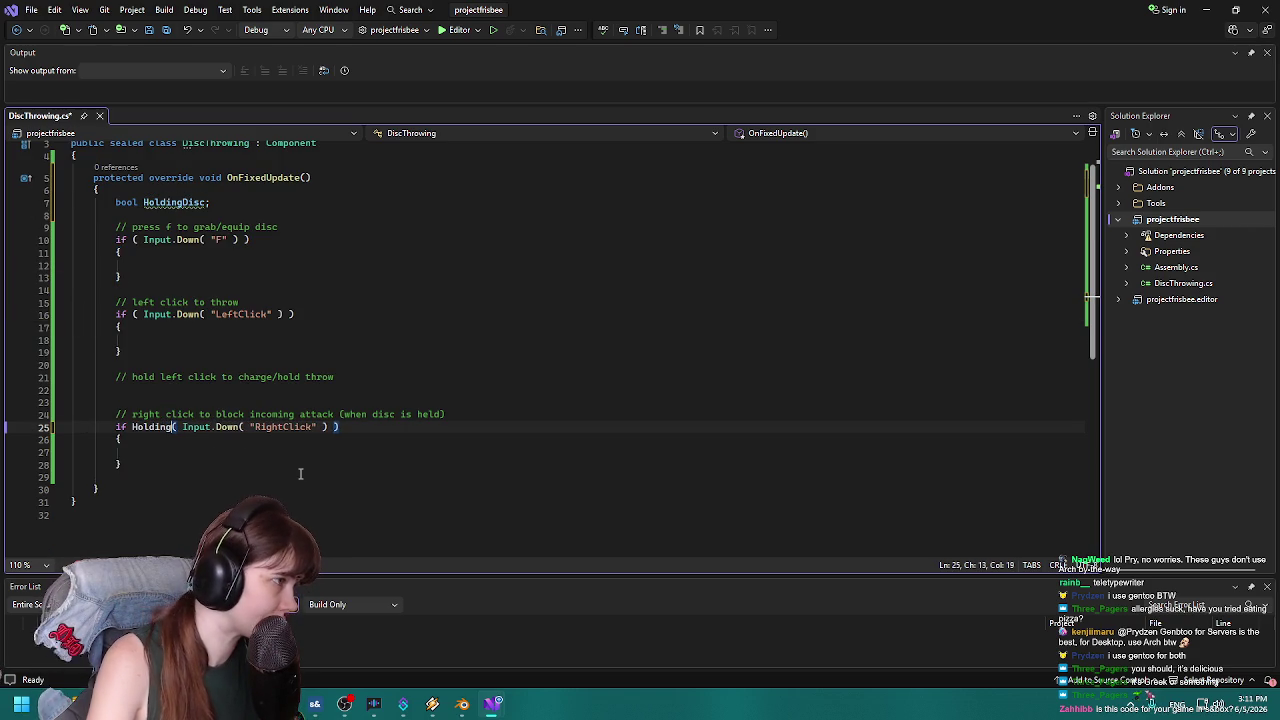
type(" == ")
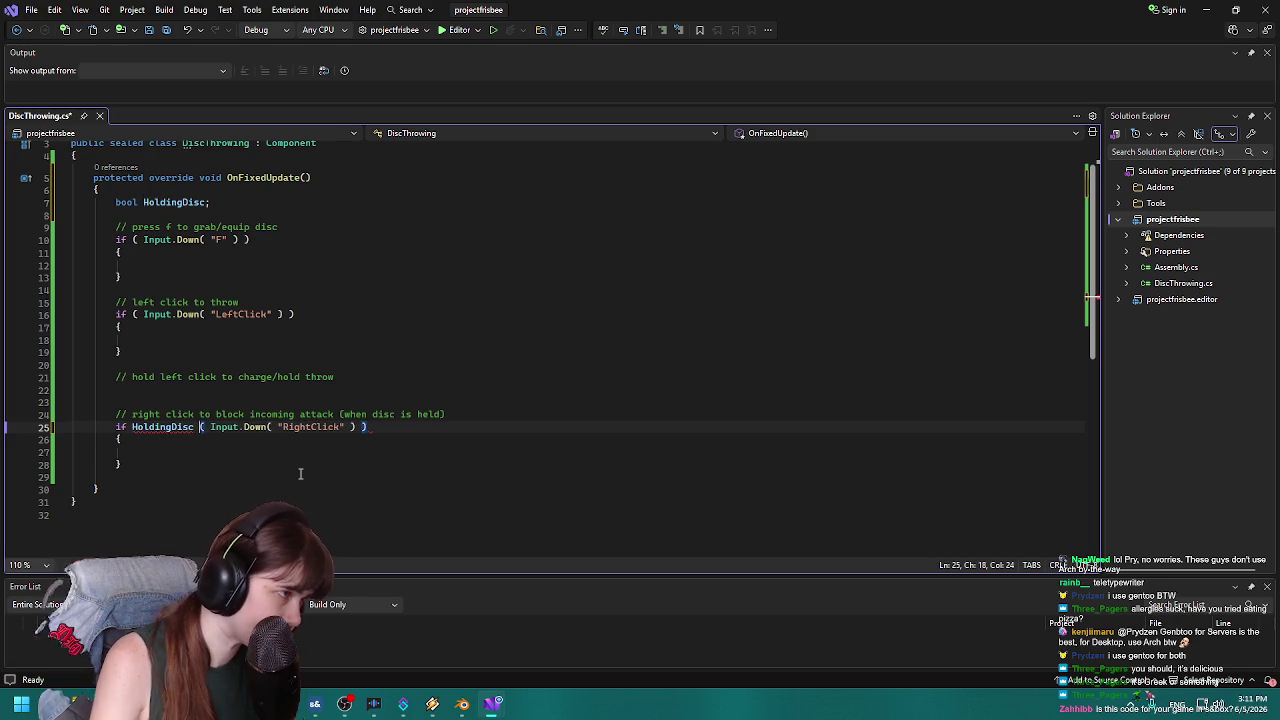
type("true")
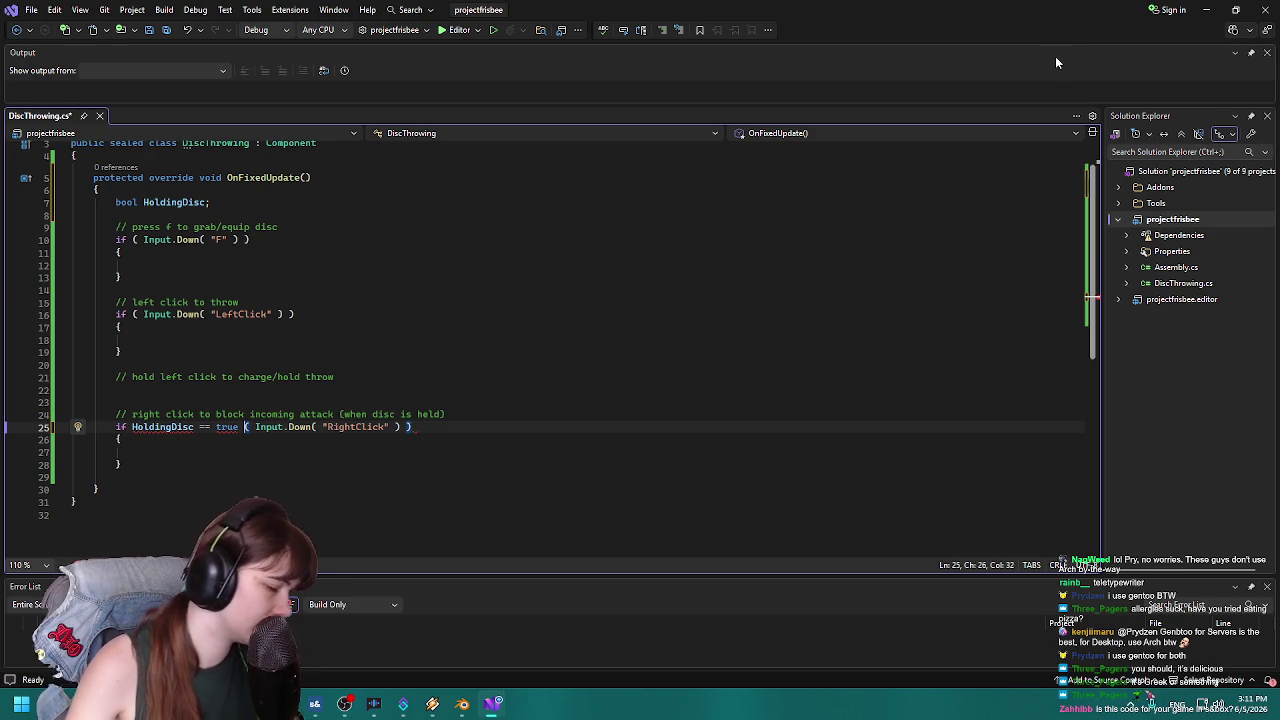
left_click(423, 436)
left_click(414, 428)
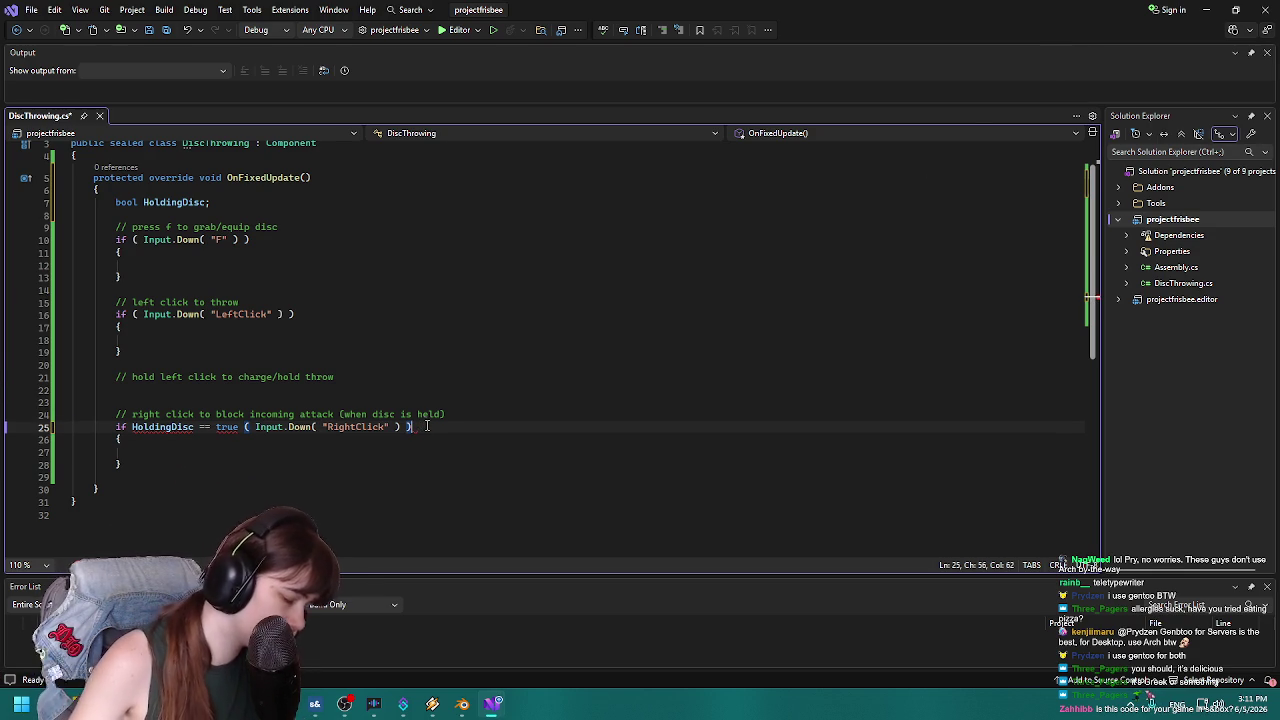
type(";")
key("Left")
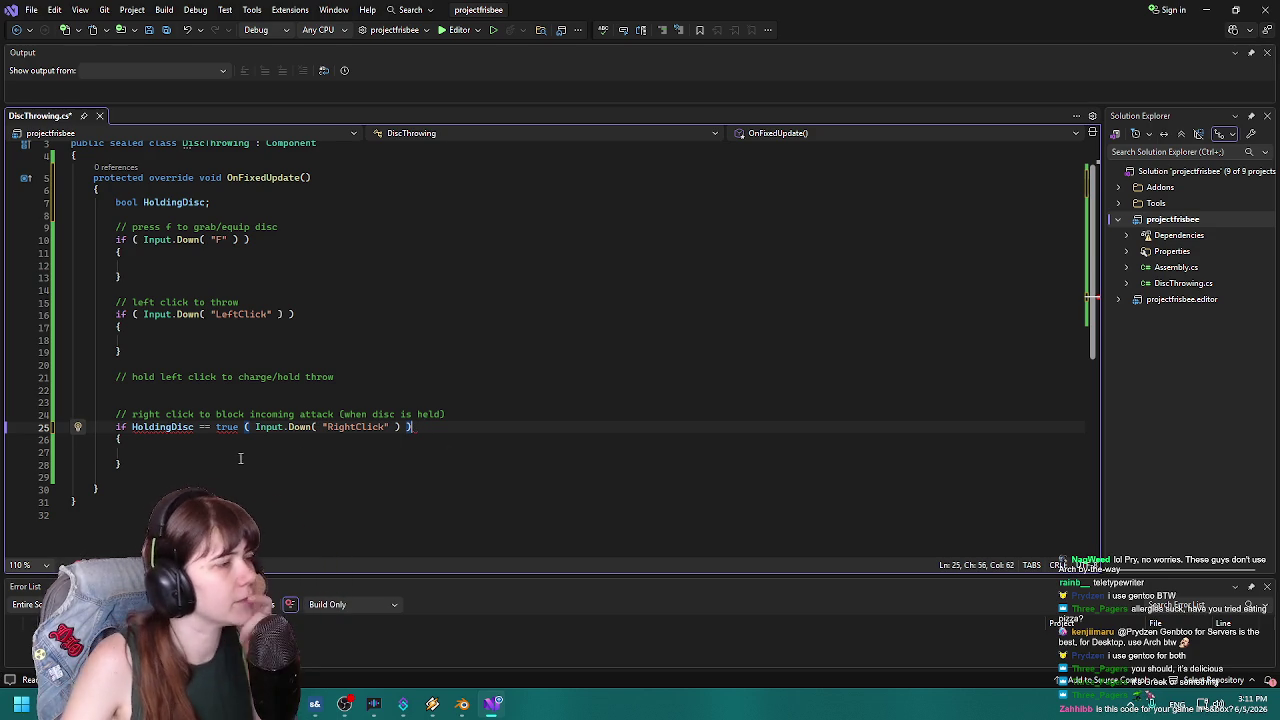
mouse_move(175, 427)
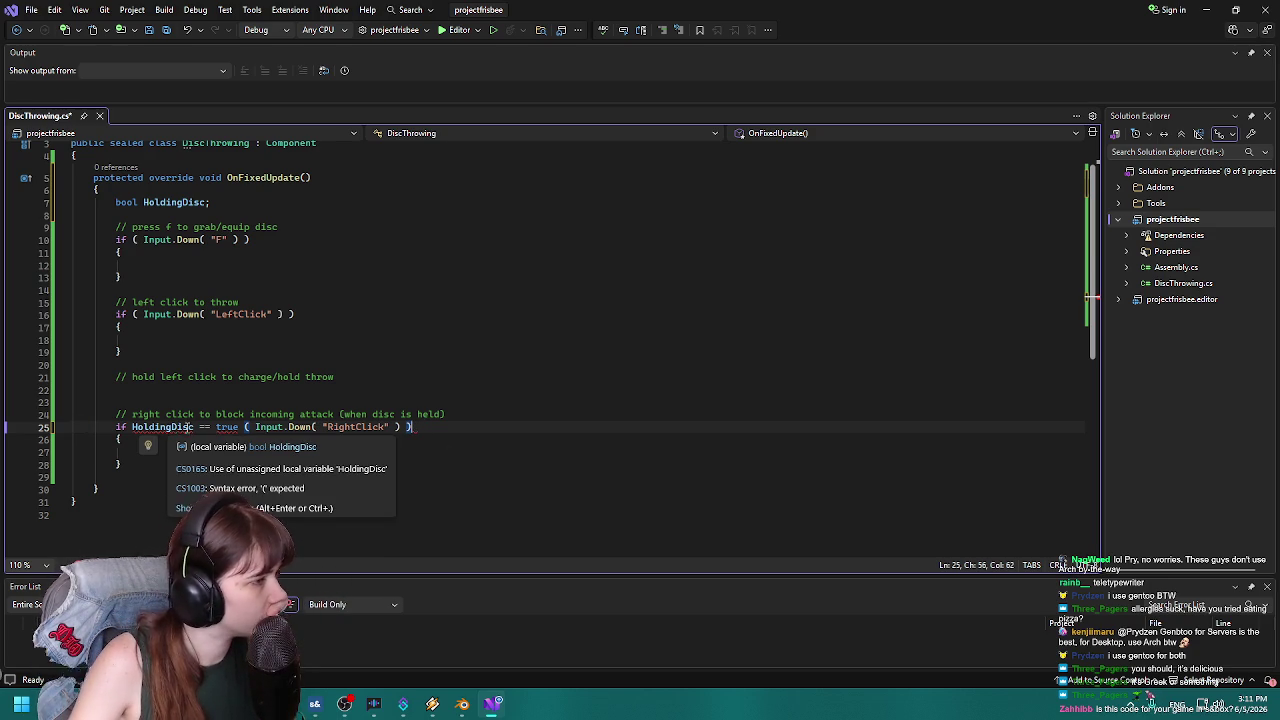
left_click(242, 427)
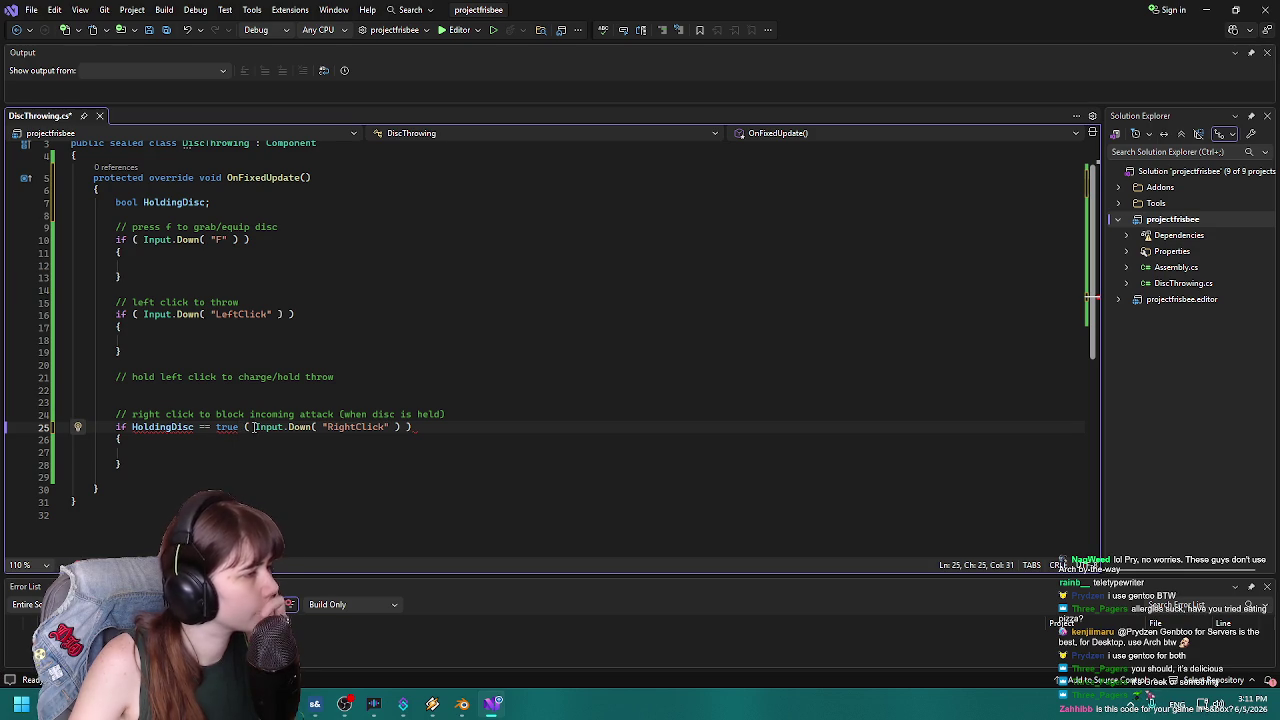
mouse_move(241, 431)
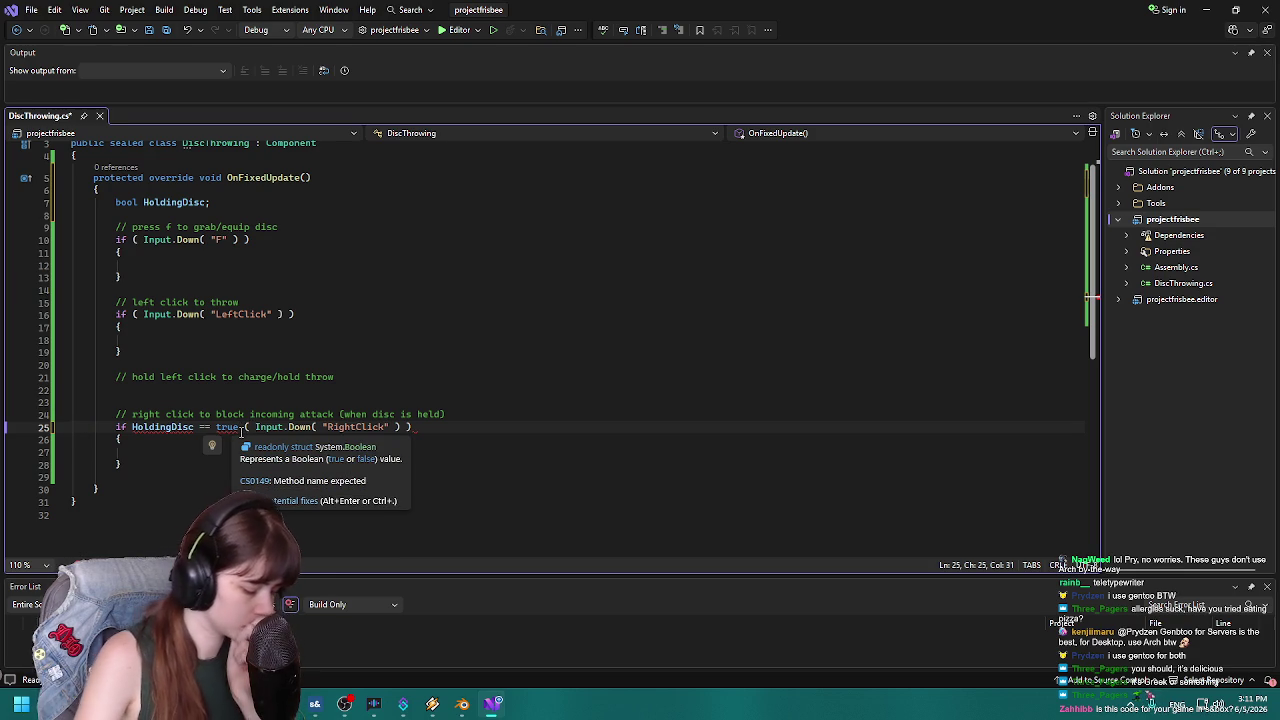
type(";")
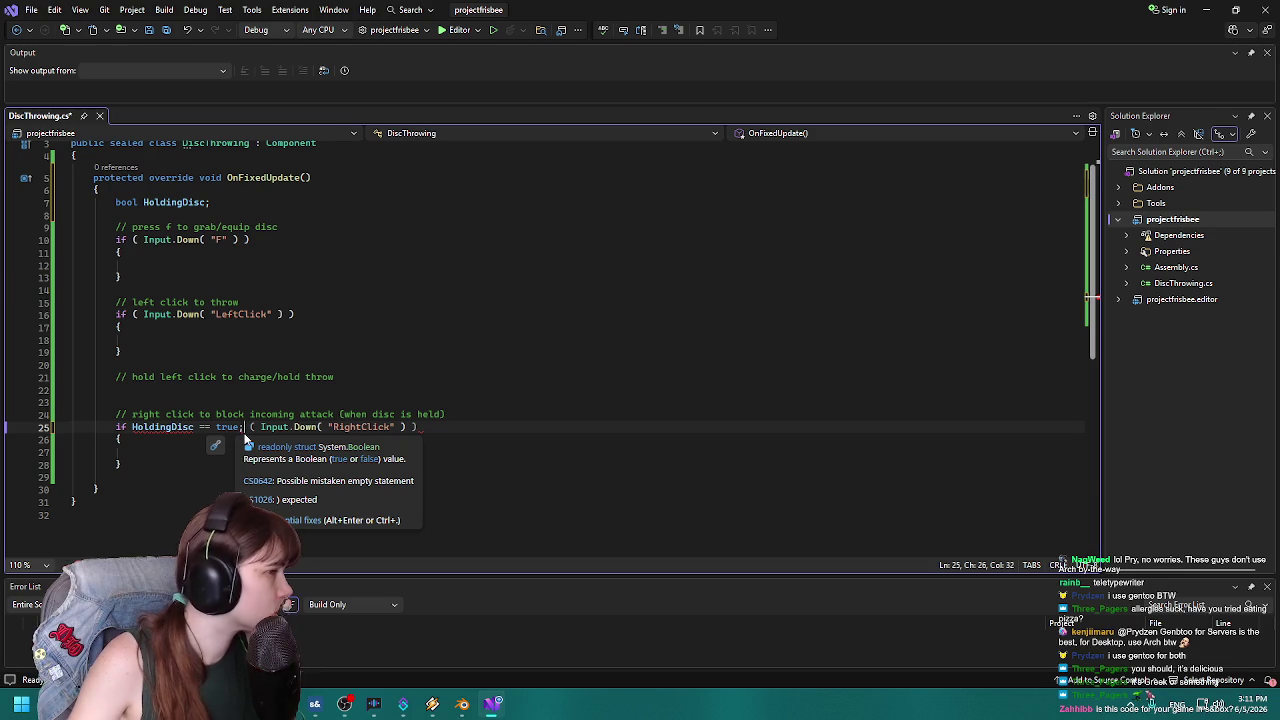
left_click(253, 427)
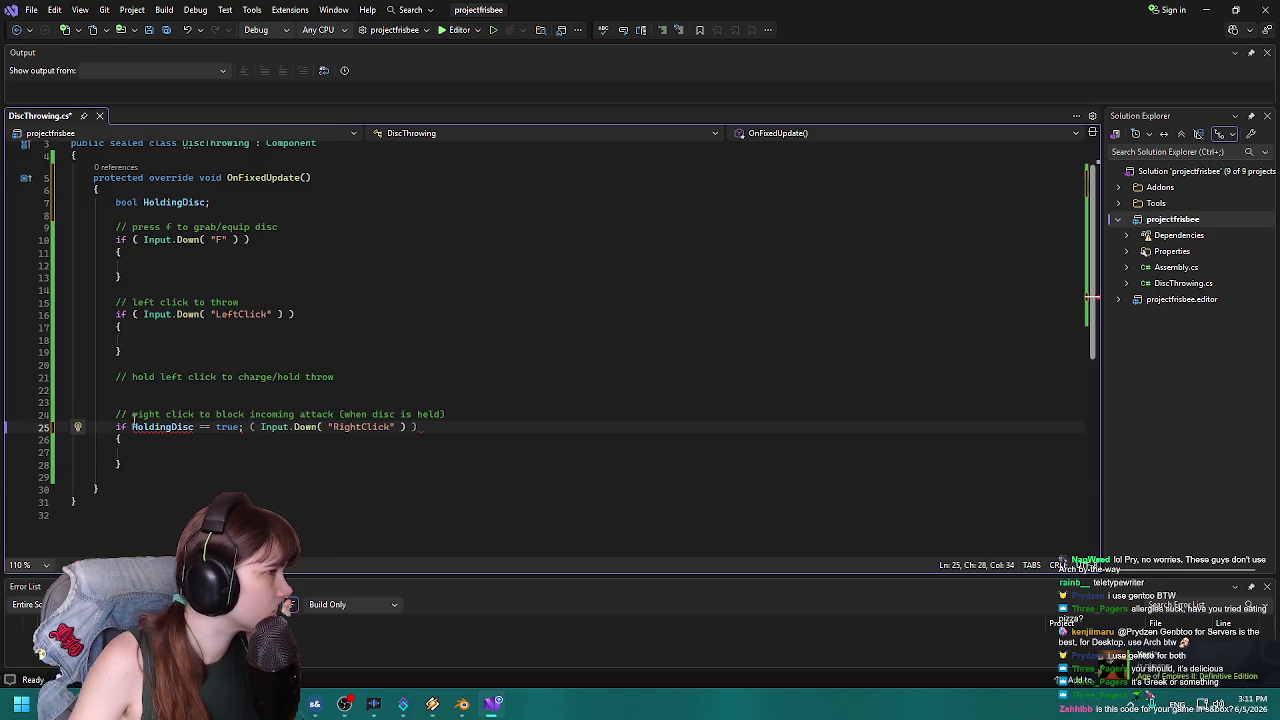
left_click(165, 452)
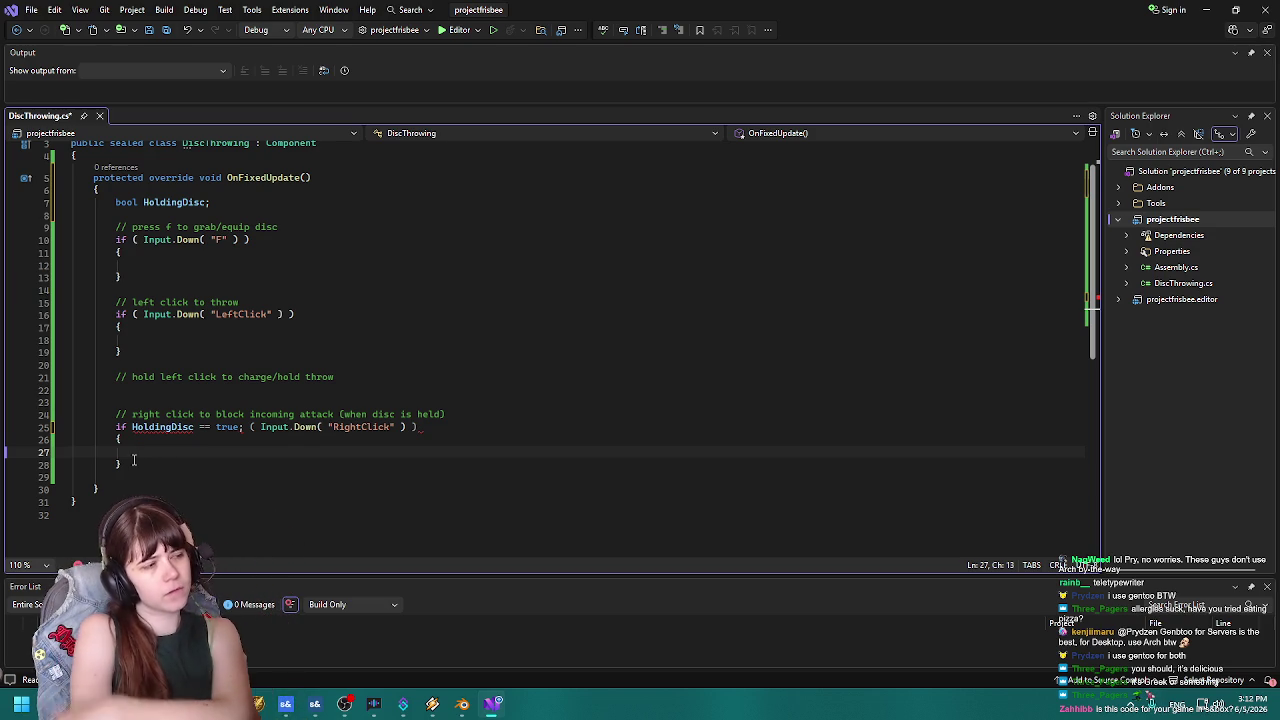
Move the HoldingDisc check into the RightClick block as if ( HoldingDisc == true );.
type("if HoldingS")
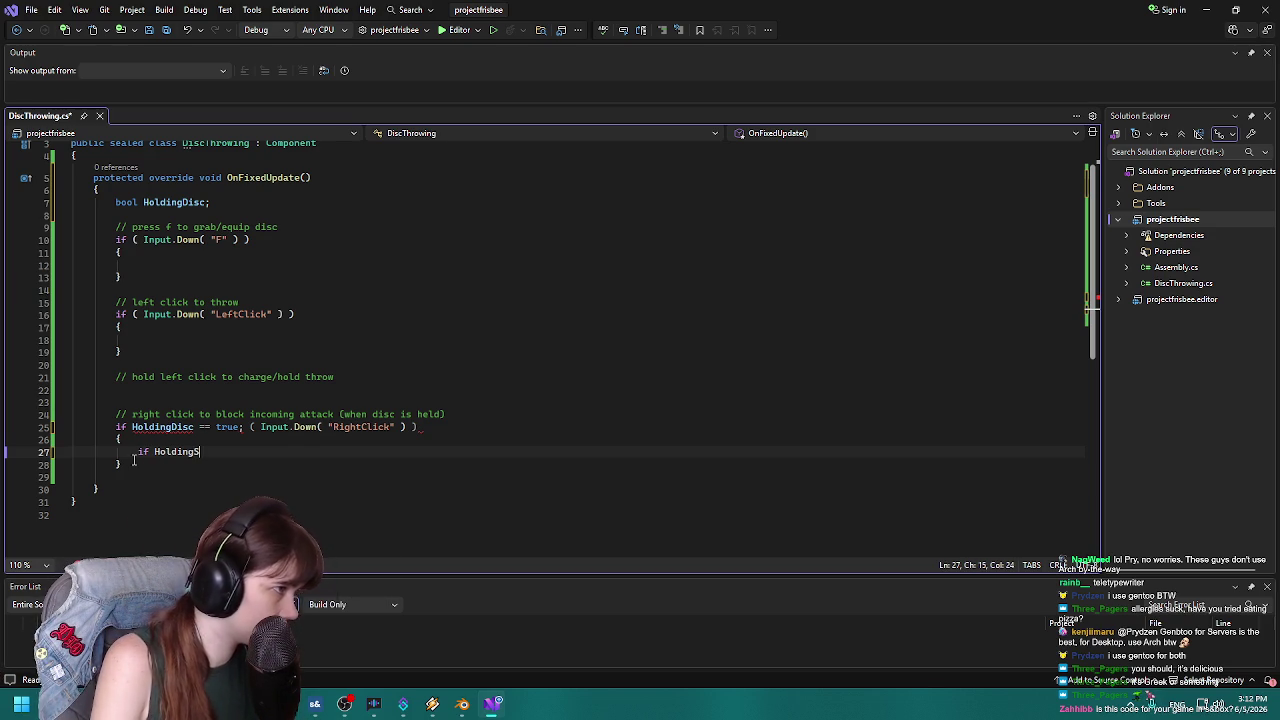
key("BackSpace")
type("Disc ==")
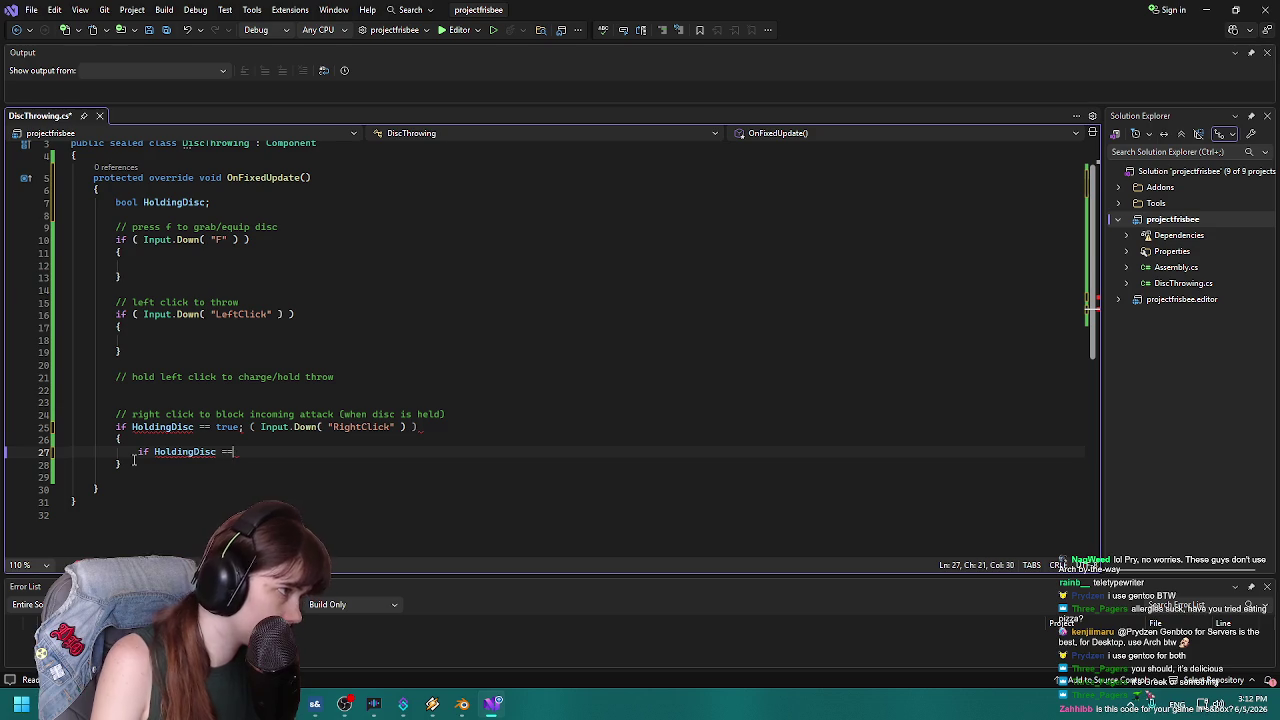
type(" true;")
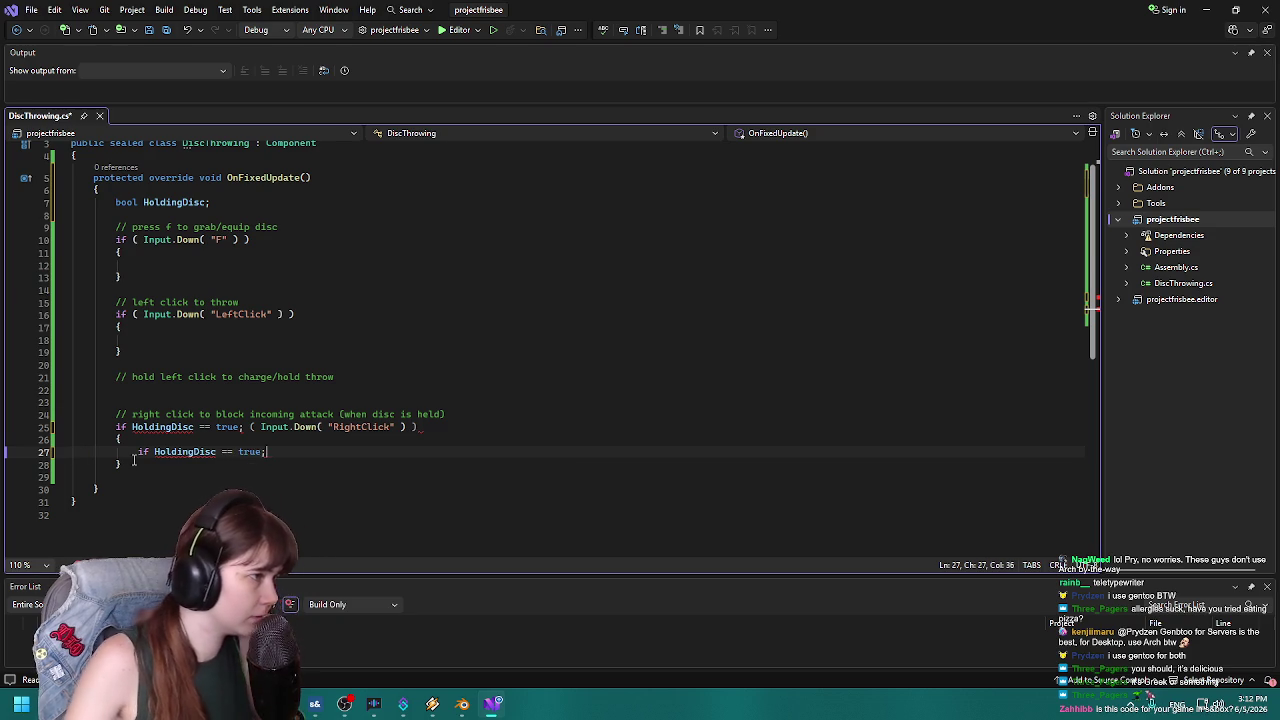
left_click_drag(132, 427, 250, 427)
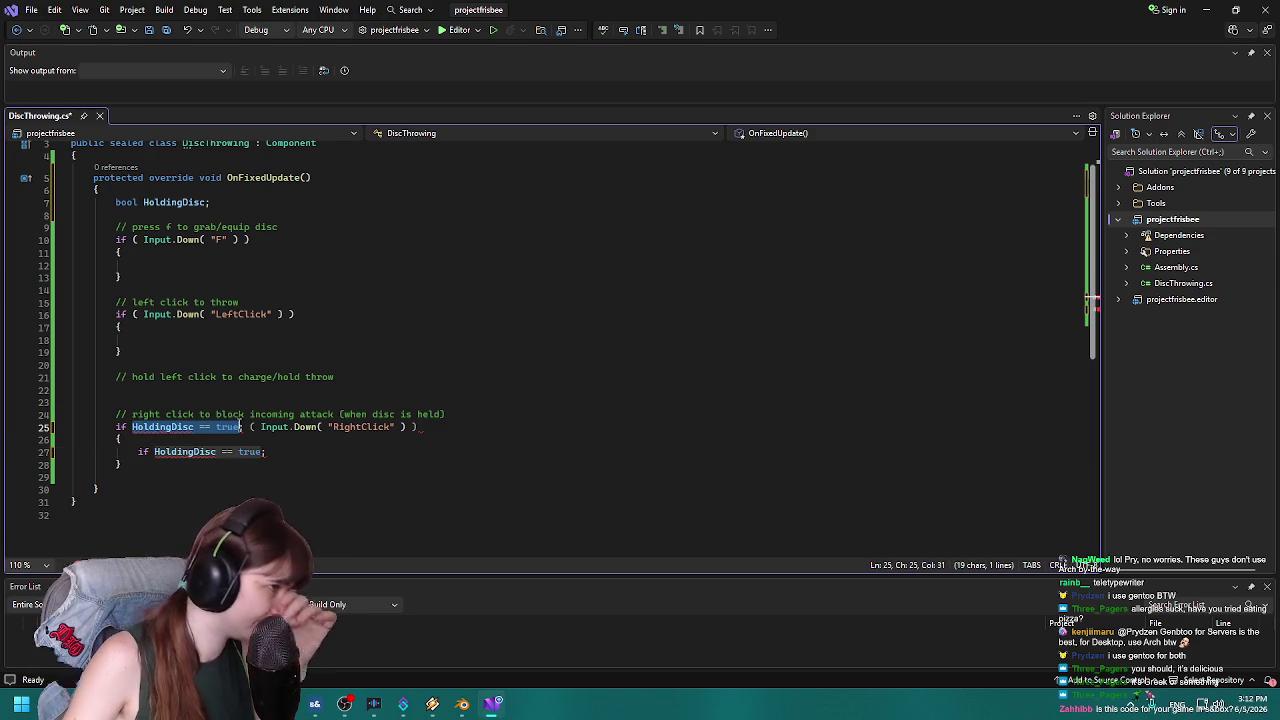
key("BackSpace")
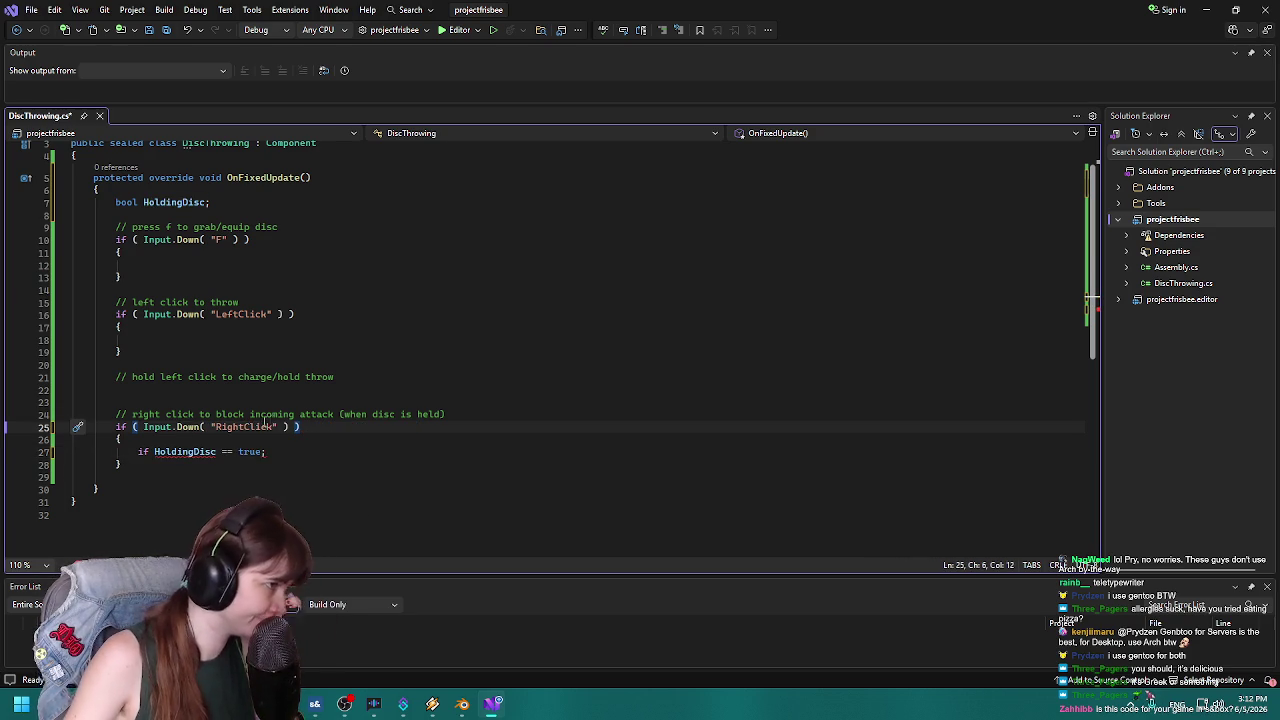
left_click(268, 452)
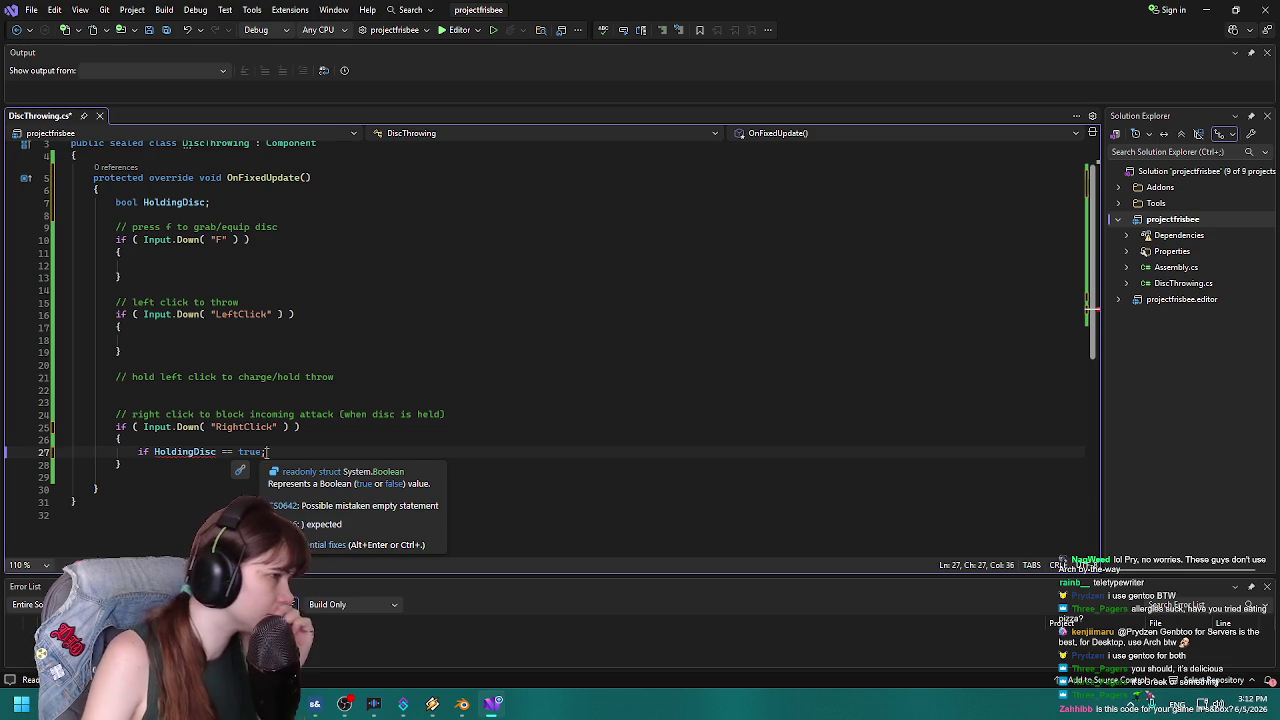
key("BackSpace")
type(")")
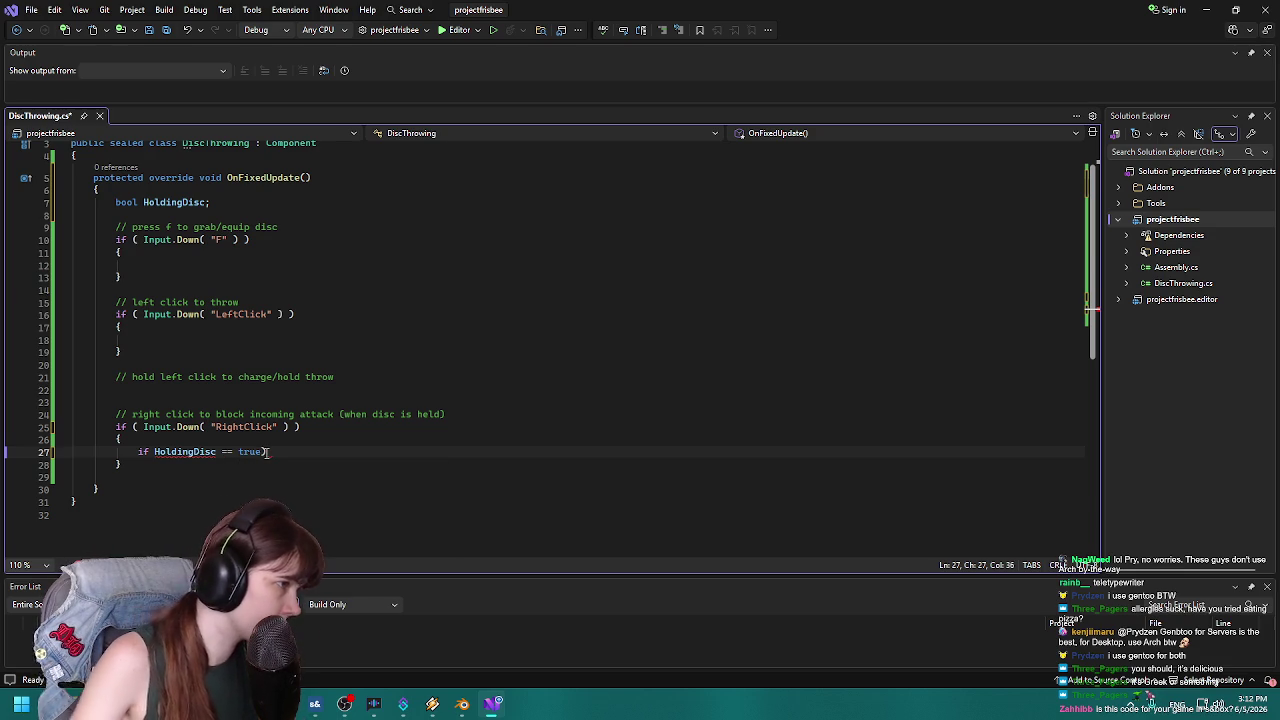
left_click(155, 452)
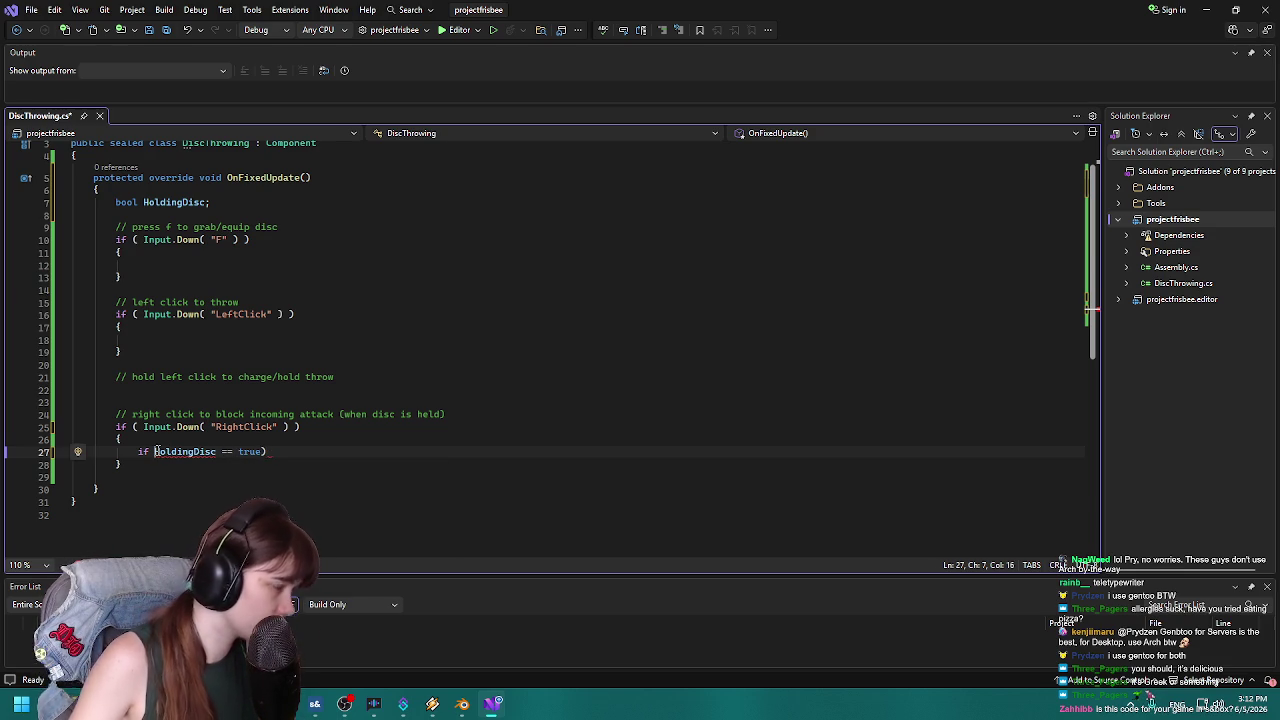
type("(")
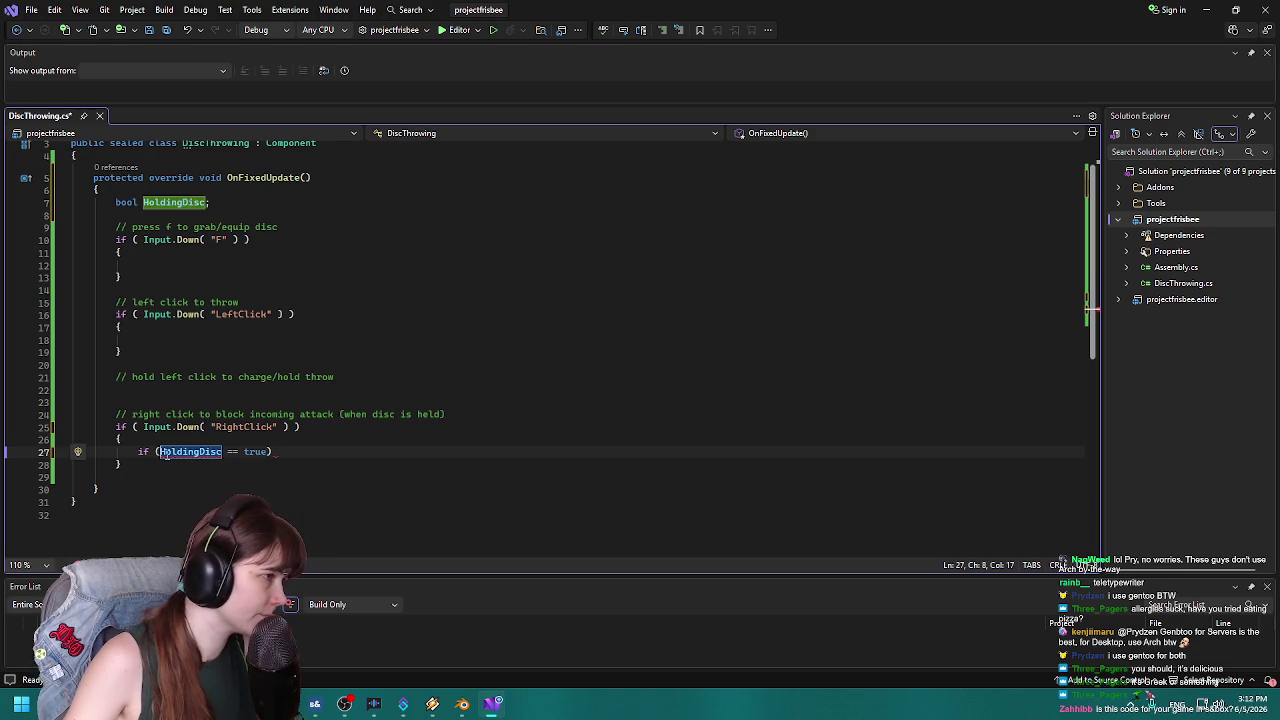
left_click(287, 452)
key("BackSpace")
type(");")
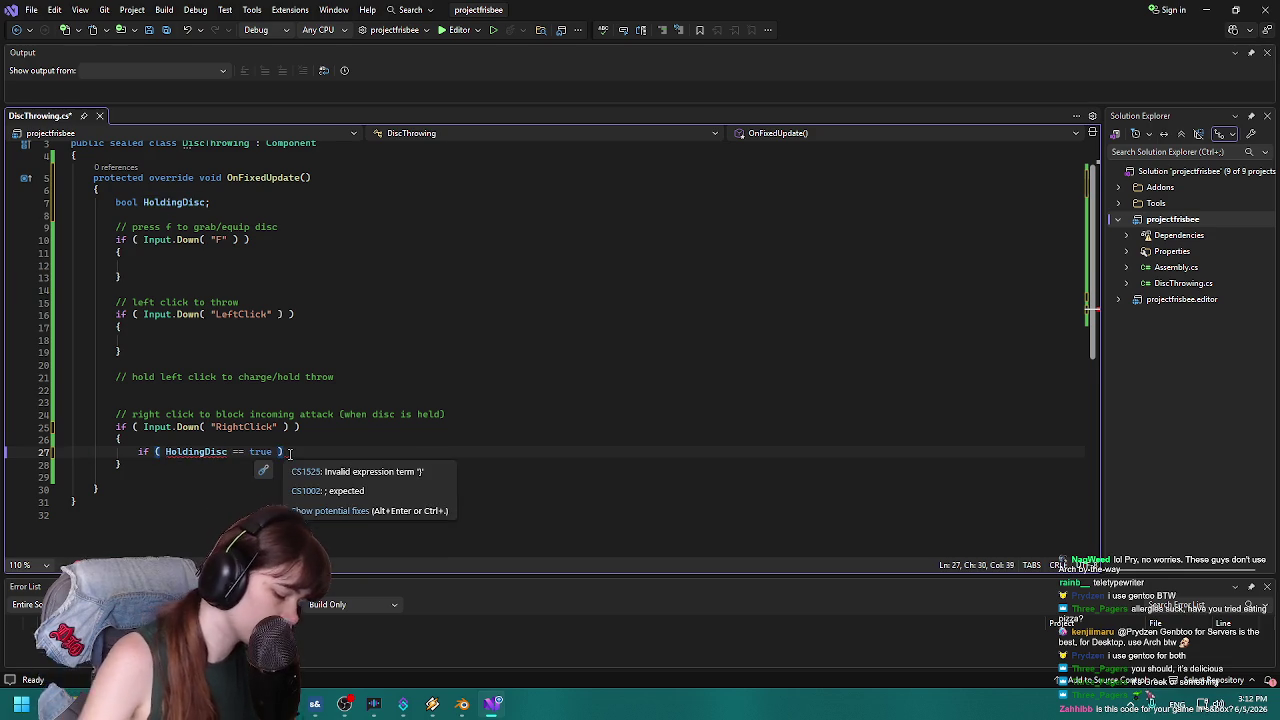
Add an empty brace block beneath the HoldingDisc check.
key("Return")
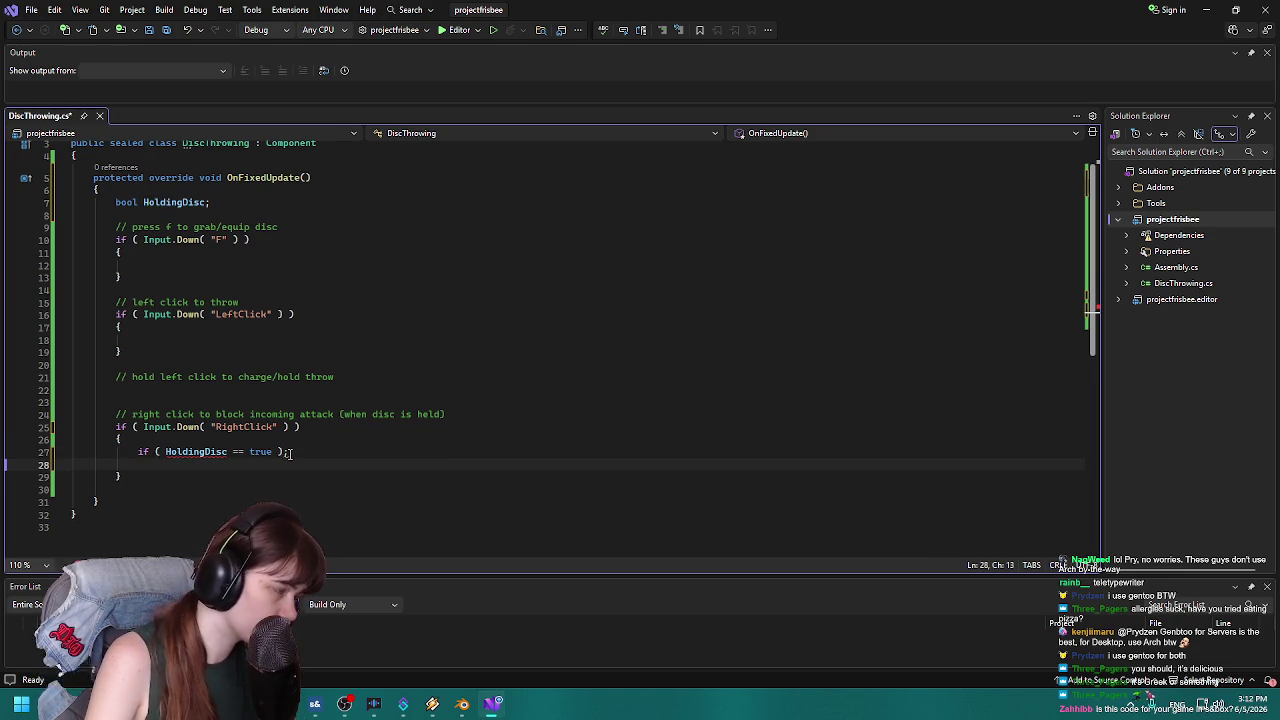
type("{")
key("Return")
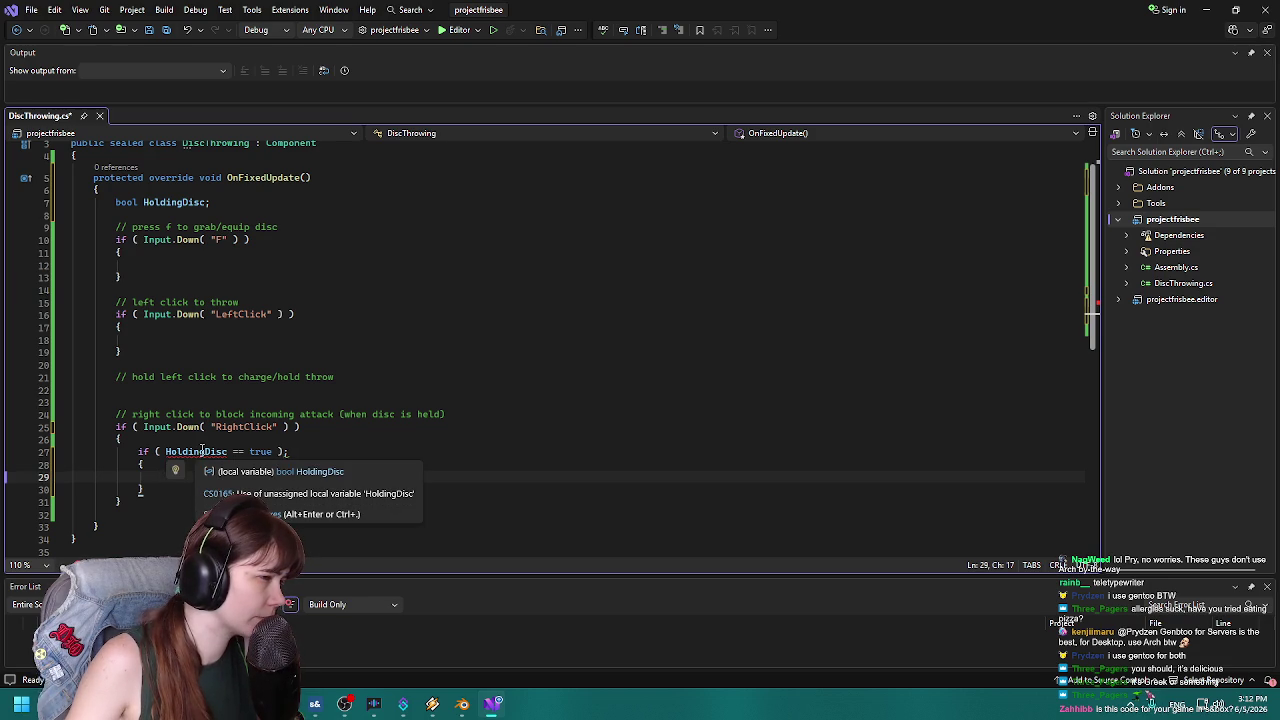
scroll(202, 226, "up", 1)
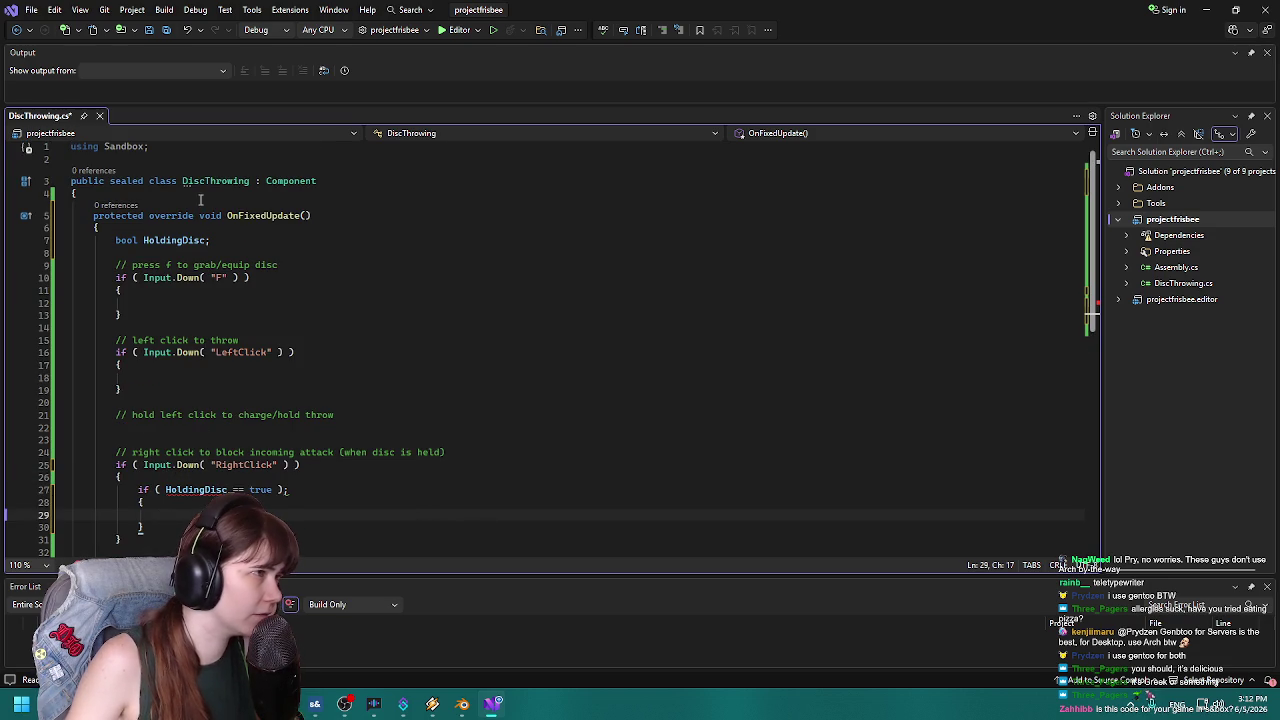
Try static, then public, before bool HoldingDisc and remove both again.
left_click(115, 240)
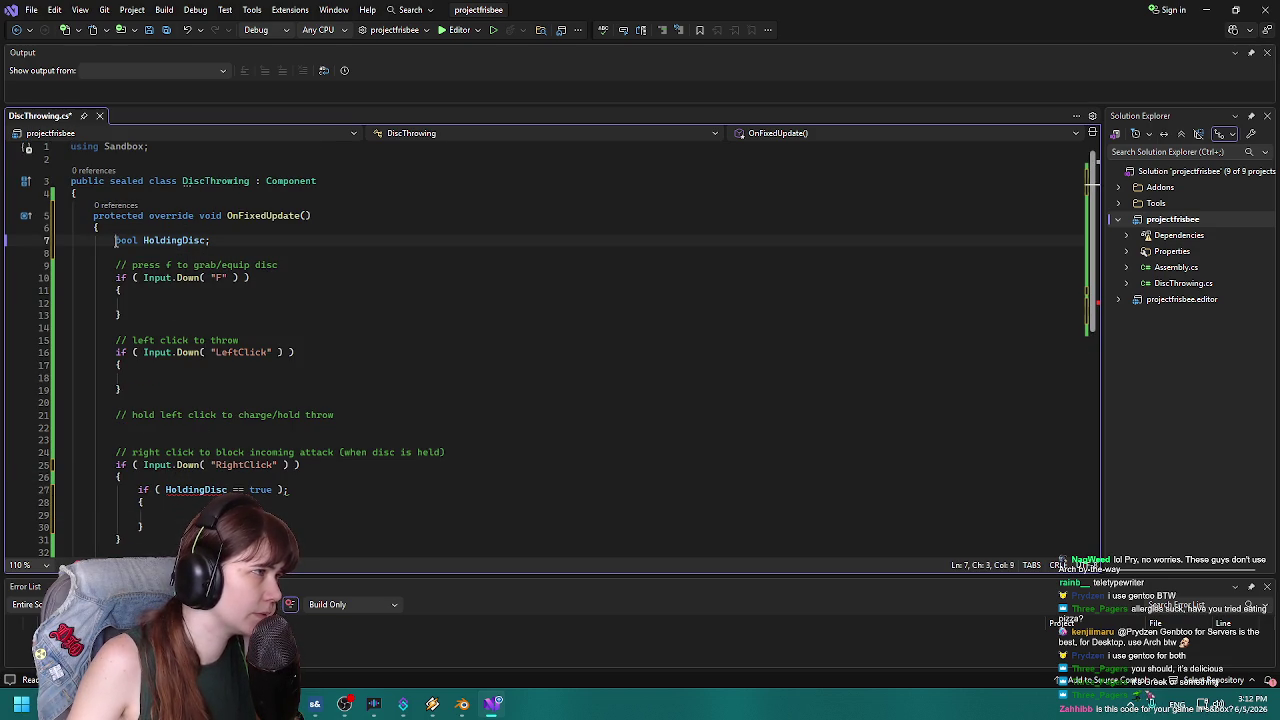
type("sattic")
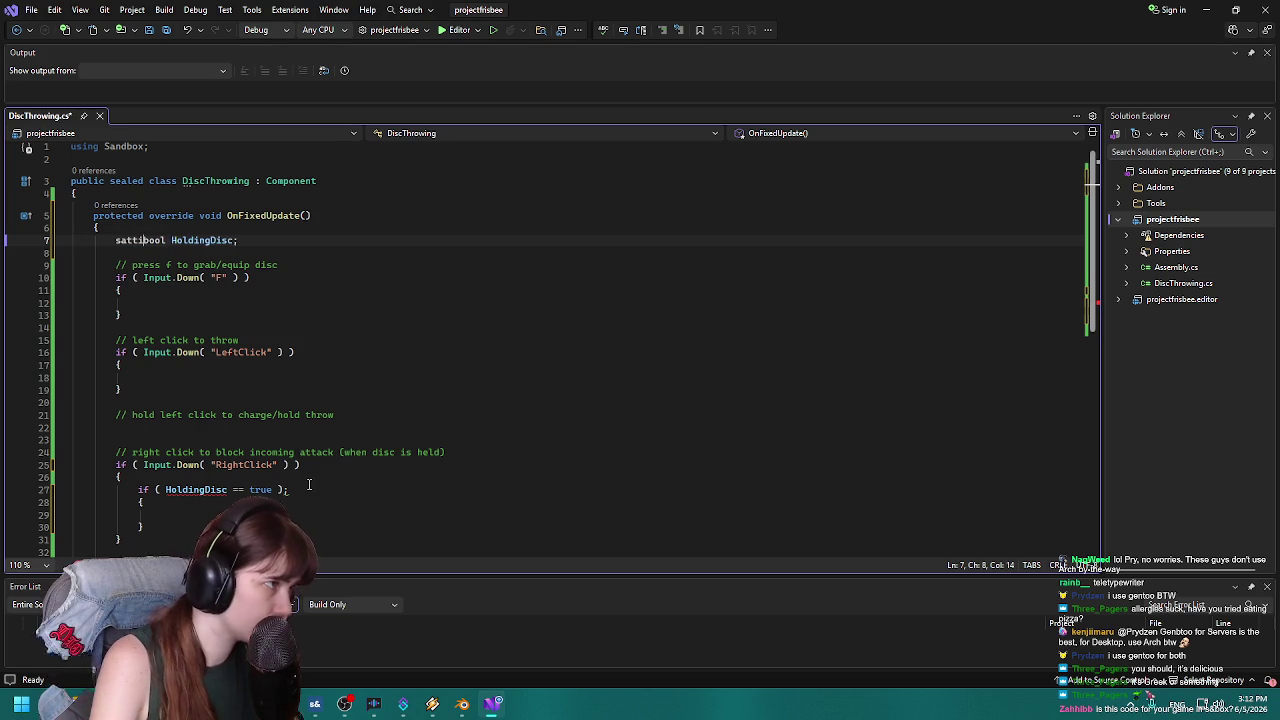
key("BackSpace")
key("BackSpace")
key("BackSpace")
type("tatic")
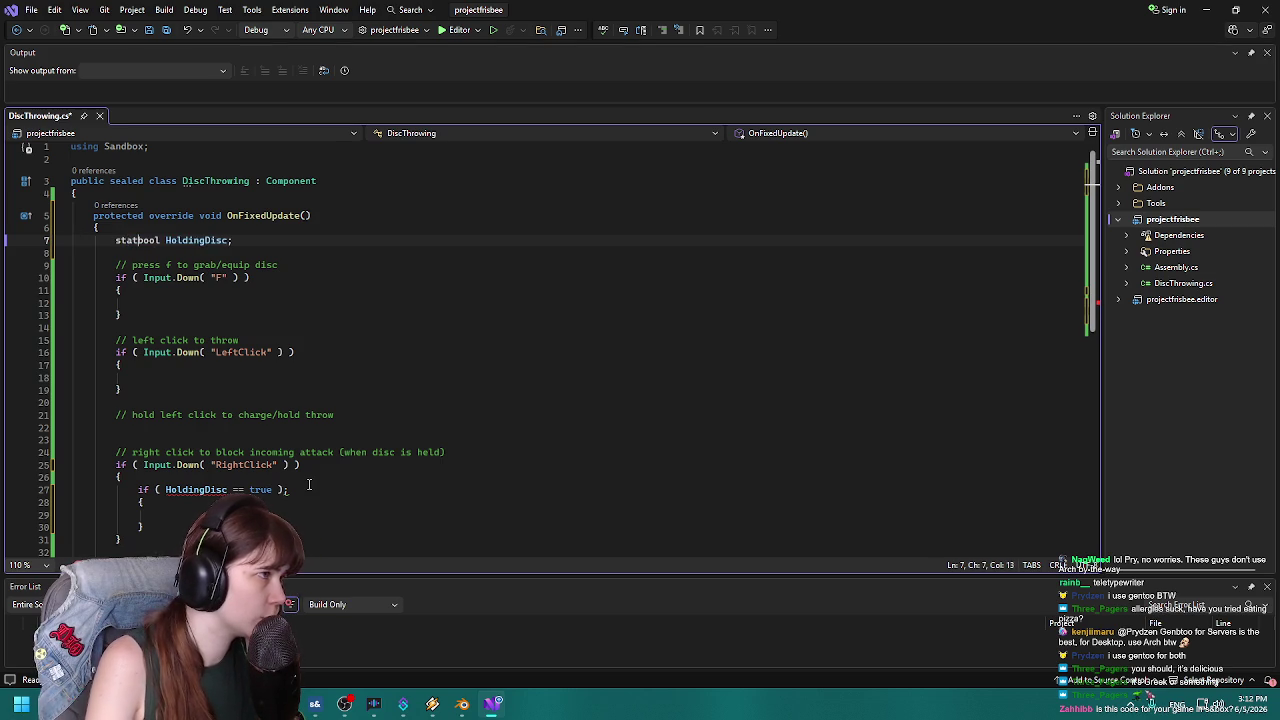
key("BackSpace")
key("BackSpace")
key("BackSpace")
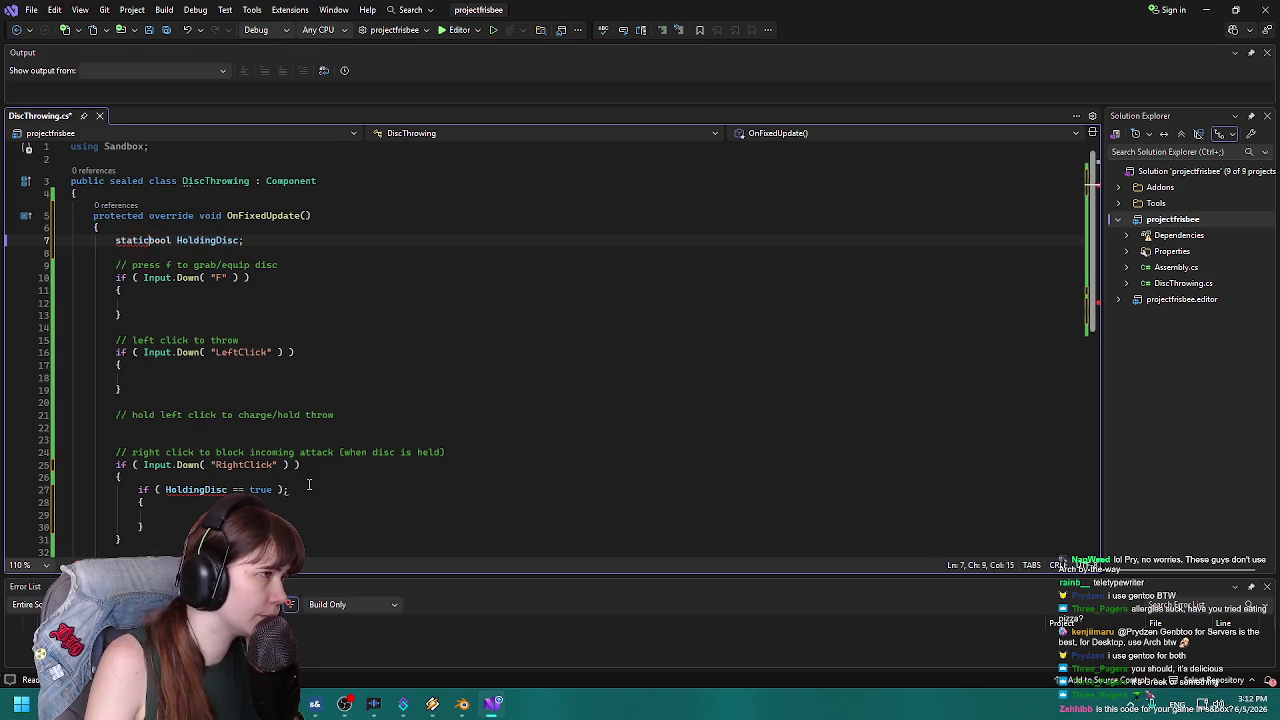
type("p")
key("BackSpace")
type("public")
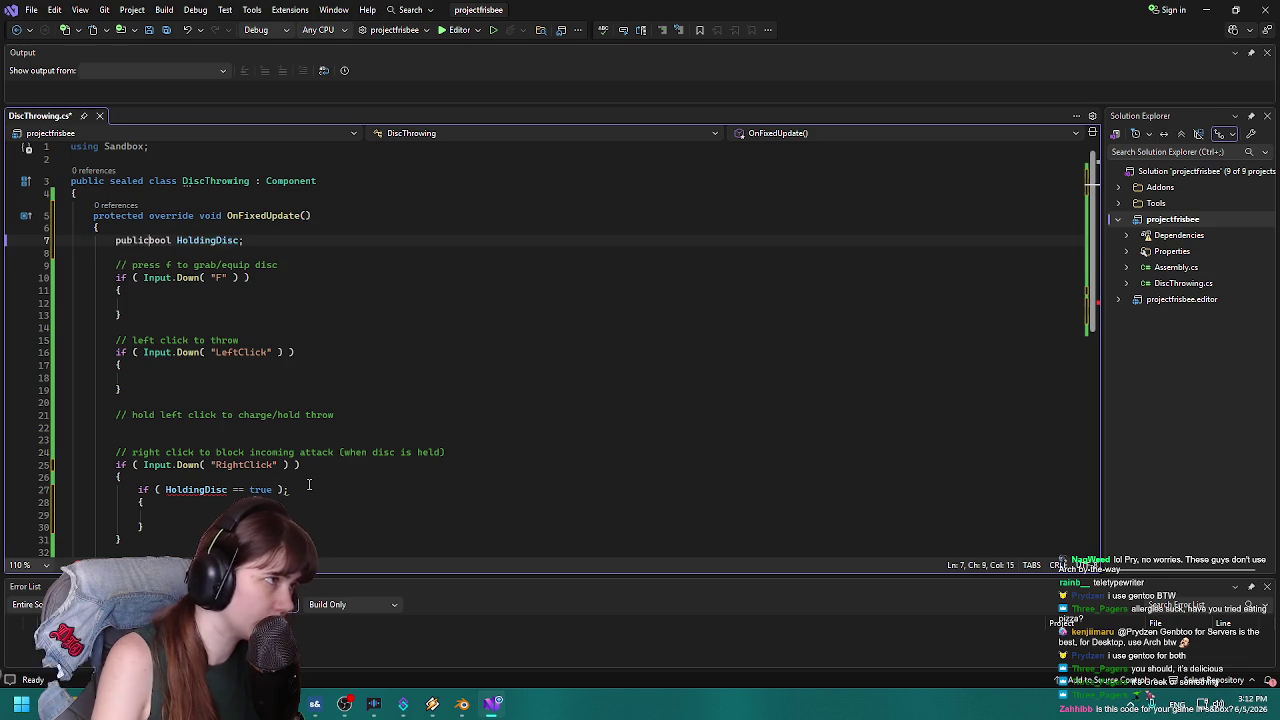
key("BackSpace")
key("BackSpace")
key("BackSpace")
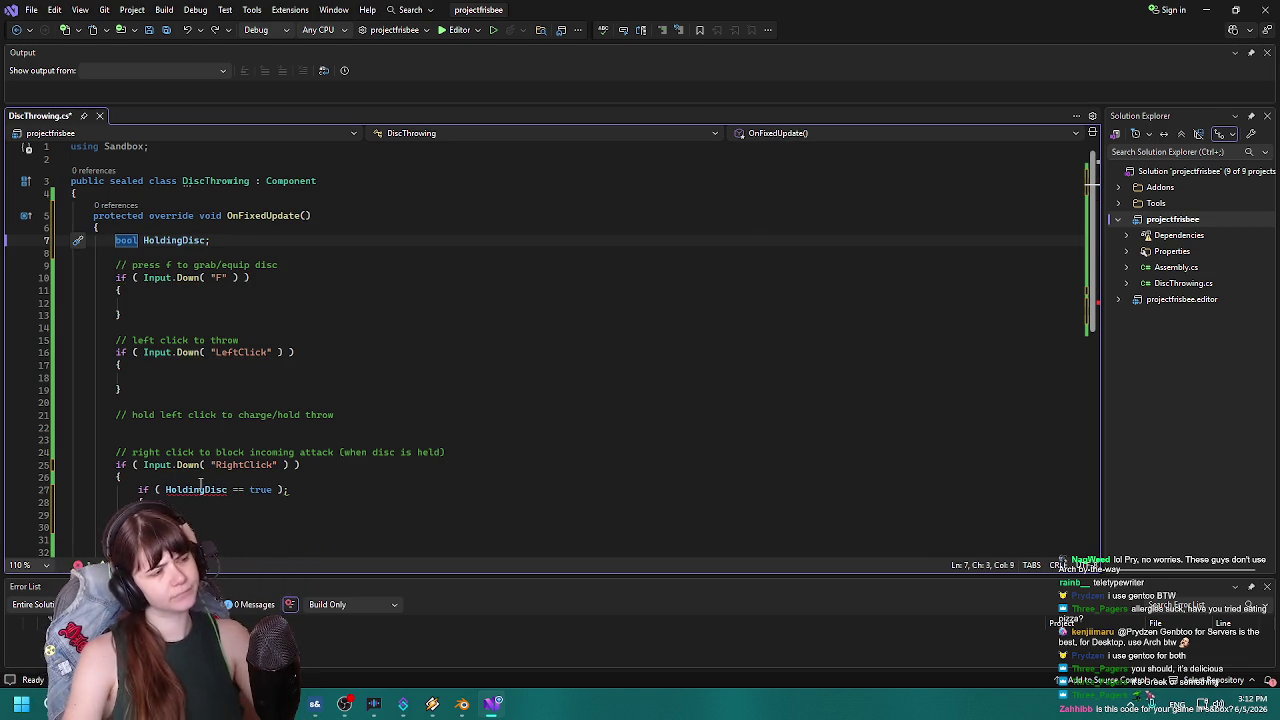
Comment out the if ( HoldingDisc == true ); line with //.
mouse_move(199, 489)
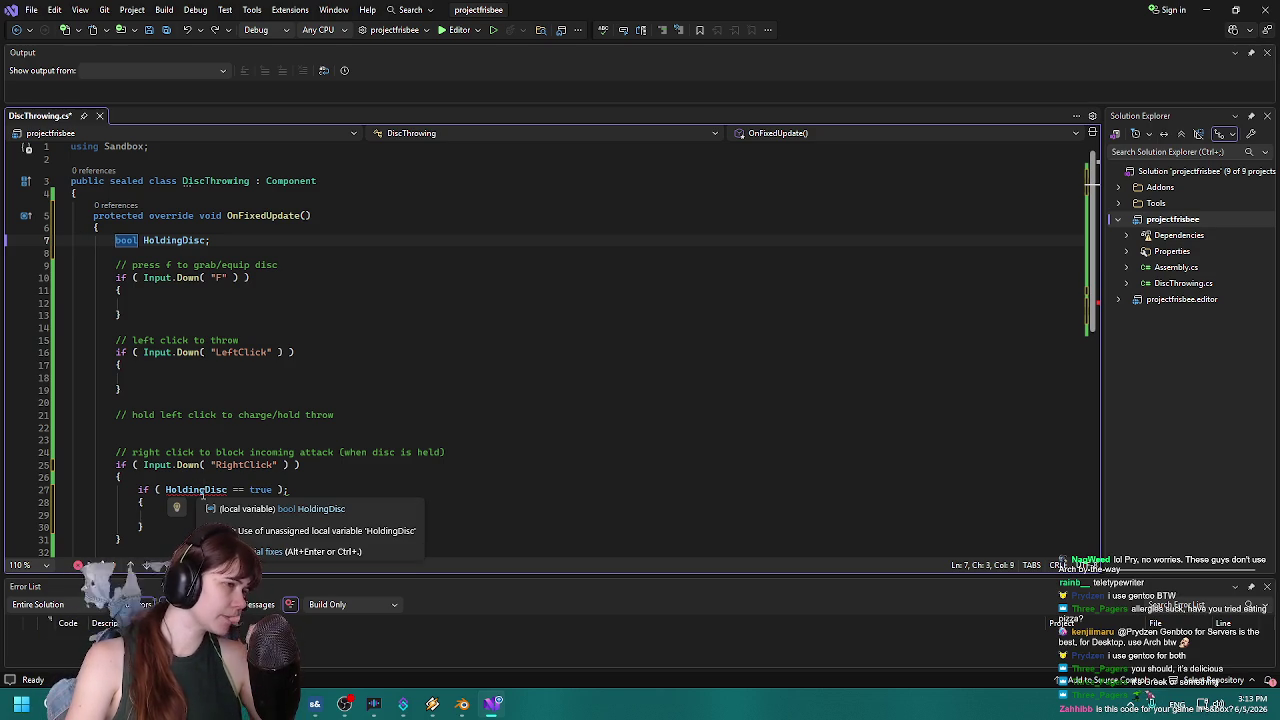
left_click(206, 490)
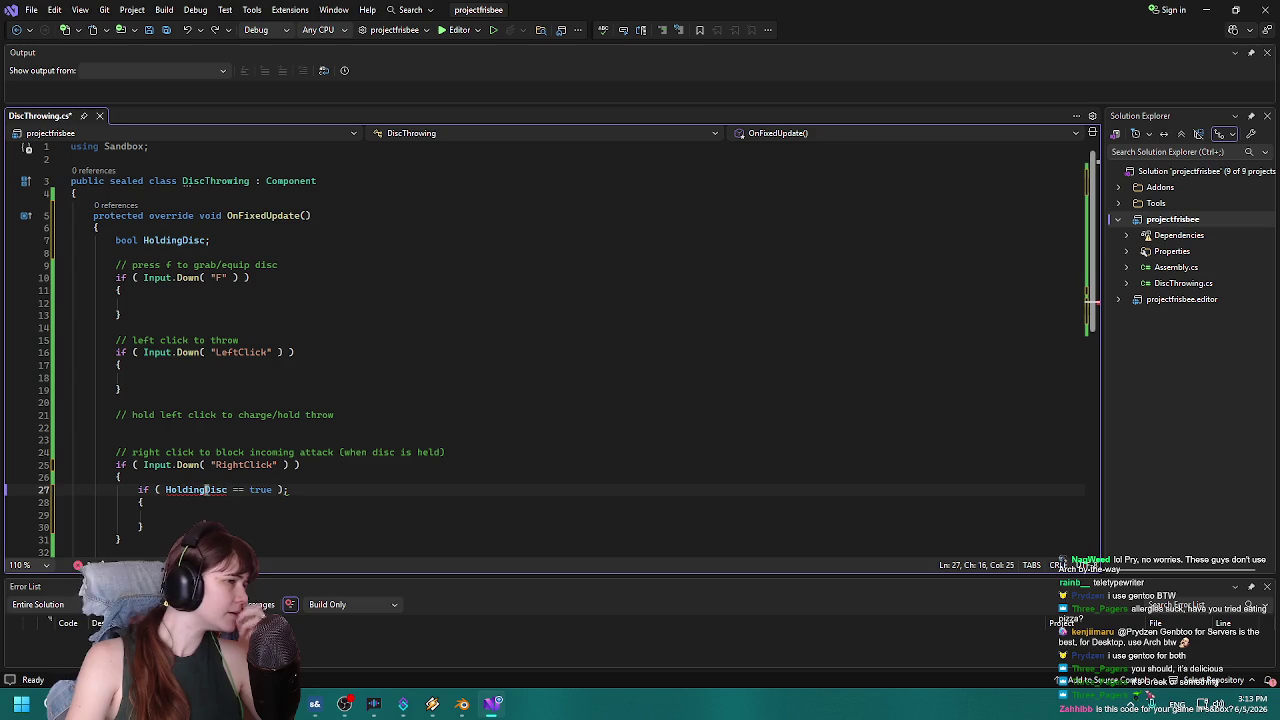
scroll(174, 511, "down", 1)
left_click(133, 452)
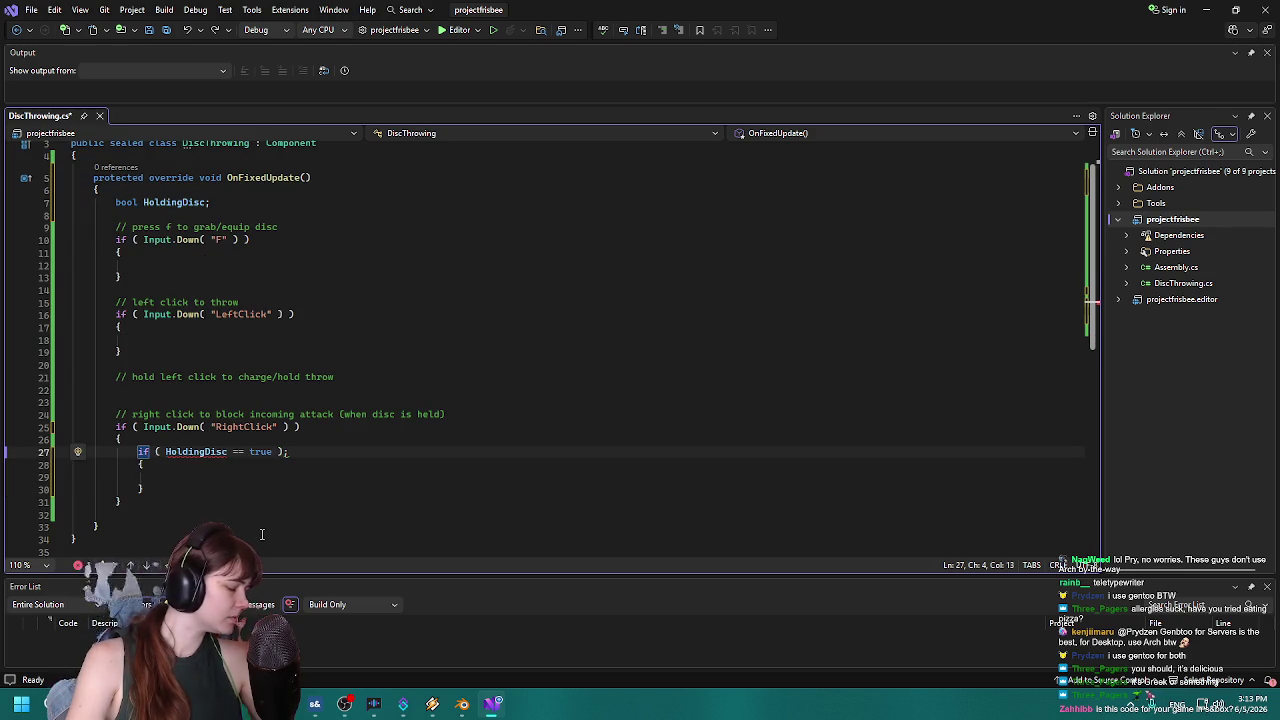
type("//")
left_click(157, 489)
left_click_drag(157, 489, 70, 465)
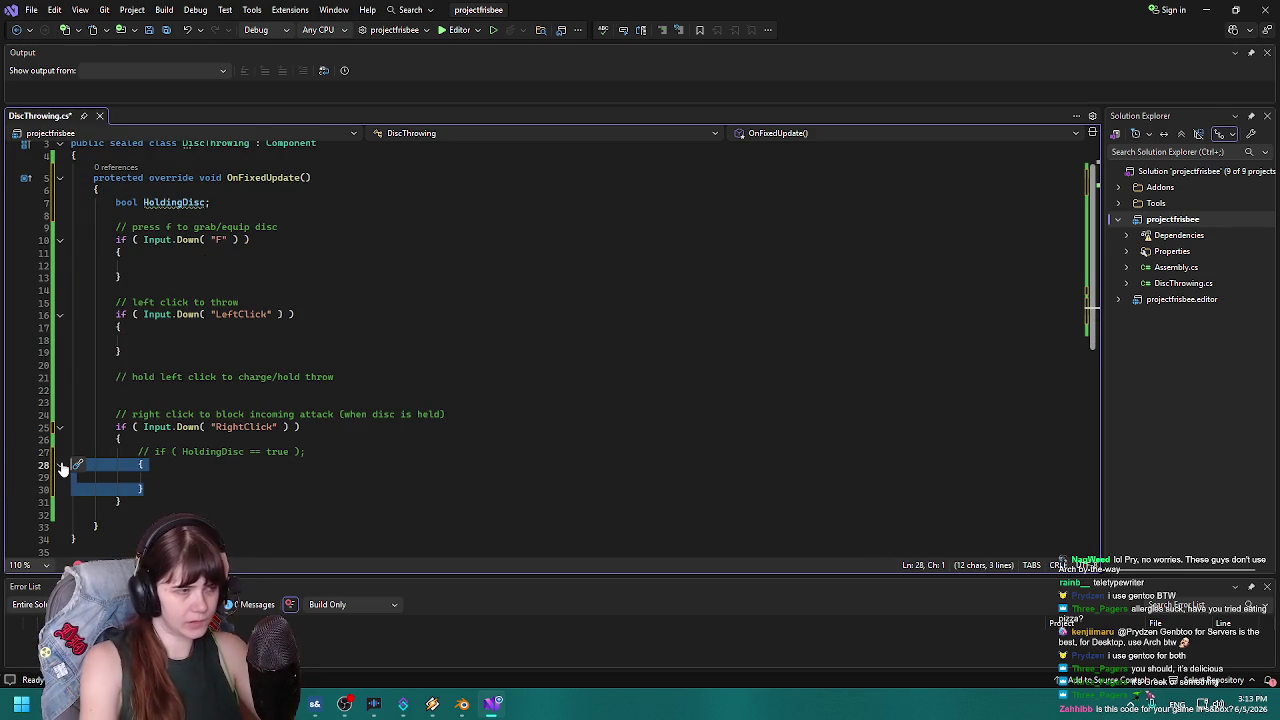
Append 'then should be able to block' to line 27 and add the comment '// else (HoldingDisc = false );' below.
left_click(325, 452)
type("th")
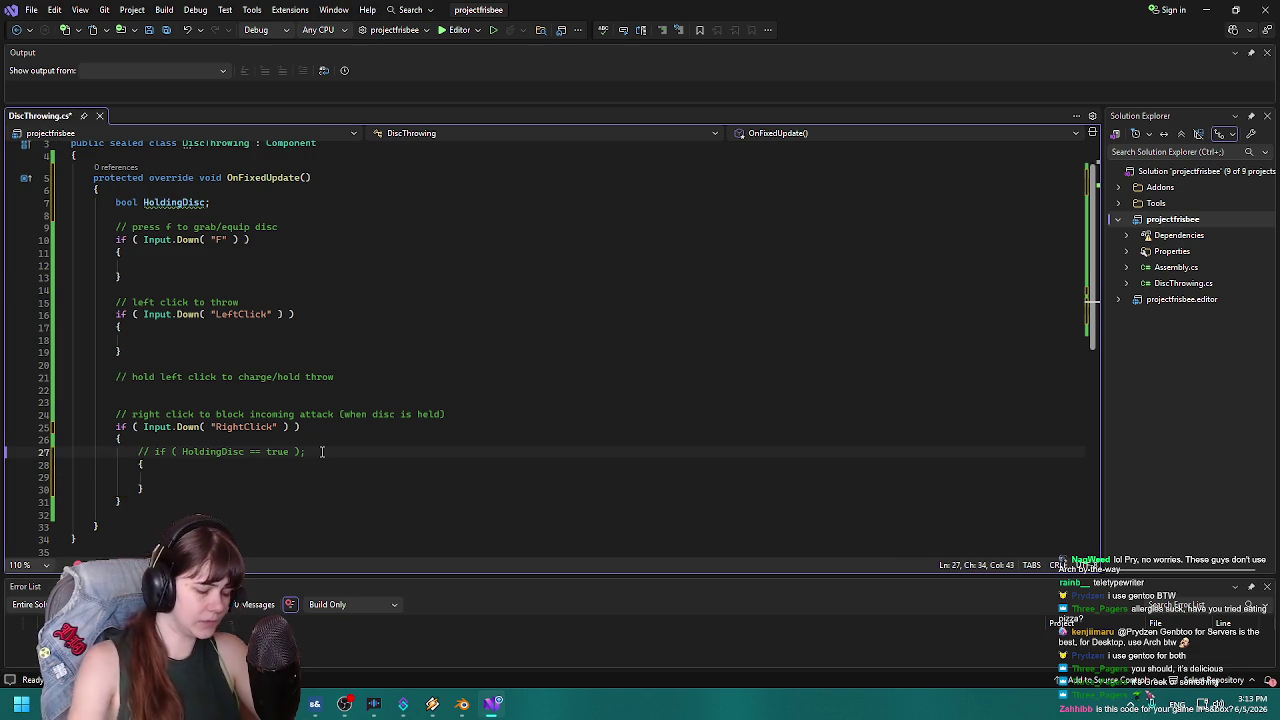
type("en should ")
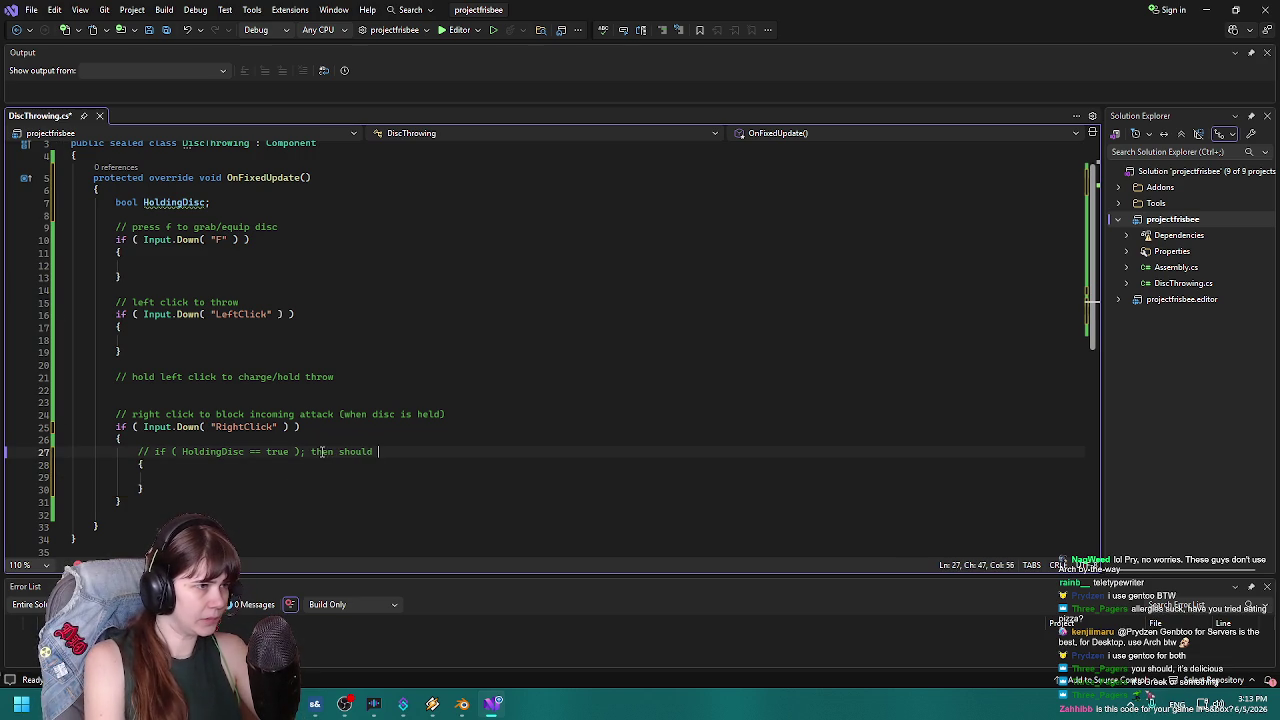
type("be able to block")
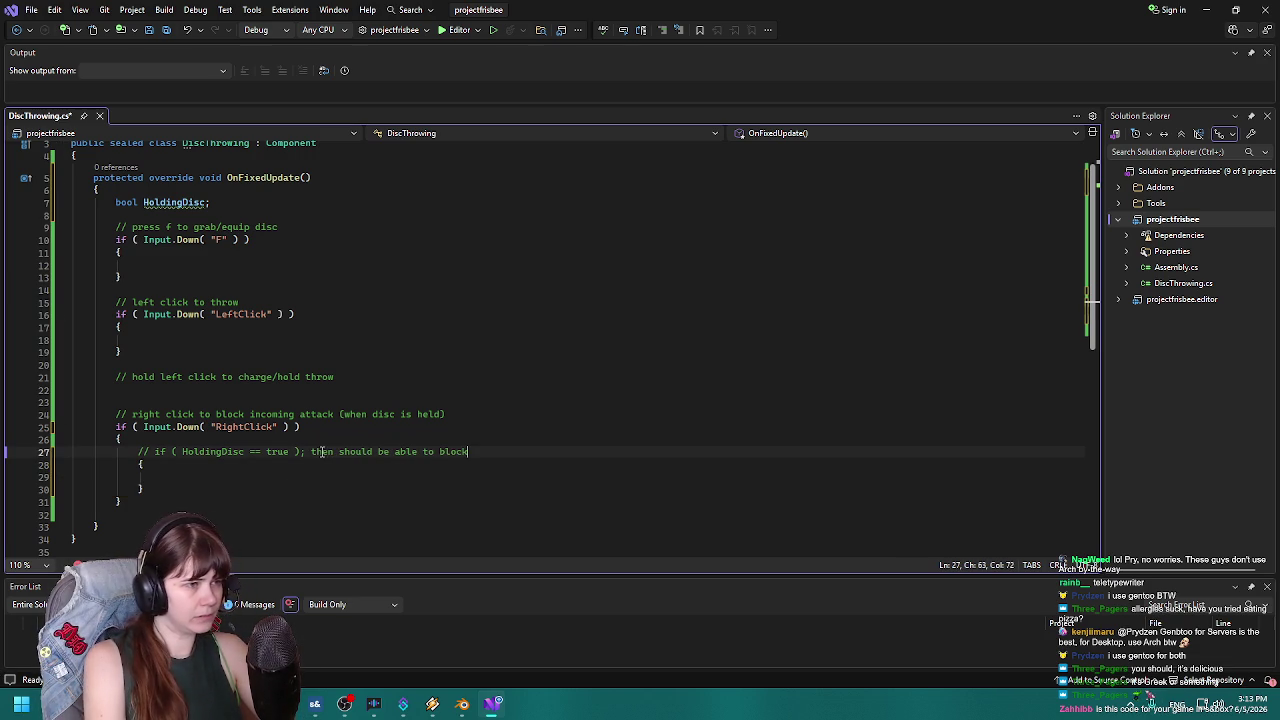
key("Return")
type("// if not")
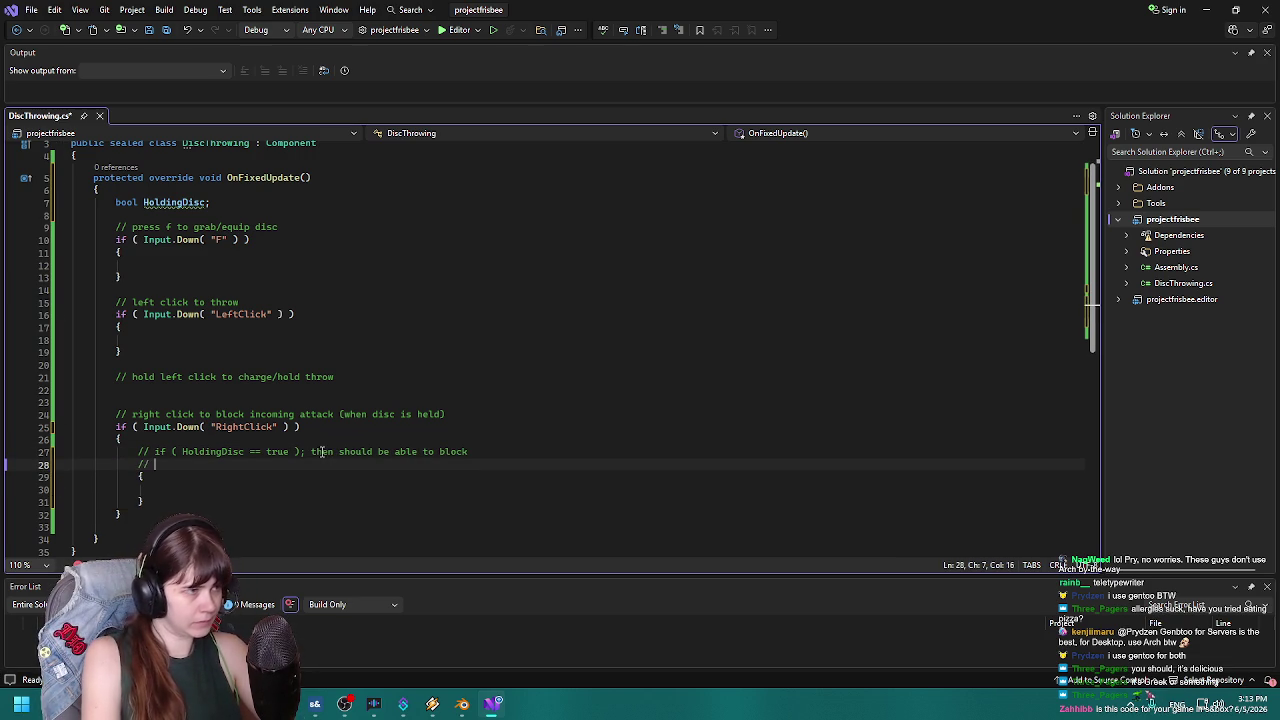
key("BackSpace")
key("BackSpace")
key("BackSpace")
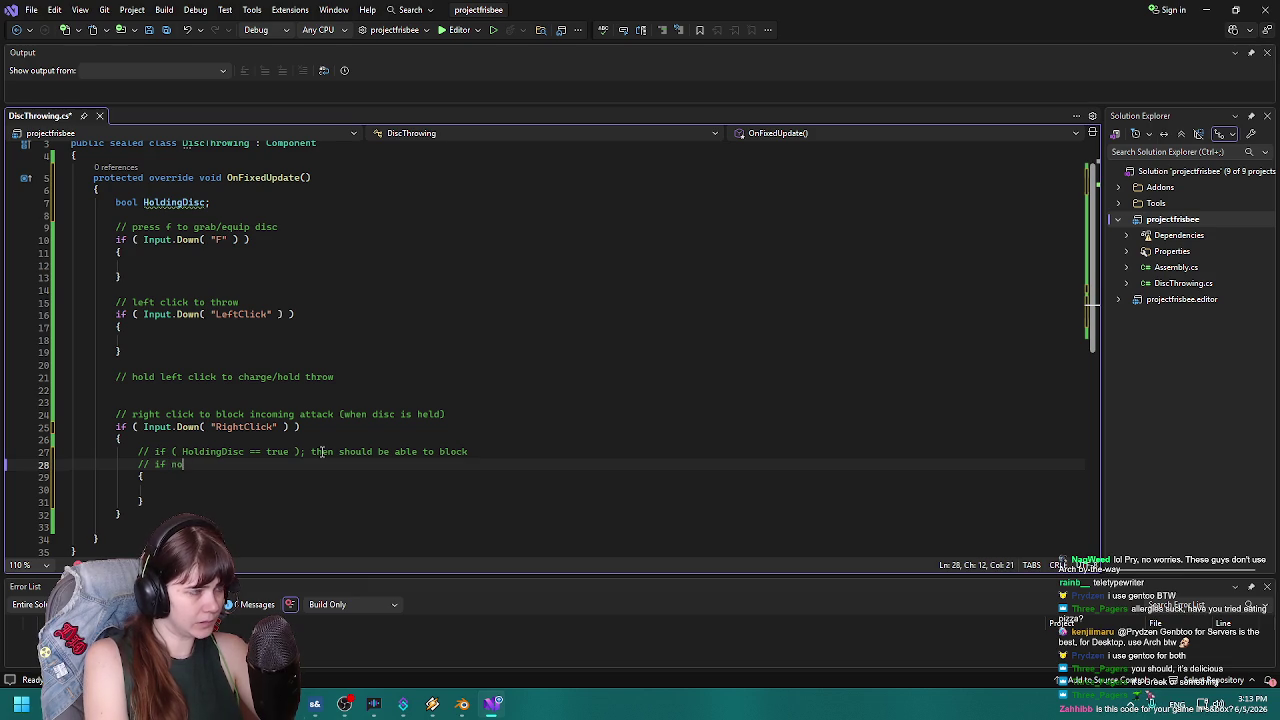
key("BackSpace")
key("BackSpace")
key("BackSpace")
type("else ")
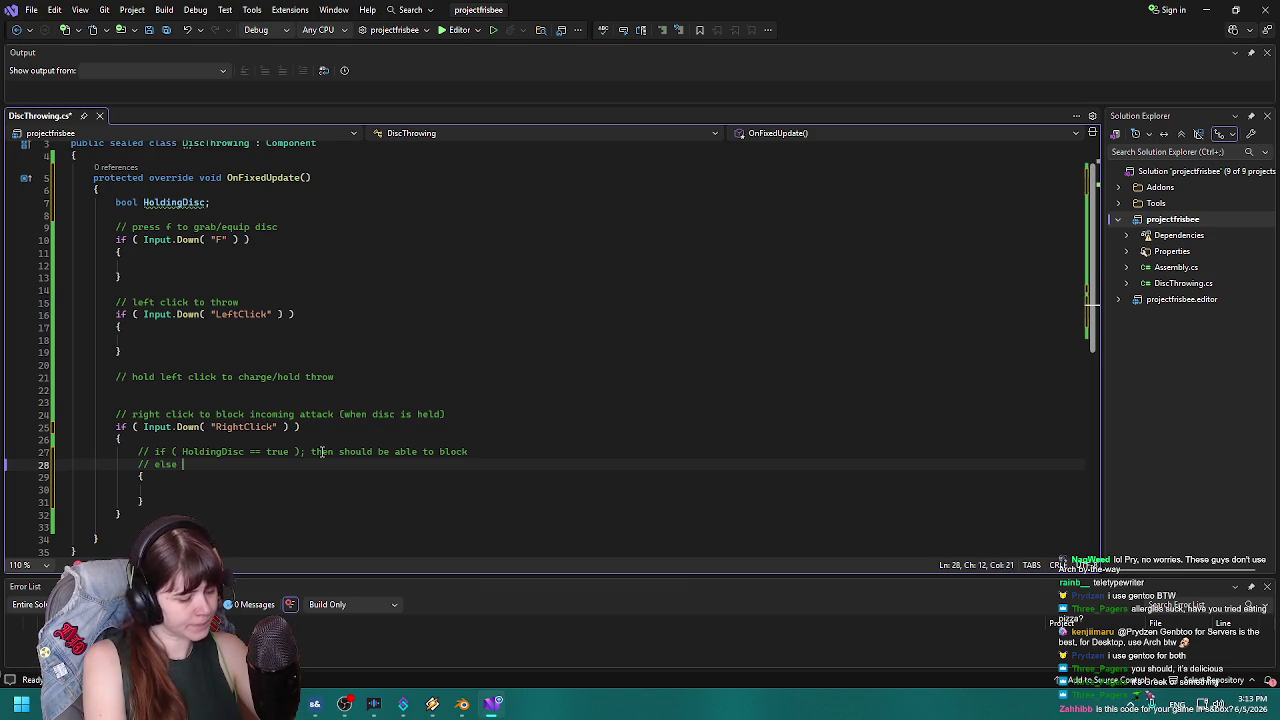
type("(Hol")
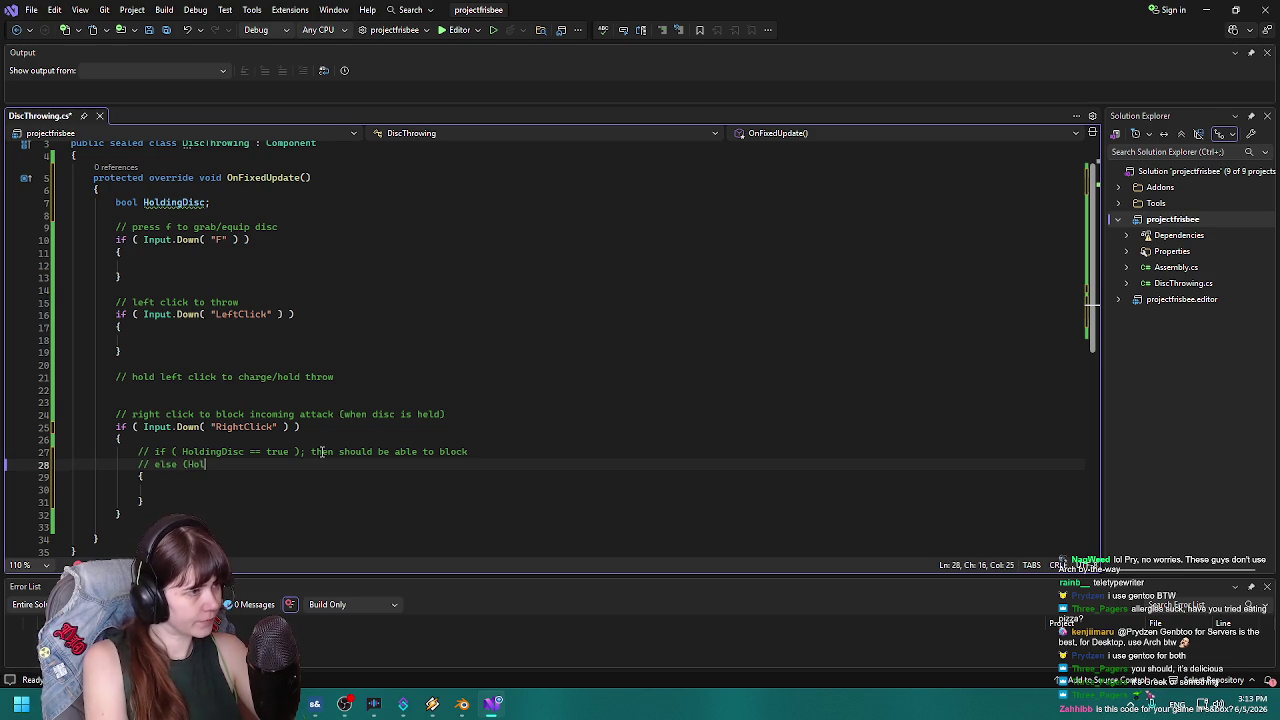
type("dingDisco")
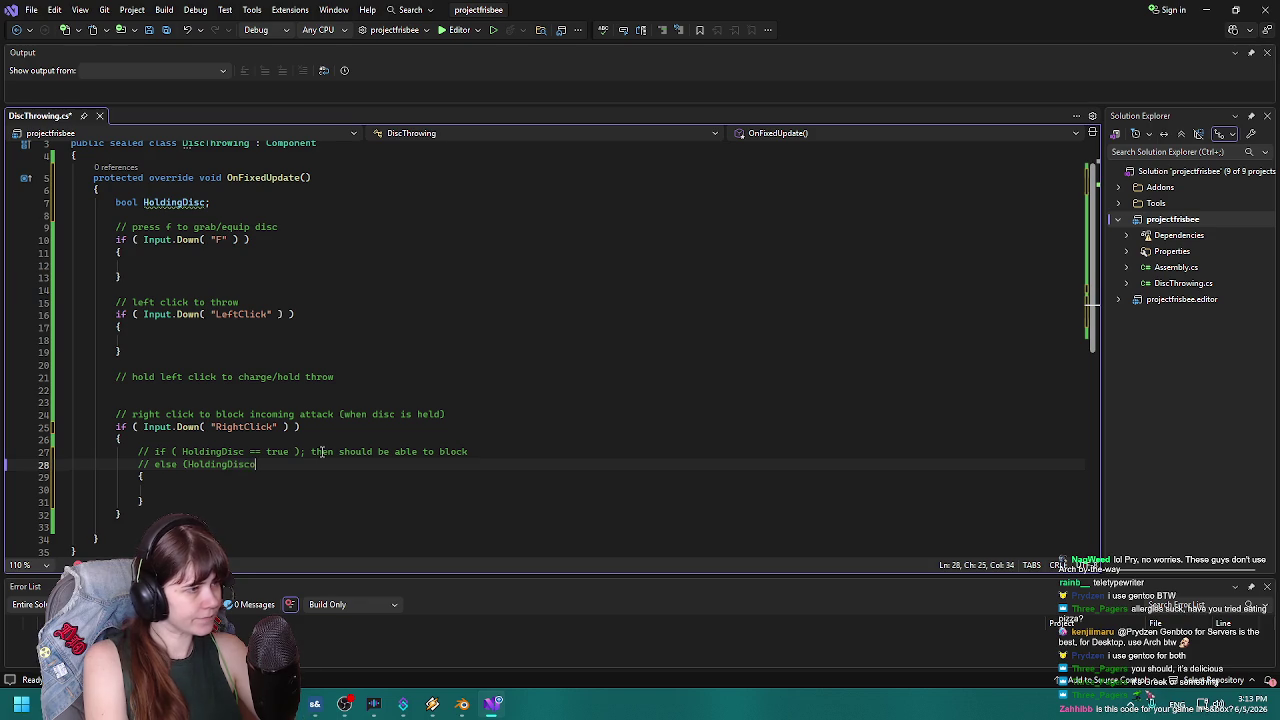
key("BackSpace")
key("BackSpace")
type("= f")
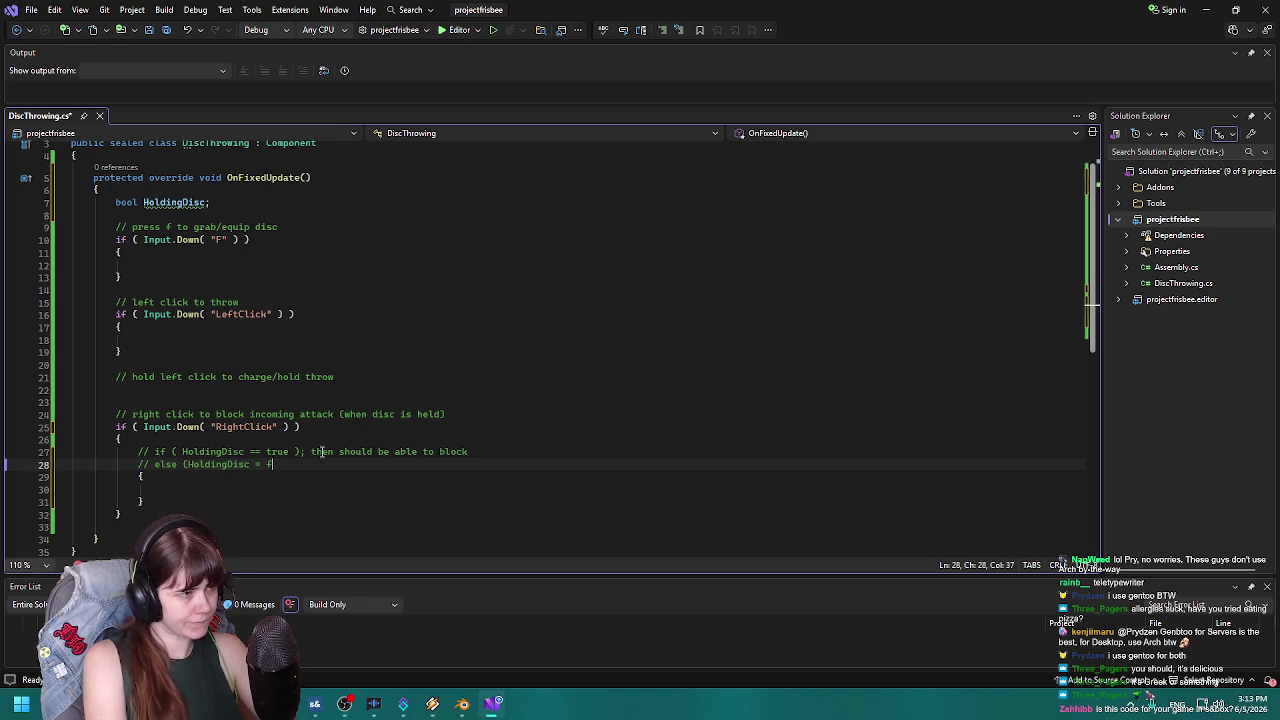
type("alse );")
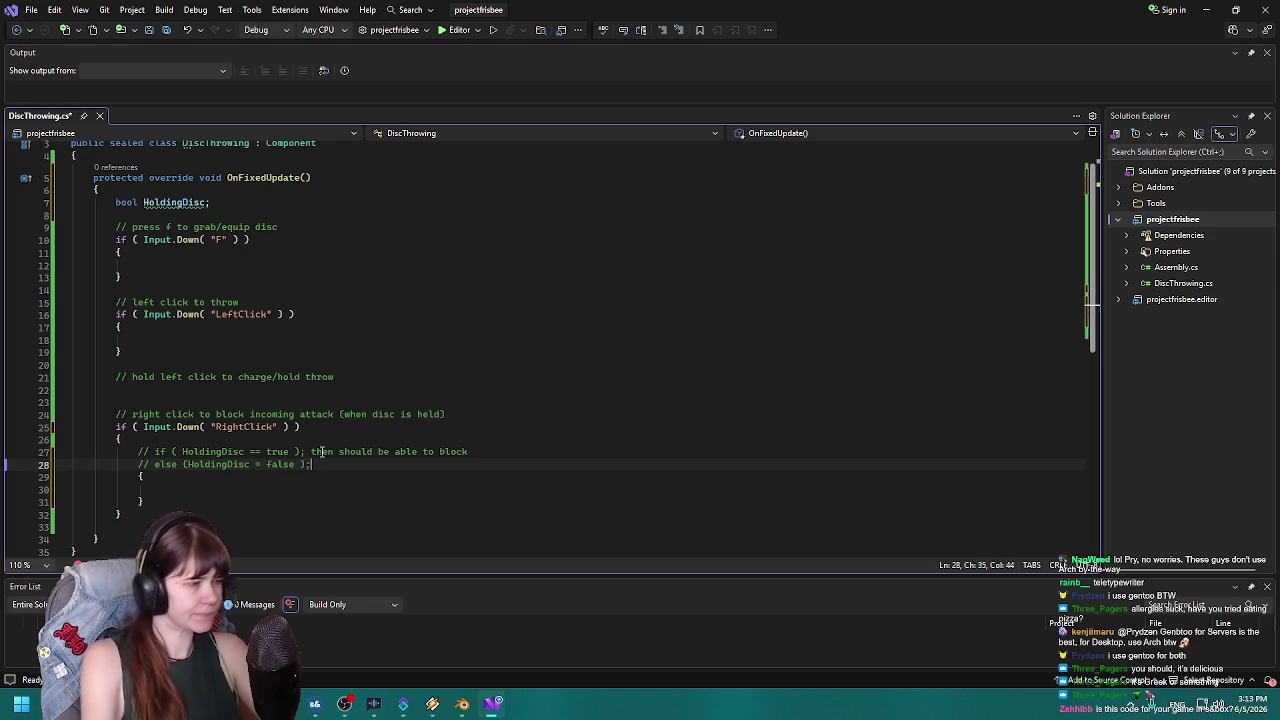
Change '==' to '=' in the line 27 comment, end line 28 with 'then do nothing', and save.
left_click(188, 464)
left_click(262, 451)
key("BackSpace")
left_click(322, 466)
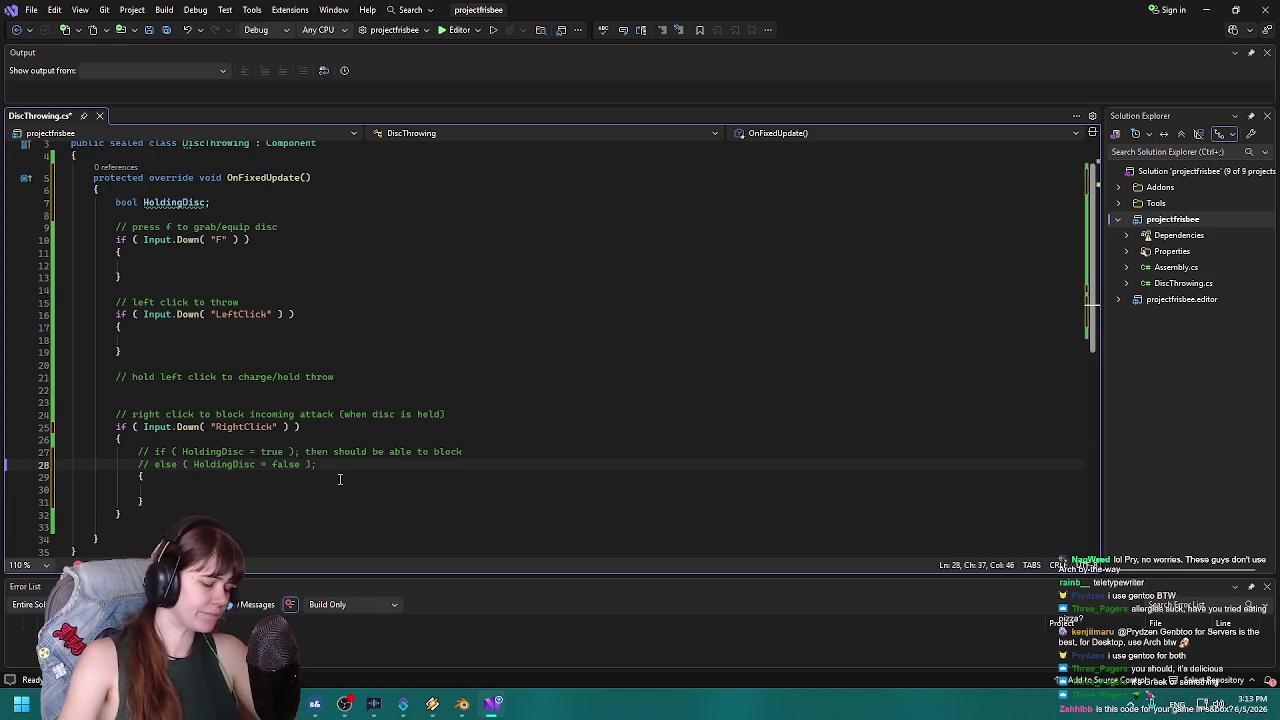
type("then shouldn")
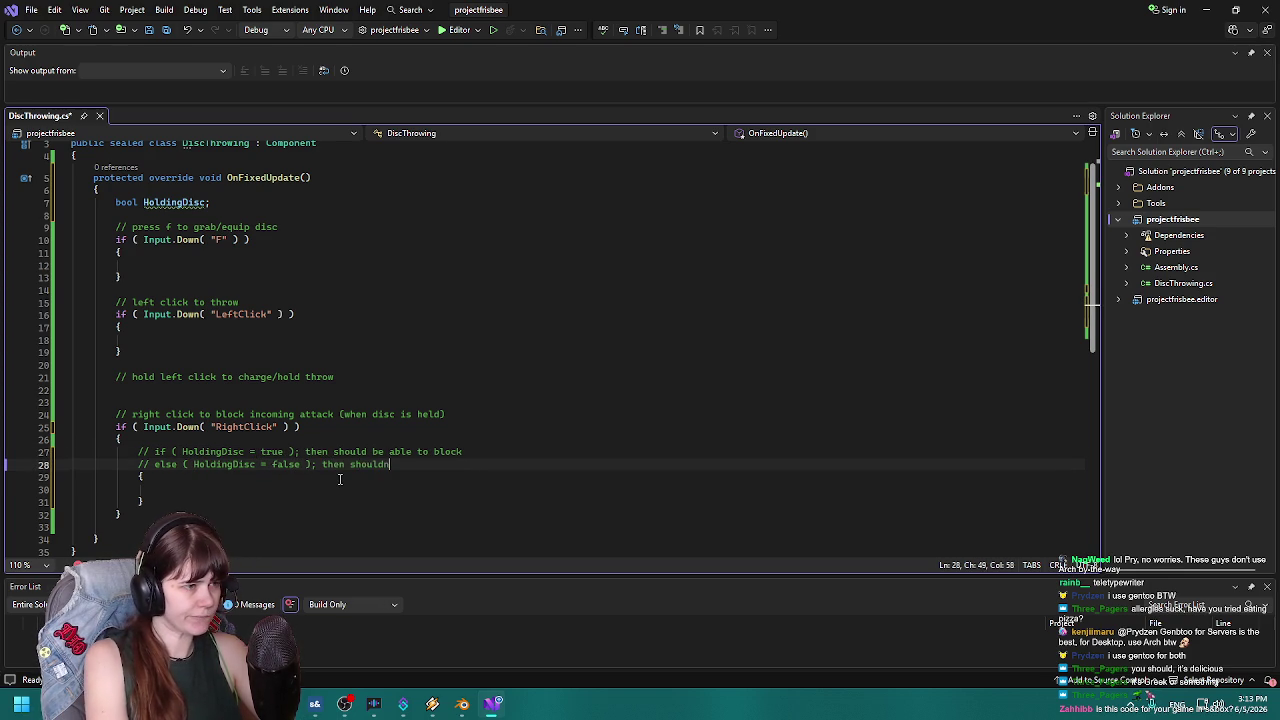
type("'t be able to")
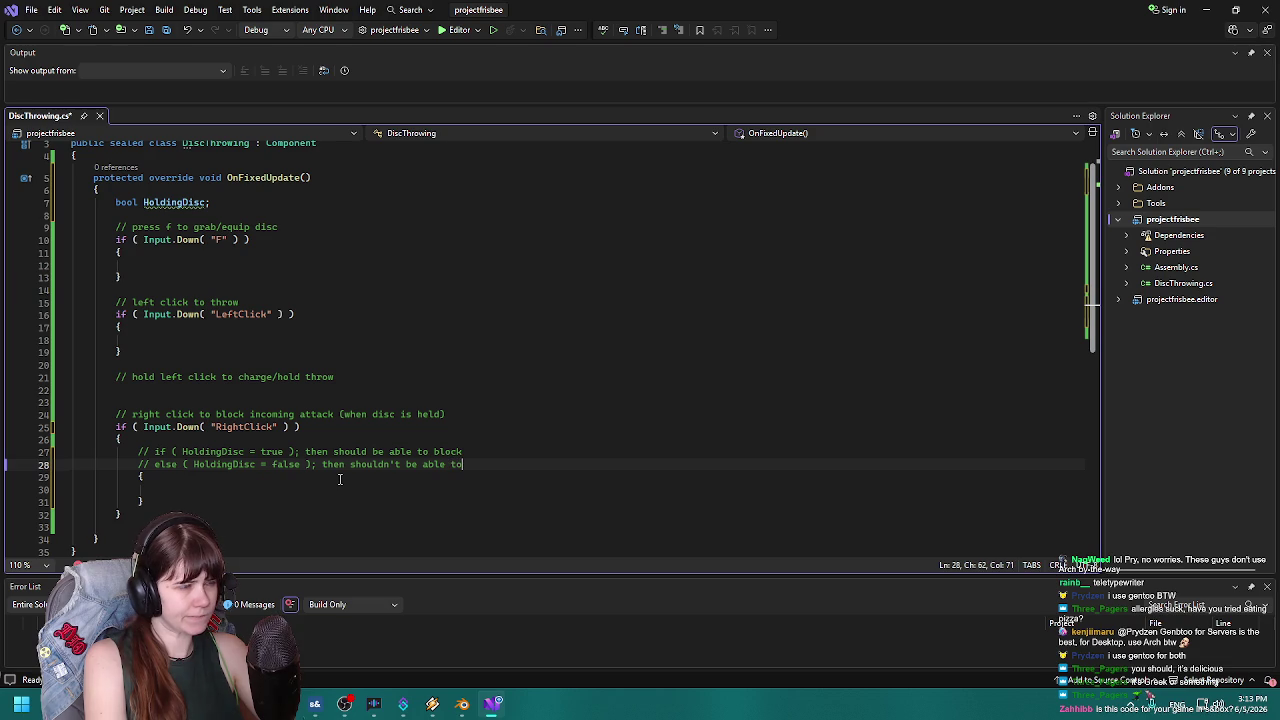
key("BackSpace")
key("BackSpace")
key("BackSpace")
type("do nothing")
key("ctrl+s")
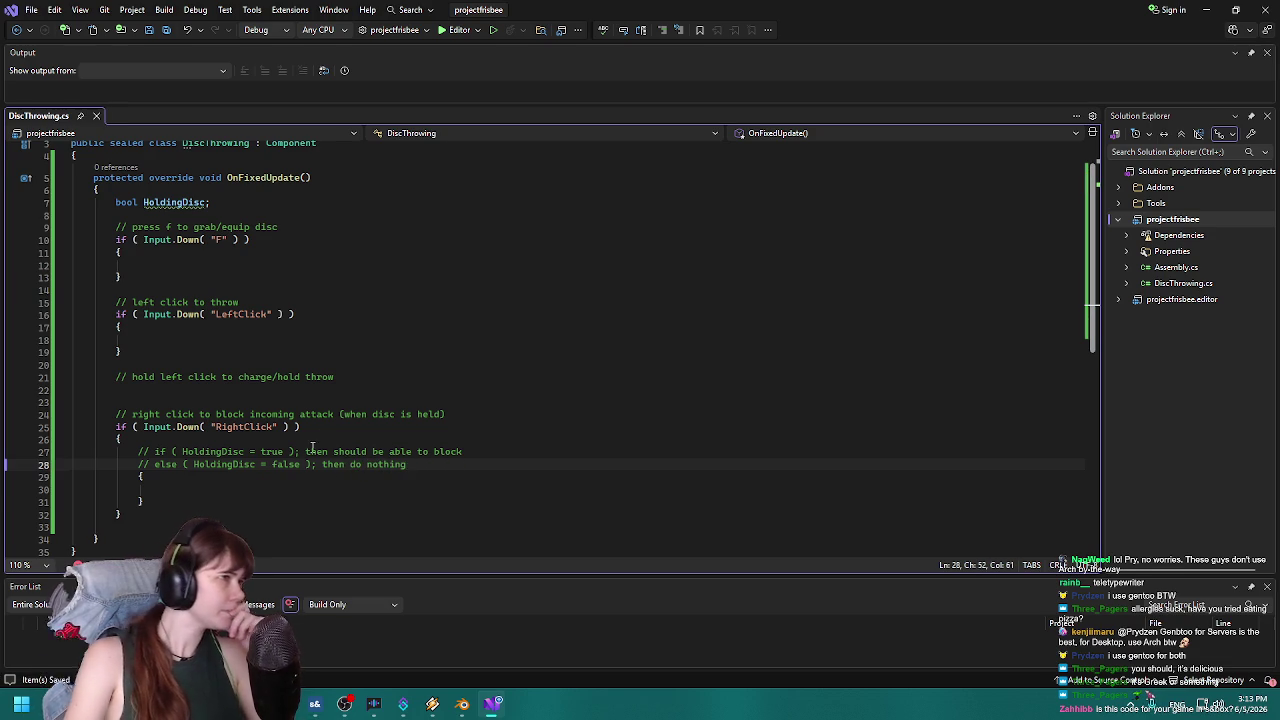
Split 'then should be able to block' onto its own '//' comment line.
scroll(313, 447, "up", 1)
mouse_move(178, 242)
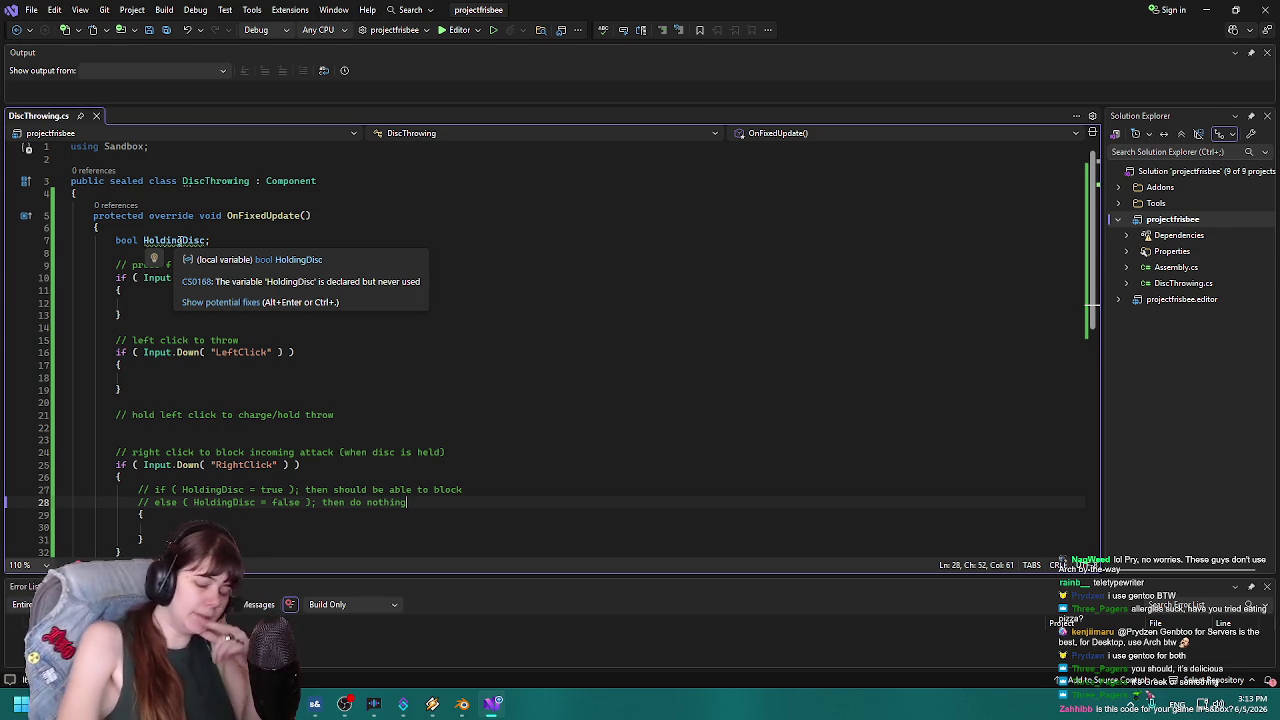
left_click(305, 489)
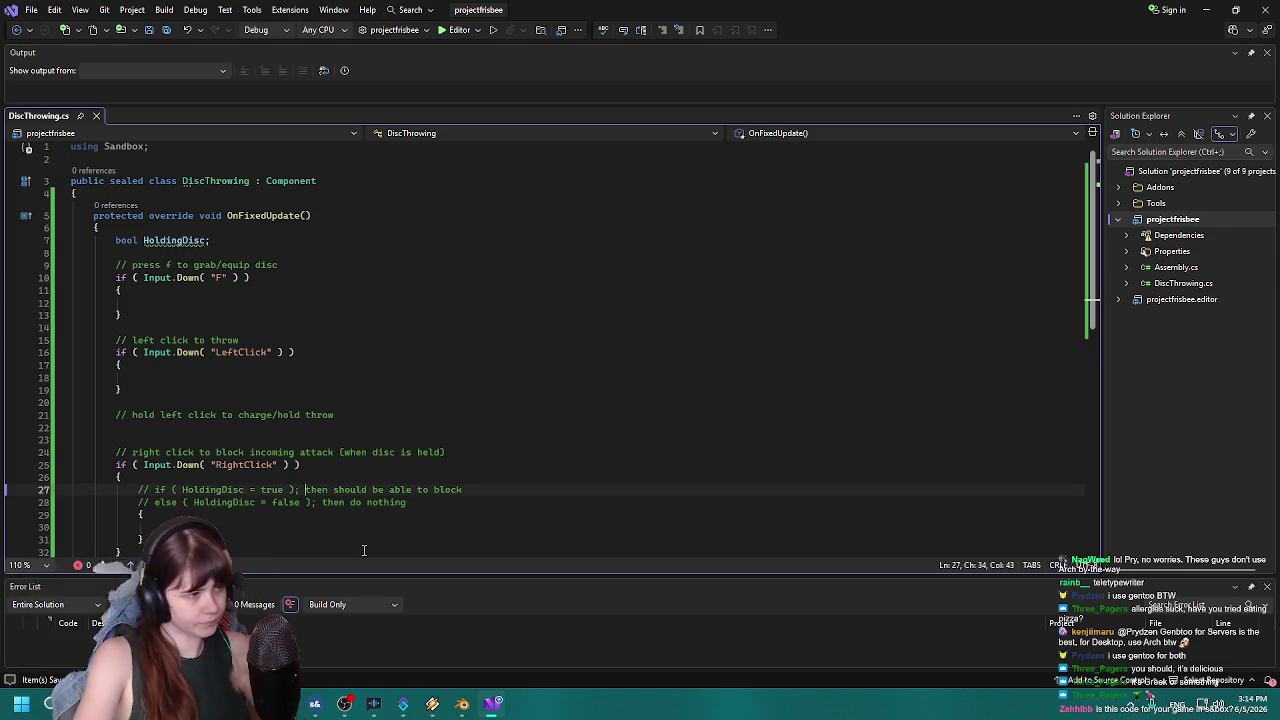
scroll(370, 535, "down", 2)
key("Return")
type("//")
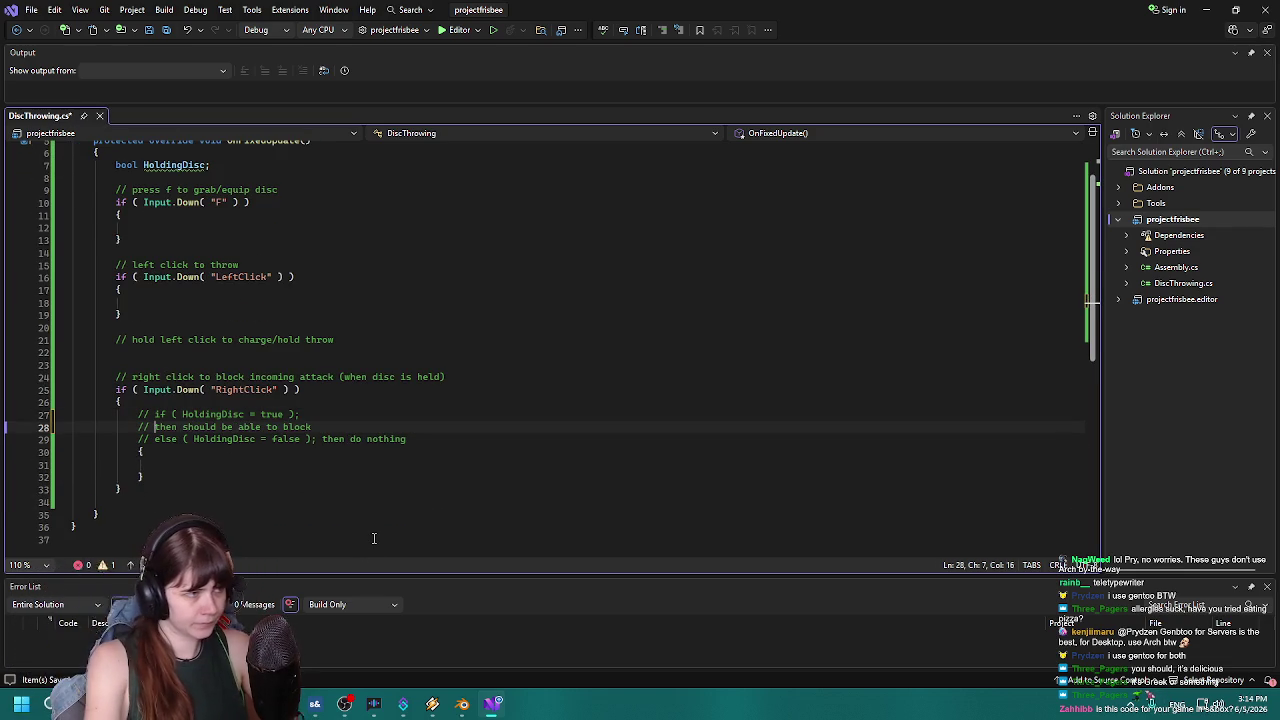
Move 'then do nothing' to its own comment line and add an opening brace under the if comment.
left_click(322, 438)
key("Return")
type("//")
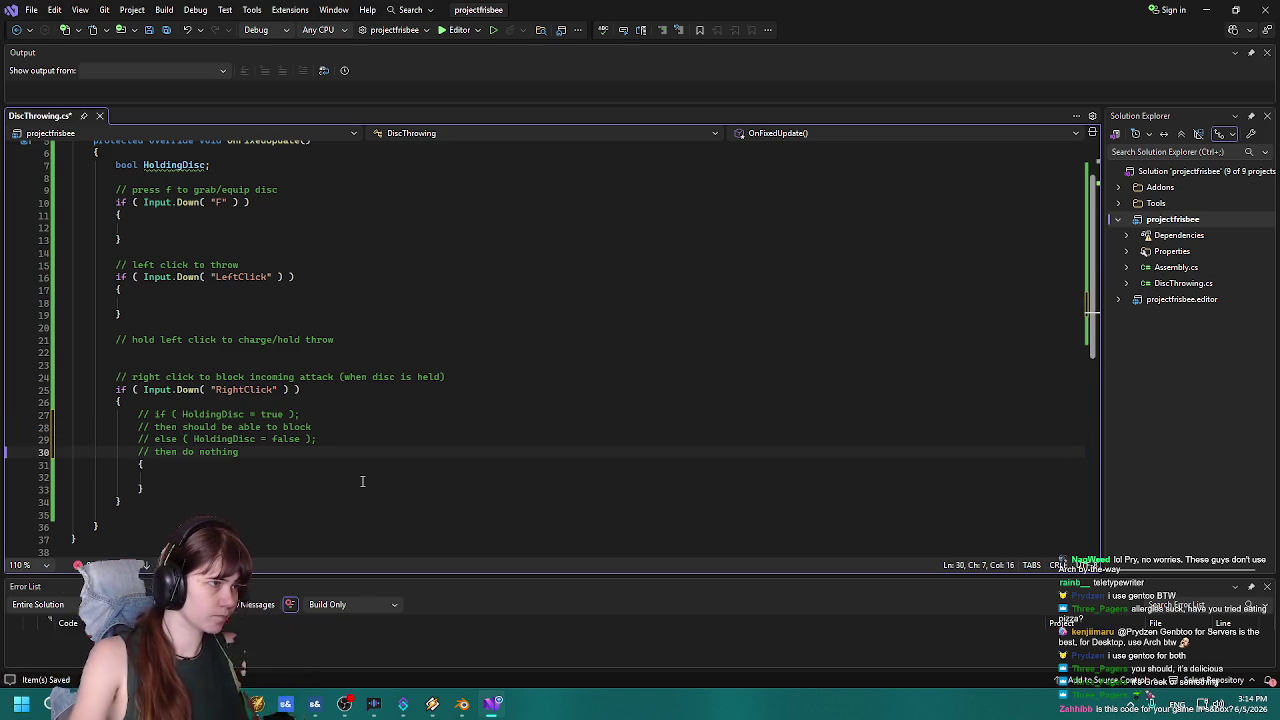
left_click(322, 426)
key("Return")
key("Return")
left_click(208, 436)
type("{")
key("Return")
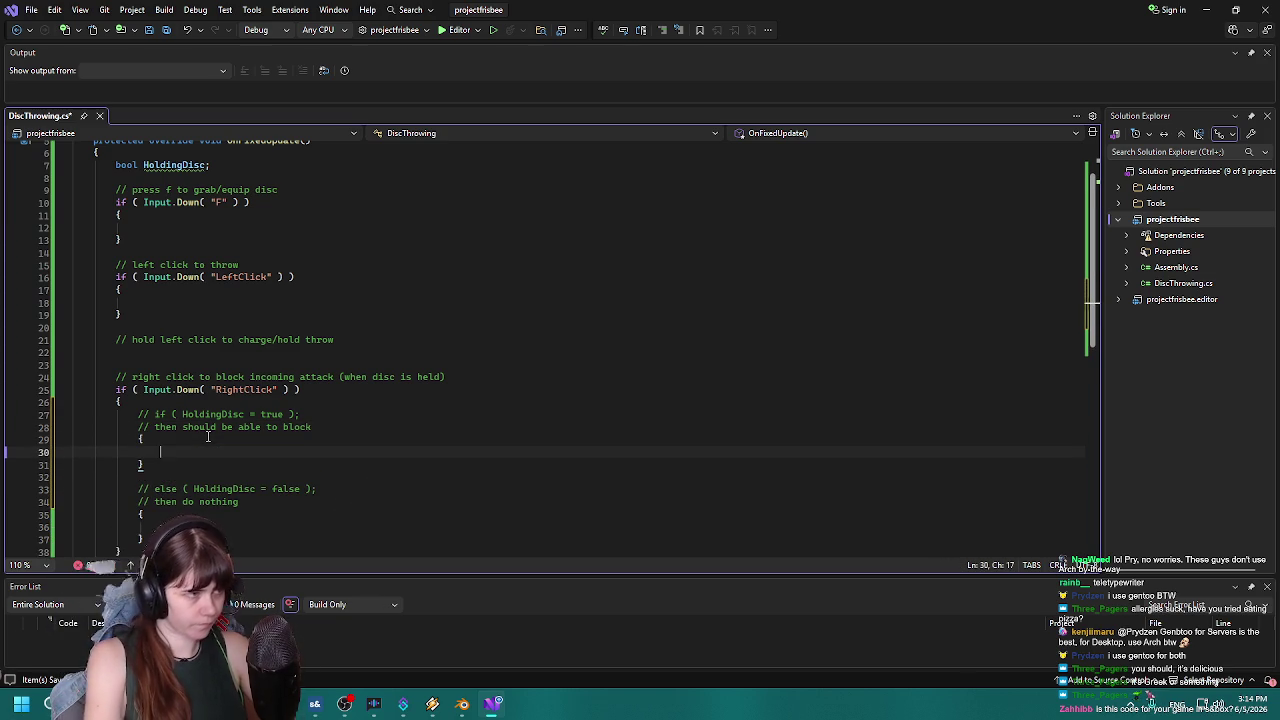
Uncomment the if (HoldingDisc = true) and else (HoldingDisc = false) lines and remove the blank line.
scroll(190, 434, "down", 1)
key("Up")
key("Up")
key("Up")
key("BackSpace")
key("BackSpace")
key("BackSpace")
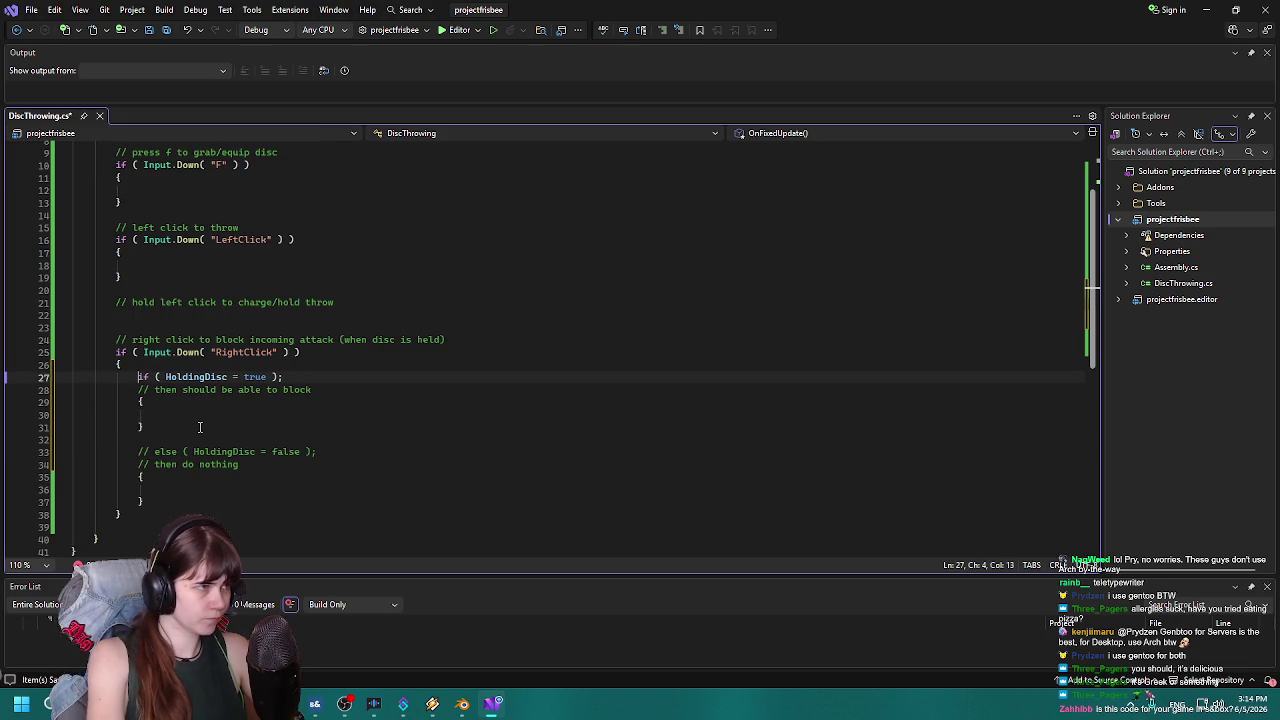
left_click(153, 452)
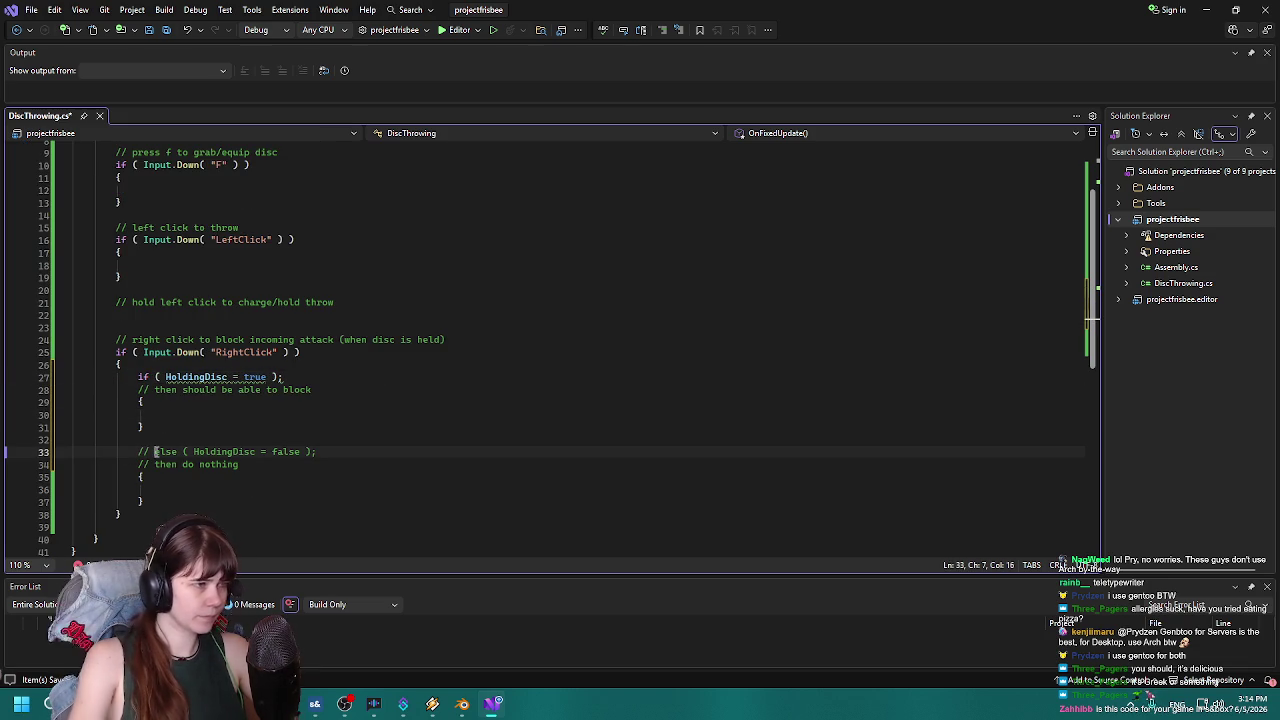
key("BackSpace")
key("BackSpace")
key("BackSpace")
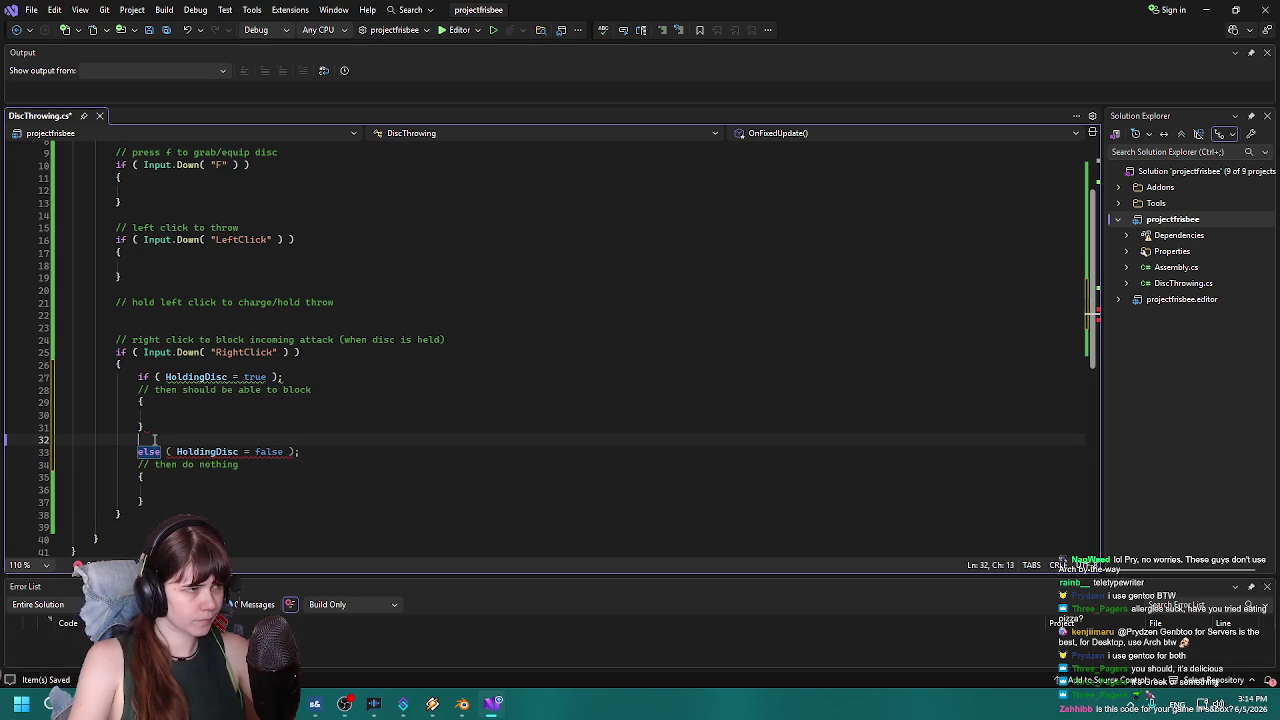
key("BackSpace")
Try a semicolon after the if block's closing brace, then remove it again.
left_click(155, 427)
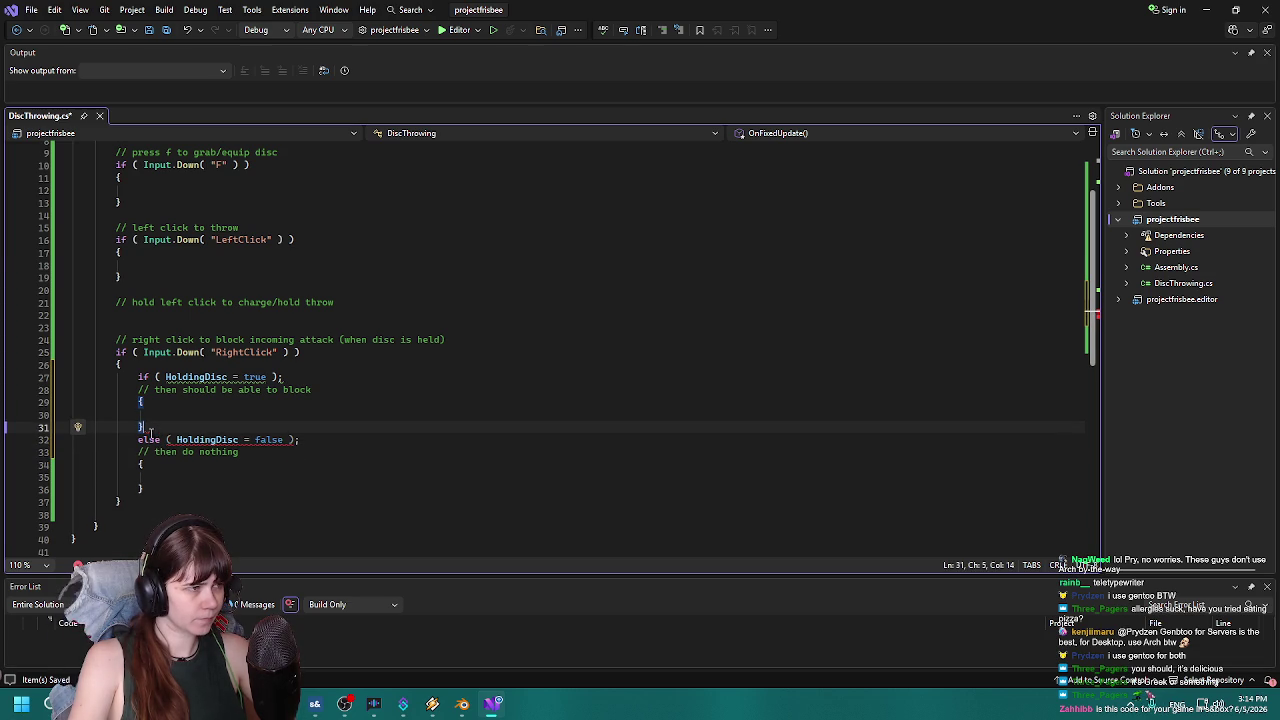
type(";")
key("Down")
key("End")
mouse_move(154, 428)
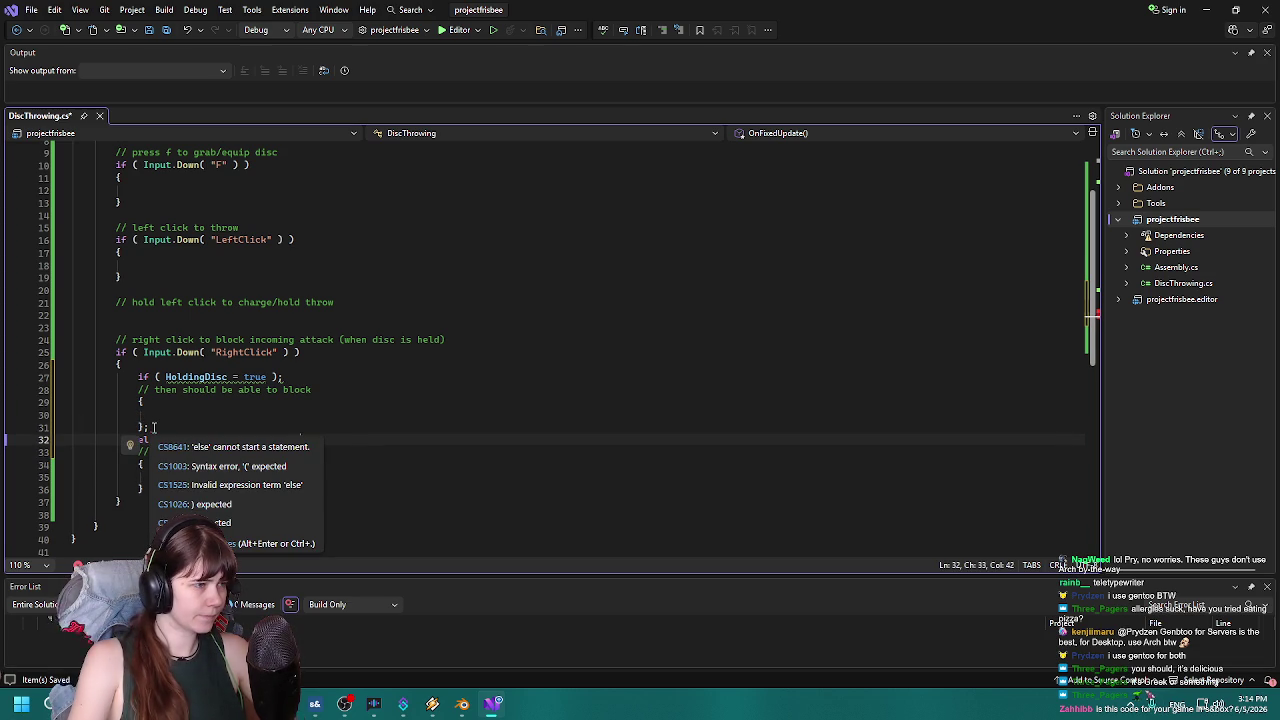
left_click(150, 428)
key("BackSpace")
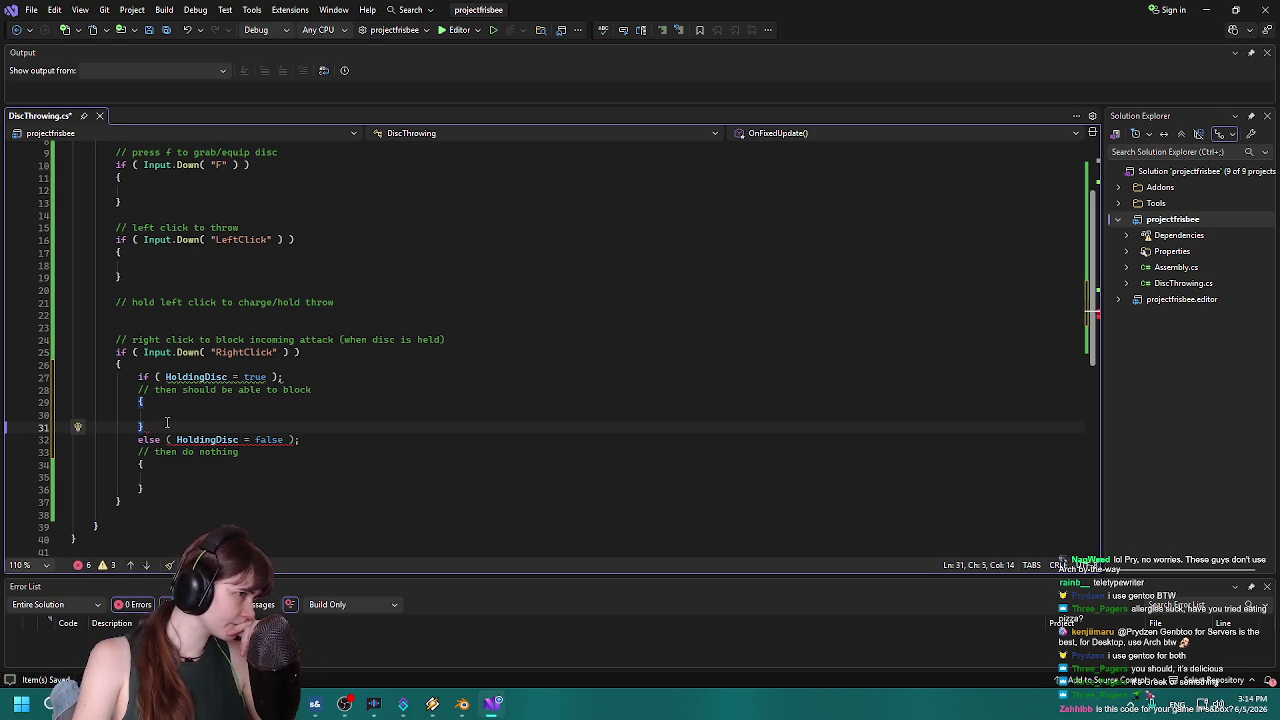
mouse_move(226, 439)
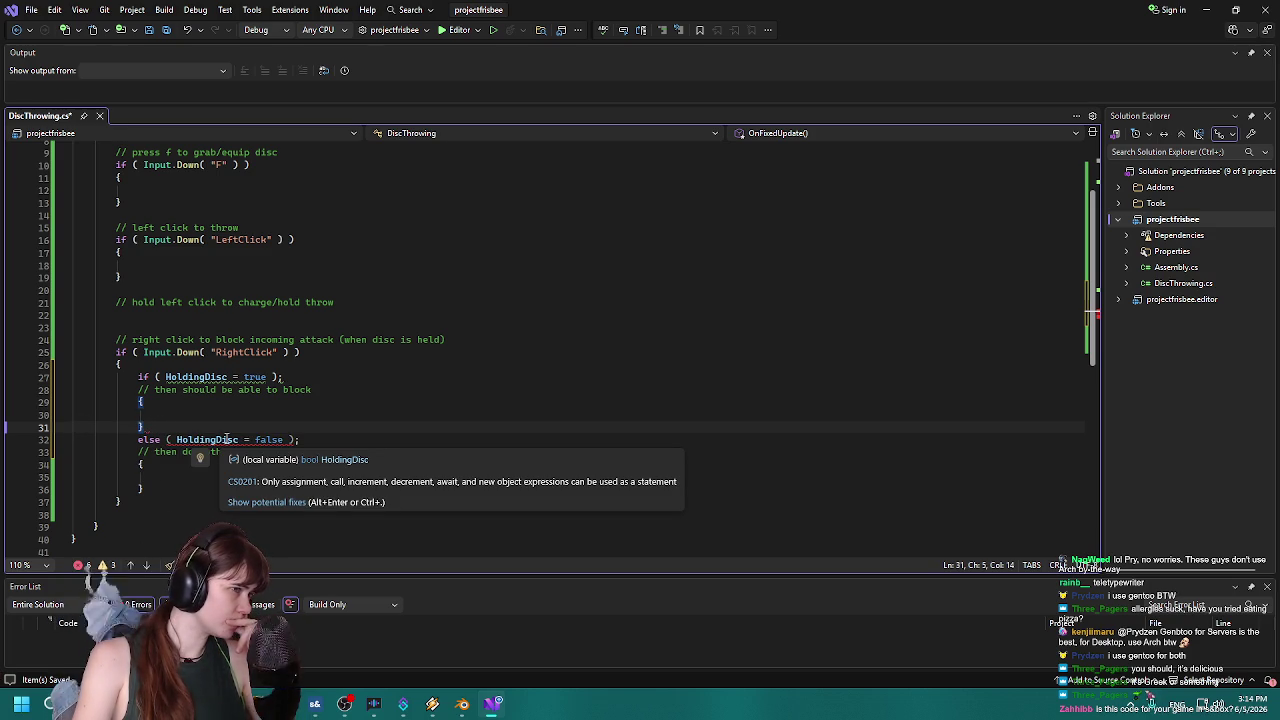
left_click(245, 440)
type("=")
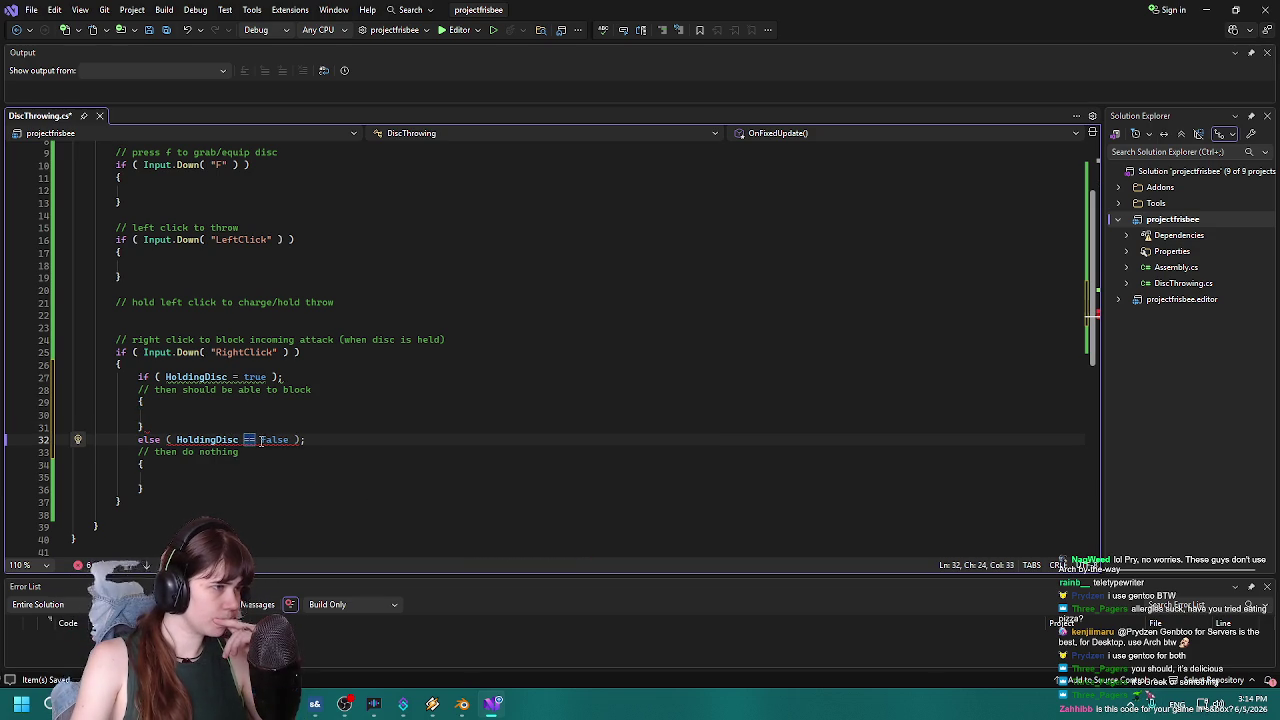
key("BackSpace")
scroll(260, 440, "up", 3)
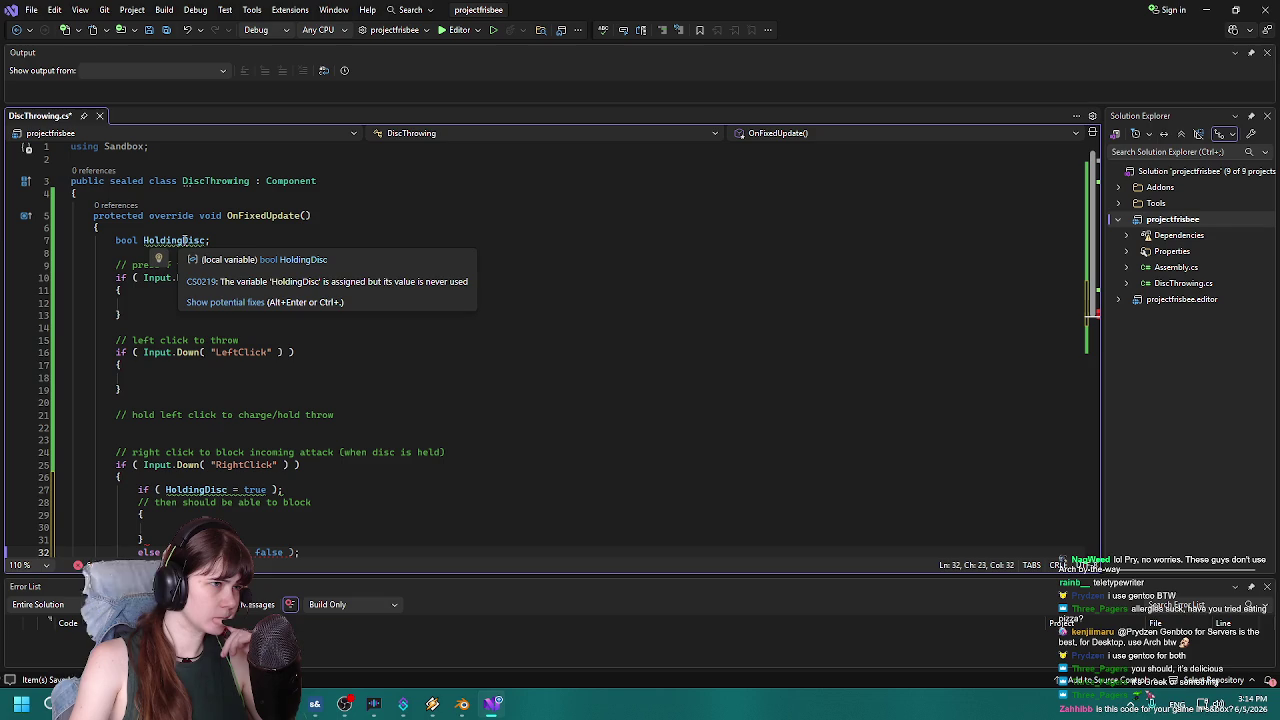
left_click(182, 241)
scroll(184, 241, "down", 1)
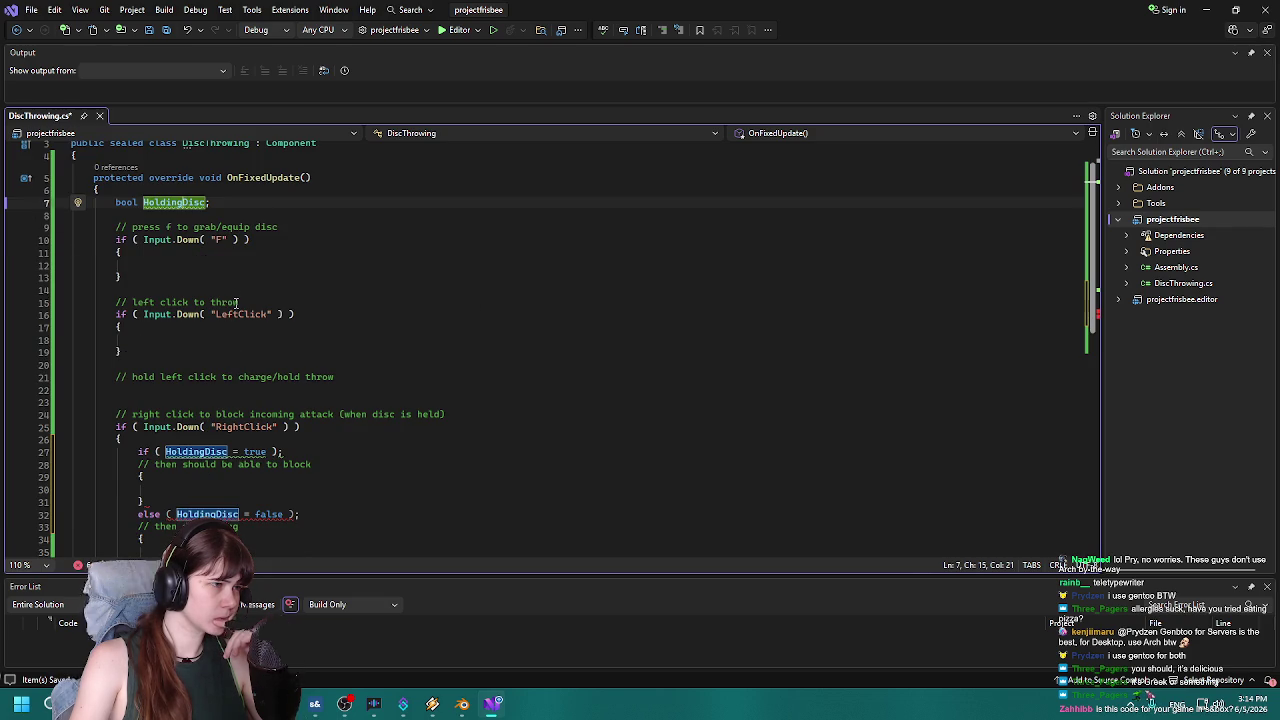
mouse_move(195, 204)
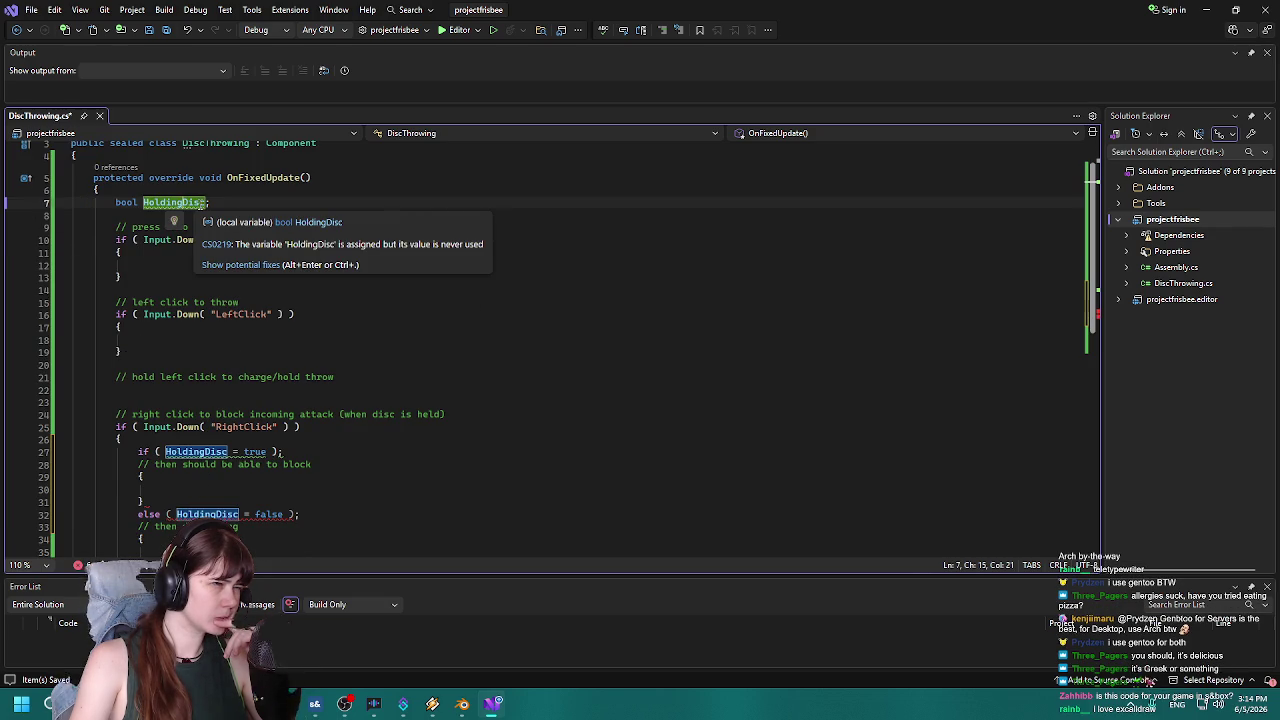
left_click(273, 514)
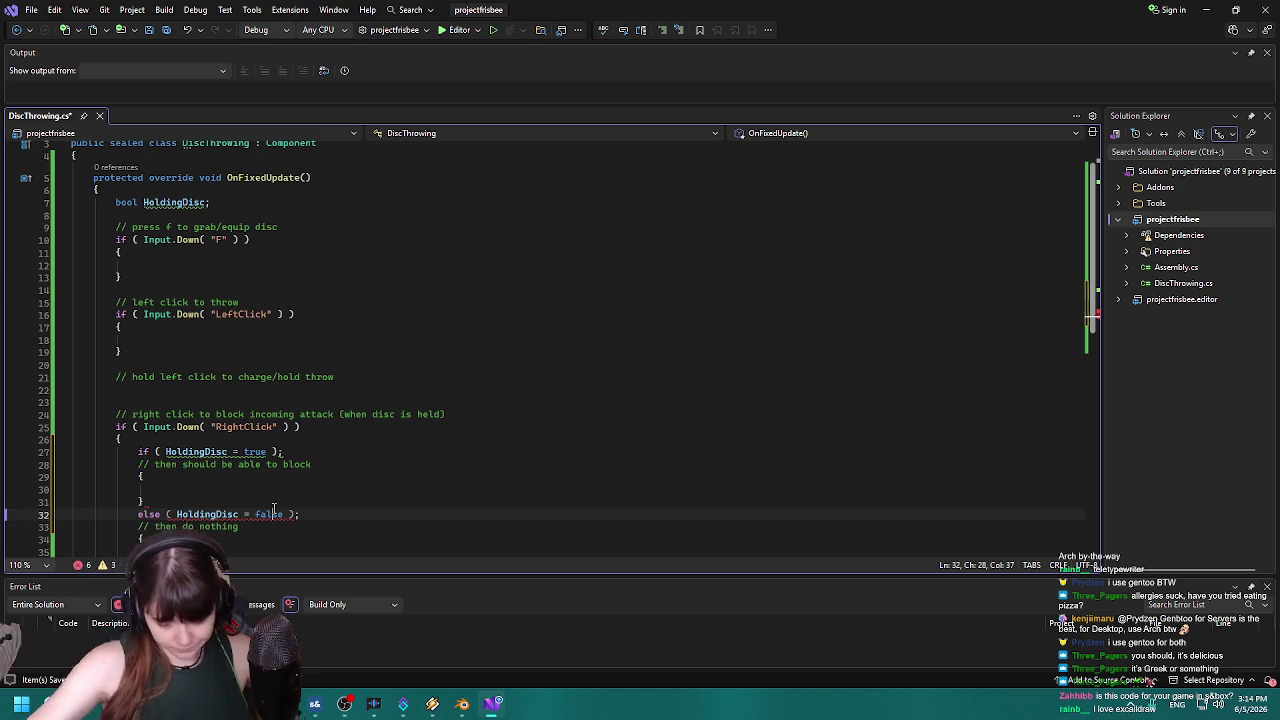
left_click(252, 527)
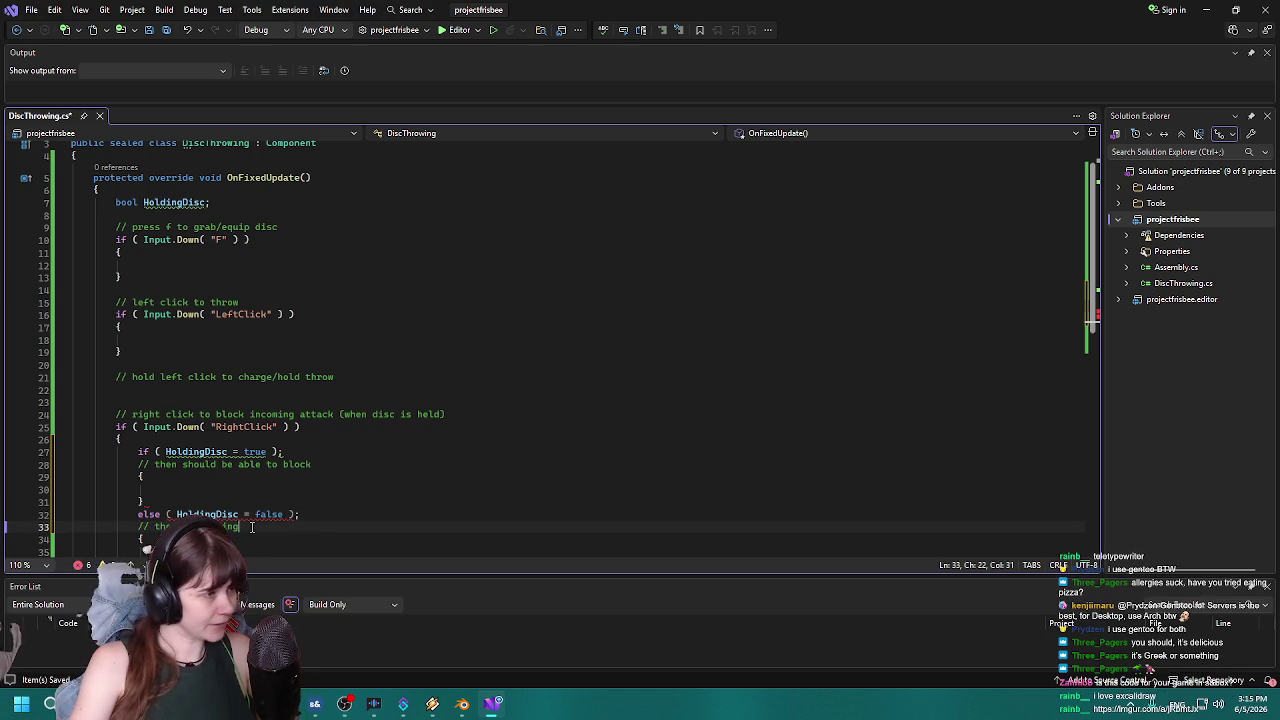
key("ctrl+s")
scroll(252, 527, "down", 1)
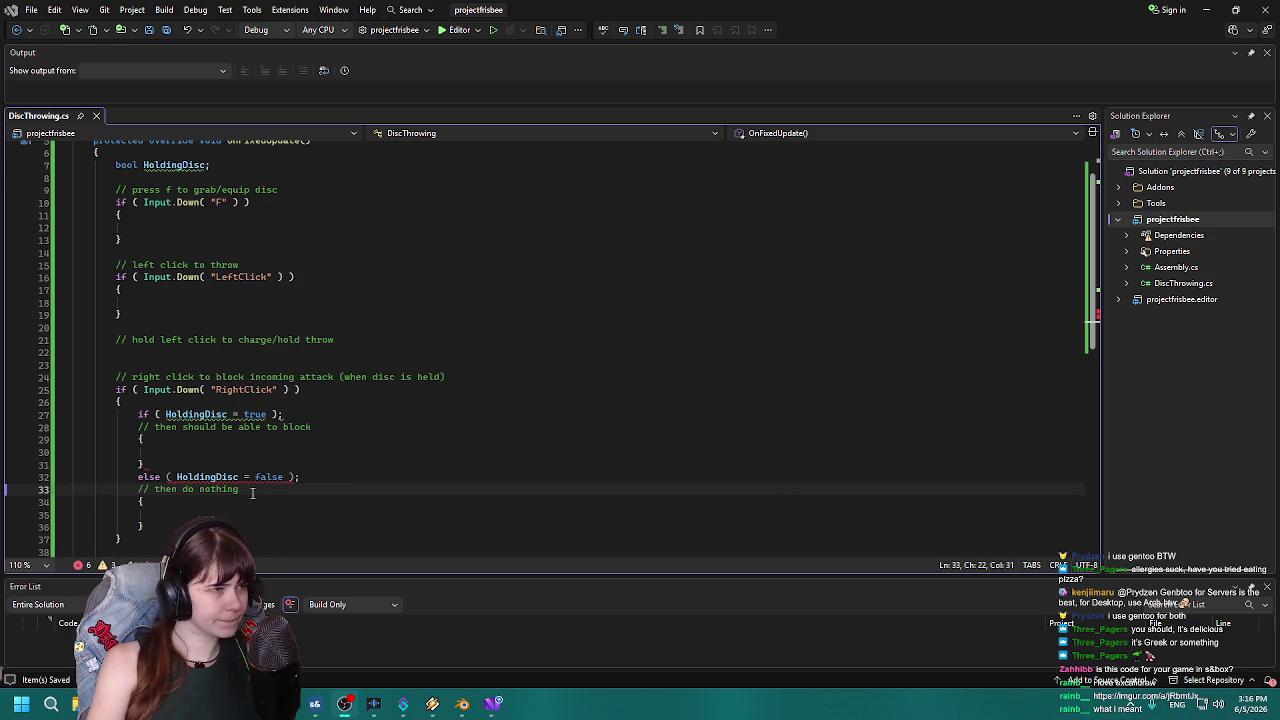
Move the caret down into the empty else block.
key("Down")
key("Down")
left_click(189, 439)
left_click(161, 464)
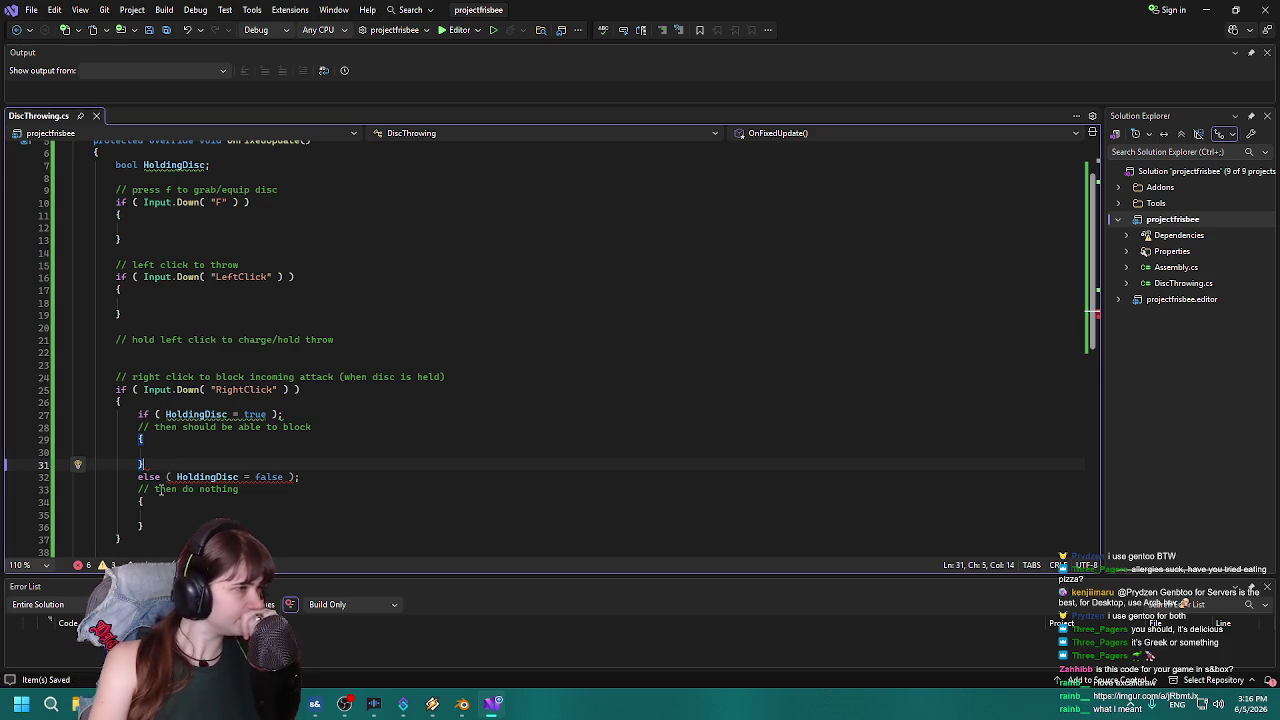
left_click(181, 477)
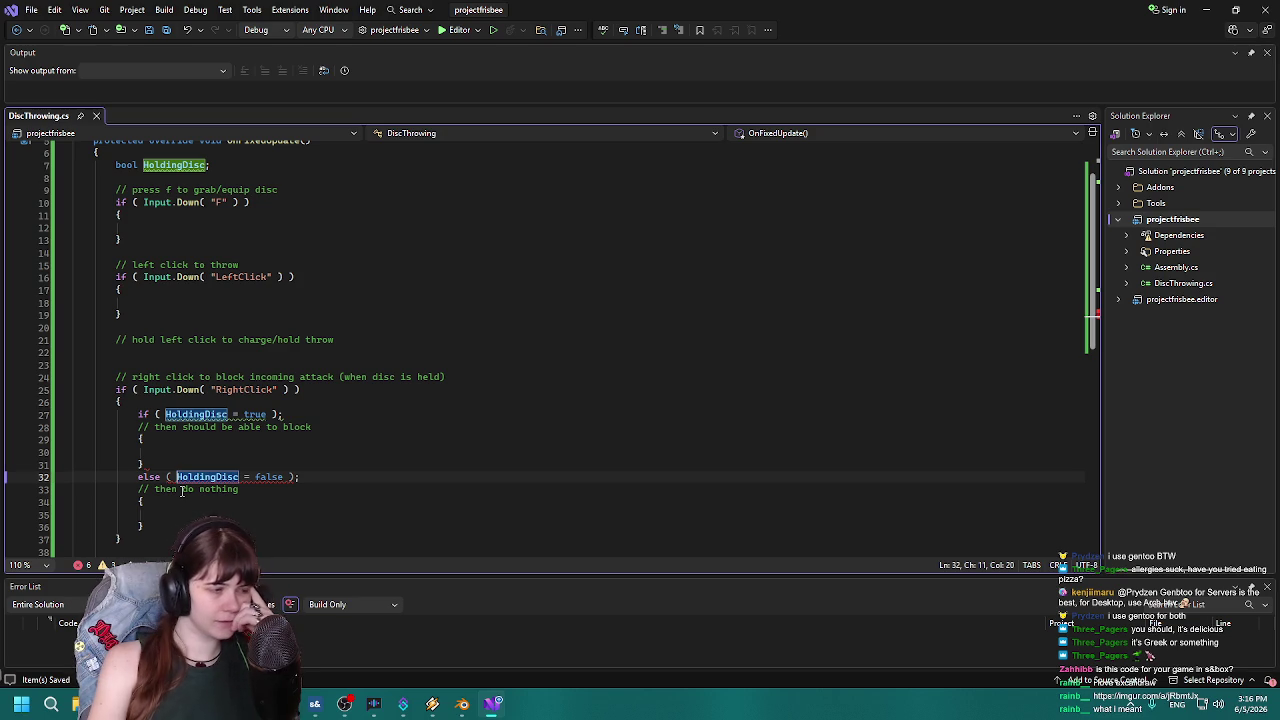
scroll(195, 450, "up", 2)
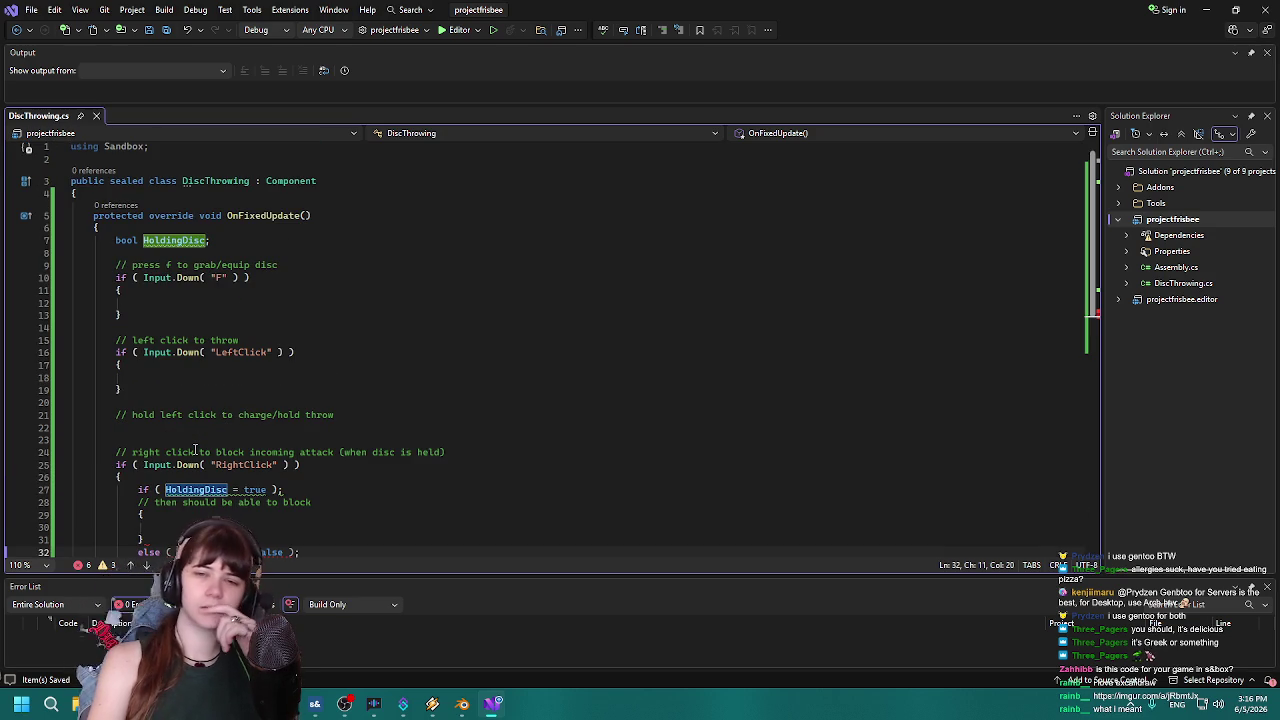
scroll(195, 452, "down", 1)
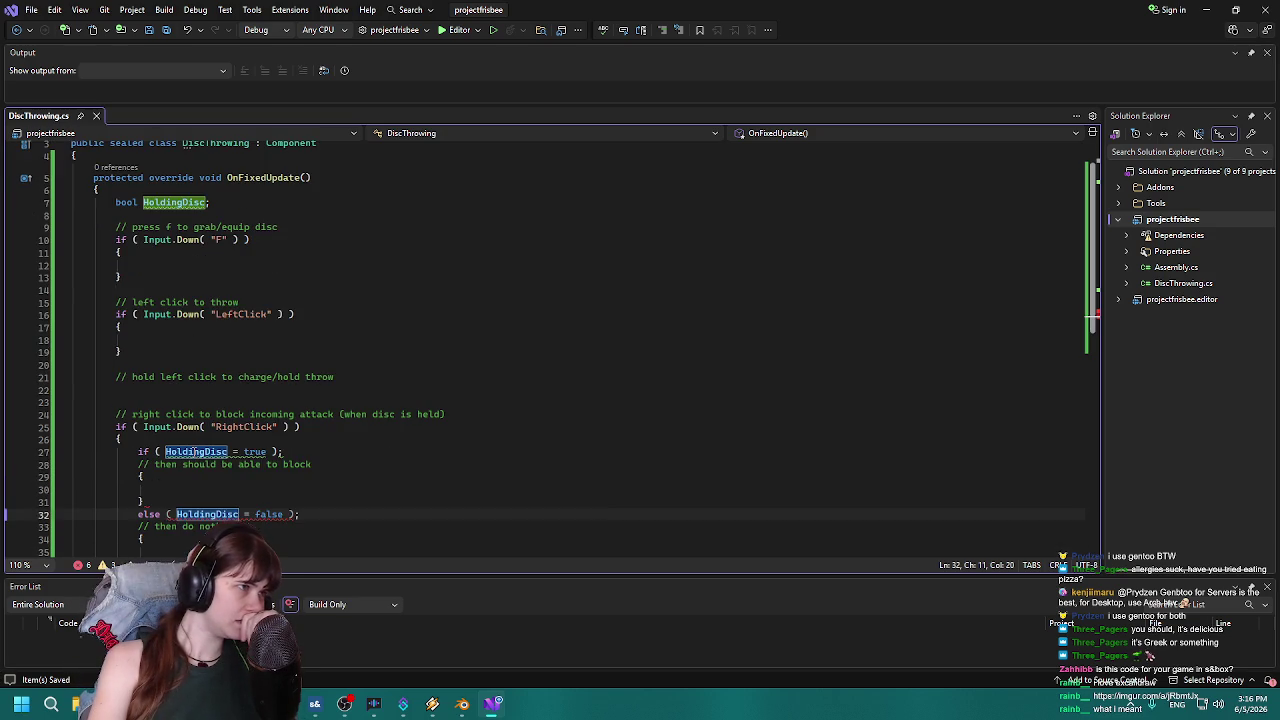
scroll(195, 452, "up", 1)
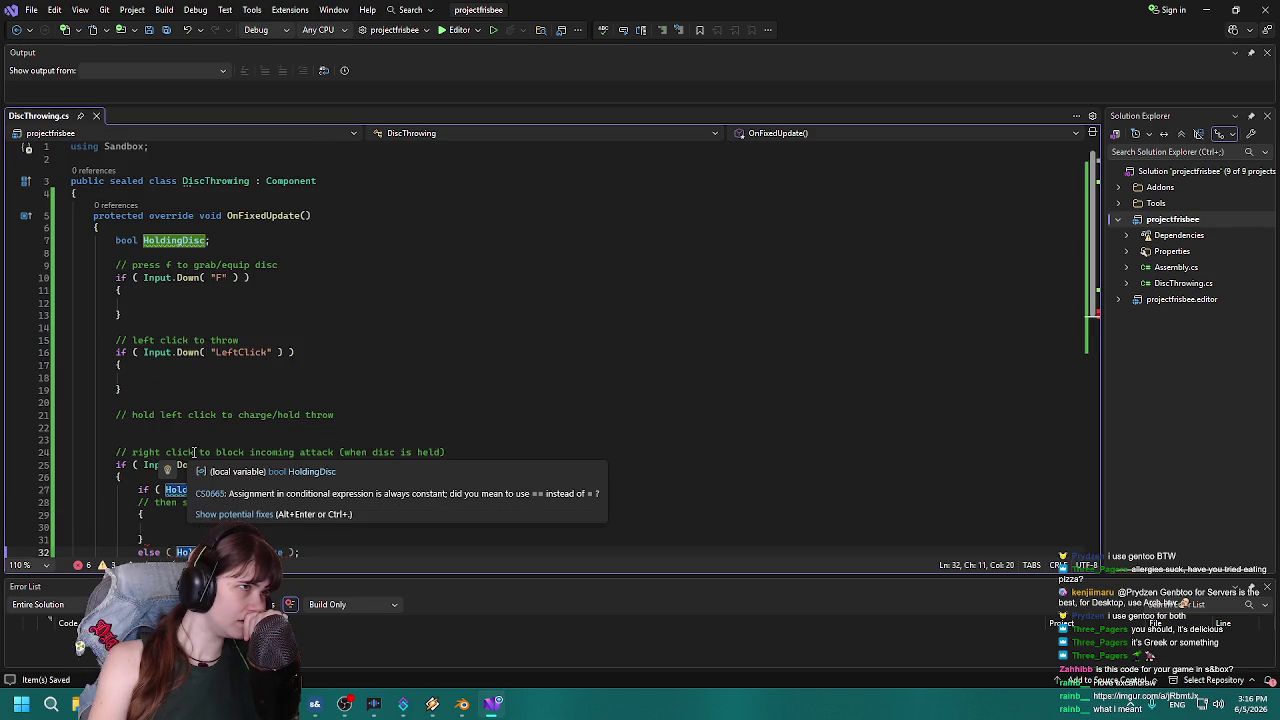
left_click(170, 302)
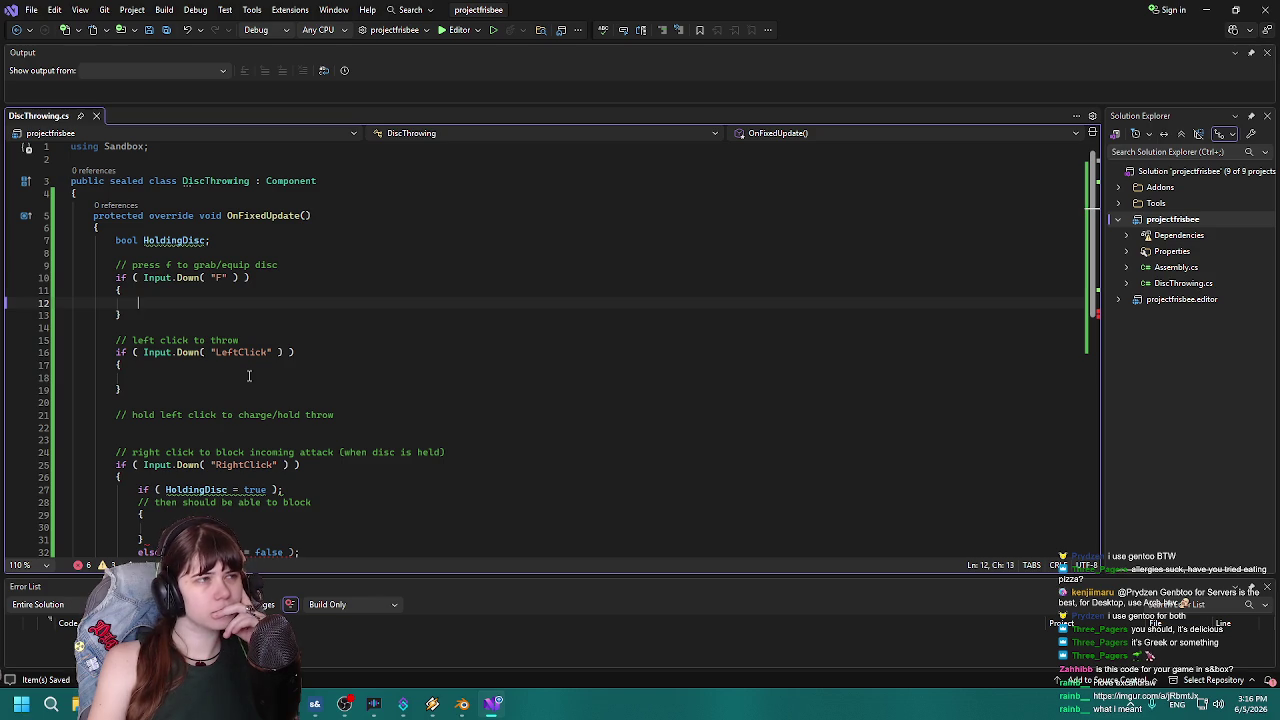
left_click(324, 180)
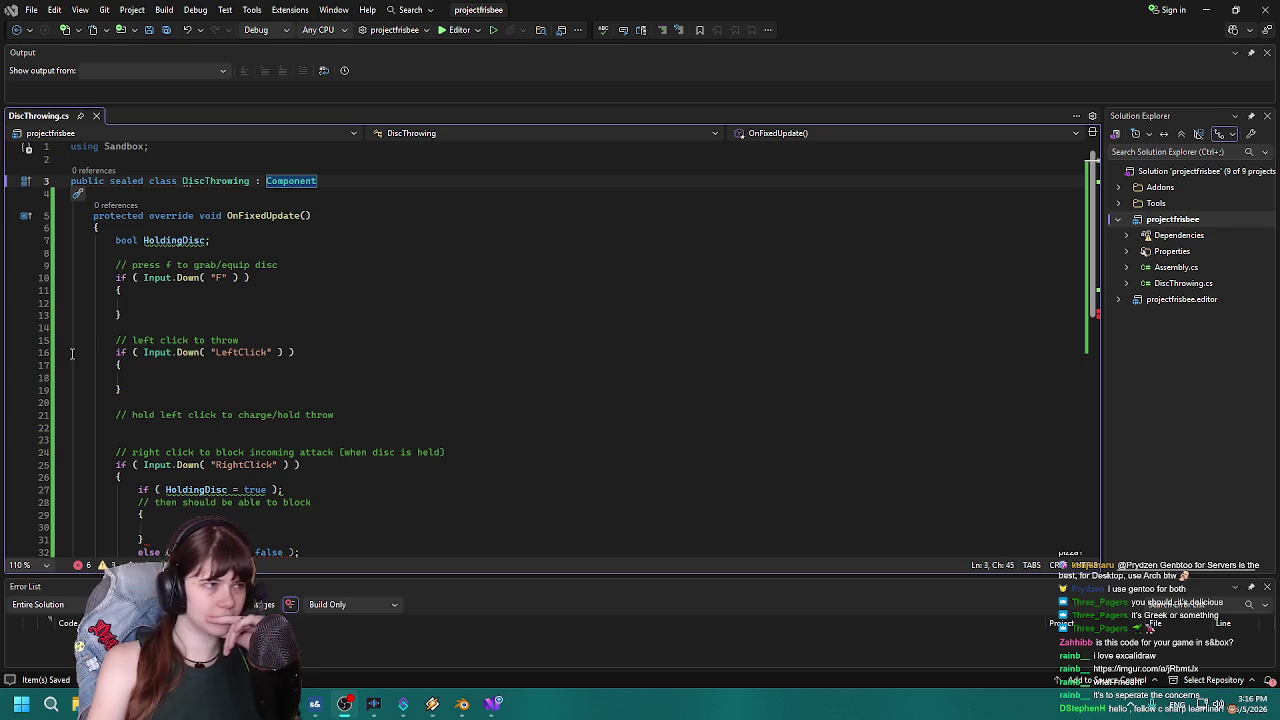
left_click(172, 374)
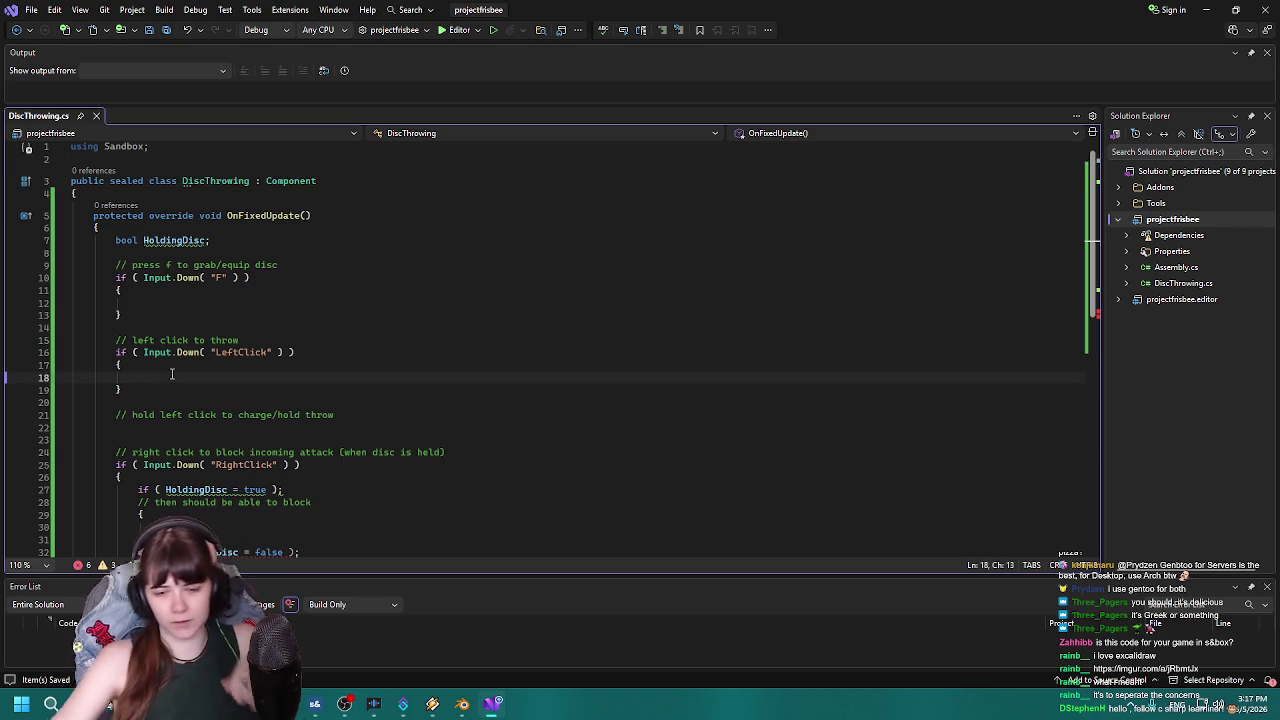